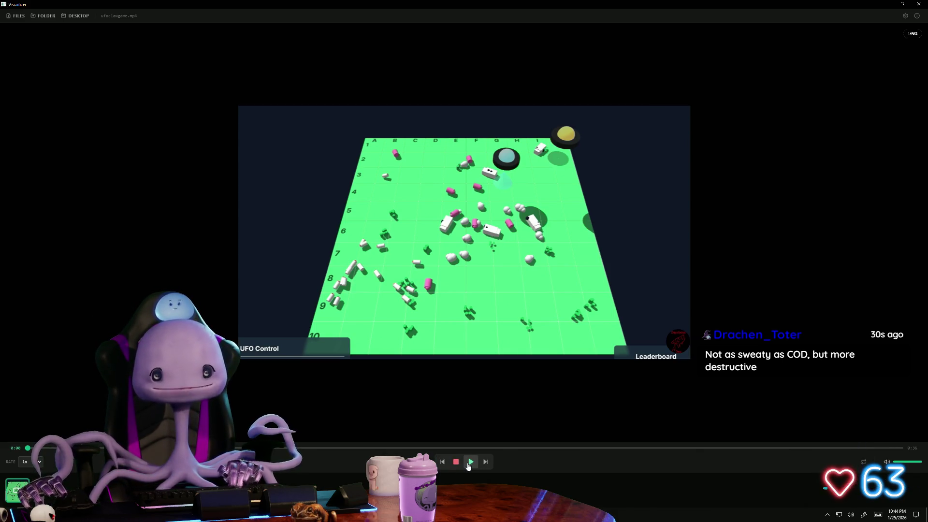
# Step: Start playback of the UFO Control game clip in the media player
pyautogui.press('space')
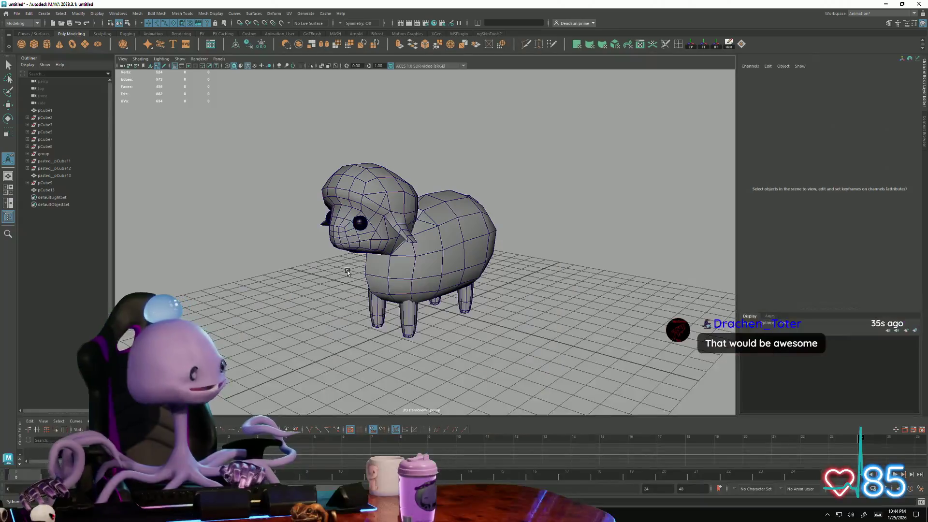
# Step: Select the sheep's head and bring the open seam under the chin into close view
pyautogui.moveTo(326, 211)
pyautogui.keyDown('alt'); pyautogui.mouseDown()
pyautogui.moveTo(408, 208)
pyautogui.moveTo(391, 221)
pyautogui.moveTo(404, 246)
pyautogui.mouseUp(); pyautogui.keyUp('alt')
pyautogui.click(392, 223)
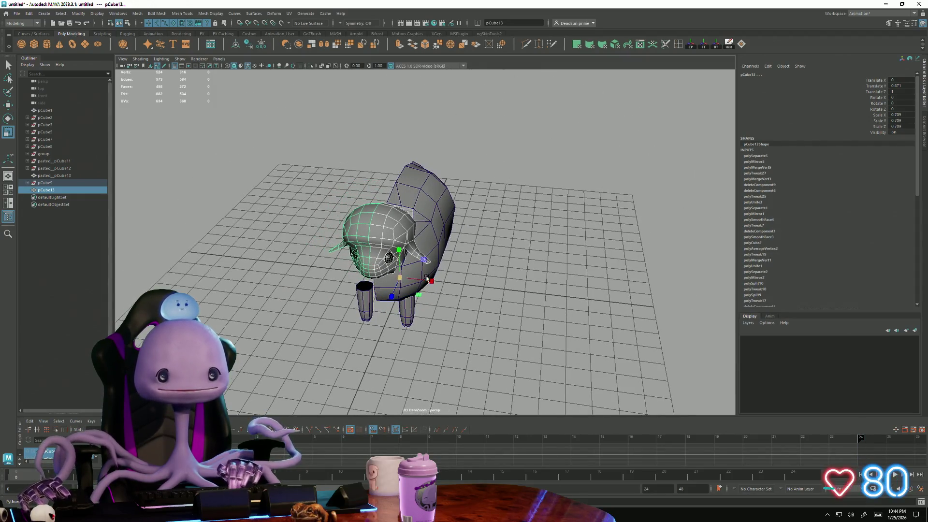
pyautogui.moveTo(428, 278)
pyautogui.keyDown('alt'); pyautogui.mouseDown()
pyautogui.moveTo(413, 268)
pyautogui.moveTo(419, 259)
pyautogui.moveTo(517, 255)
pyautogui.moveTo(441, 235)
pyautogui.mouseUp(); pyautogui.keyUp('alt')
pyautogui.scroll(3, 517, 254)
pyautogui.scroll(3, 471, 253)
pyautogui.scroll(2, 472, 254)
pyautogui.keyDown('alt'); pyautogui.moveTo(481, 288); pyautogui.dragTo(449, 245); pyautogui.keyUp('alt')
pyautogui.scroll(3, 506, 252)
pyautogui.moveTo(506, 252)
pyautogui.keyDown('alt'); pyautogui.mouseDown()
pyautogui.moveTo(584, 253)
pyautogui.moveTo(578, 234)
pyautogui.mouseUp(); pyautogui.keyUp('alt')
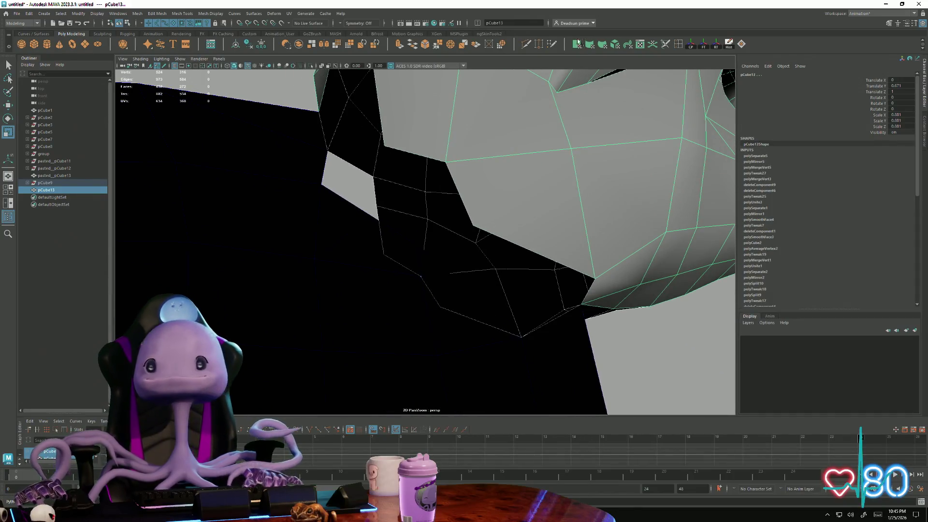
pyautogui.click(492, 292)
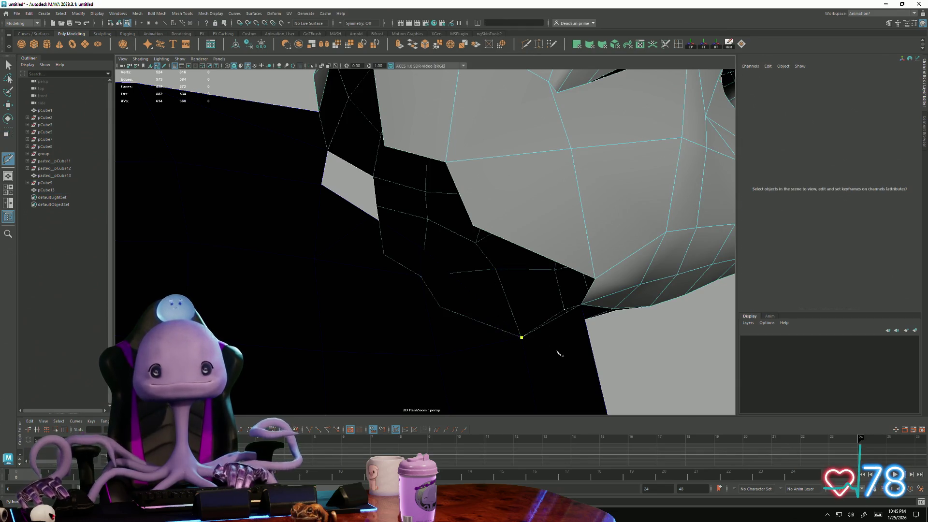
# Step: Attempt a Multi-Cut on the edge under the chin, then select a body vertex at the neck
pyautogui.click(397, 268)
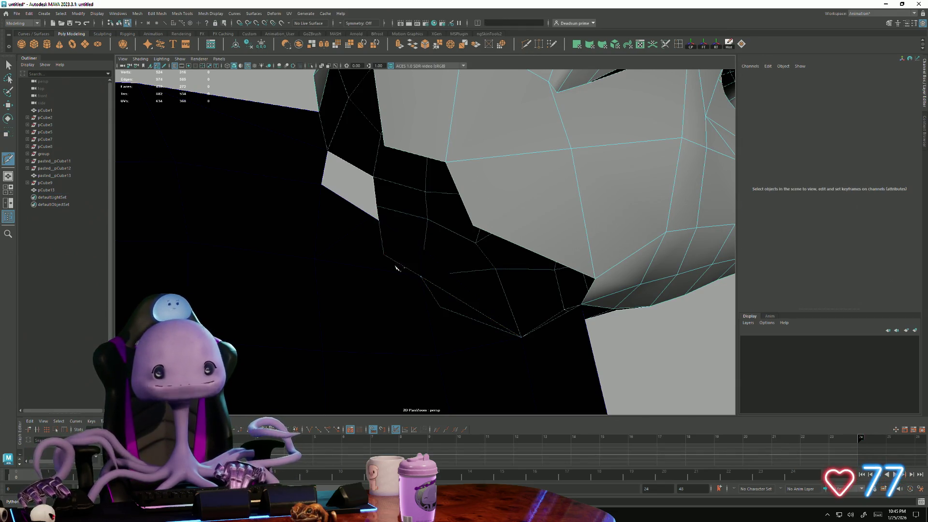
pyautogui.click(420, 275)
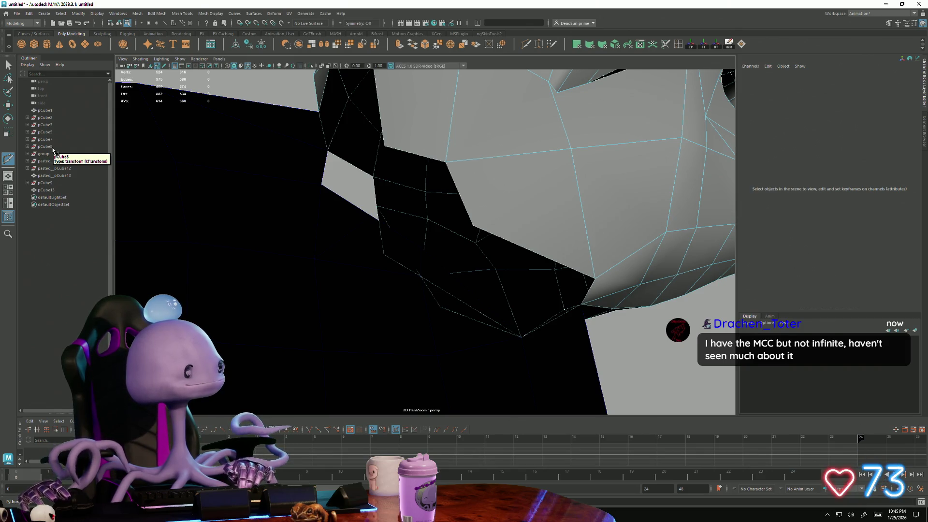
pyautogui.press('q')
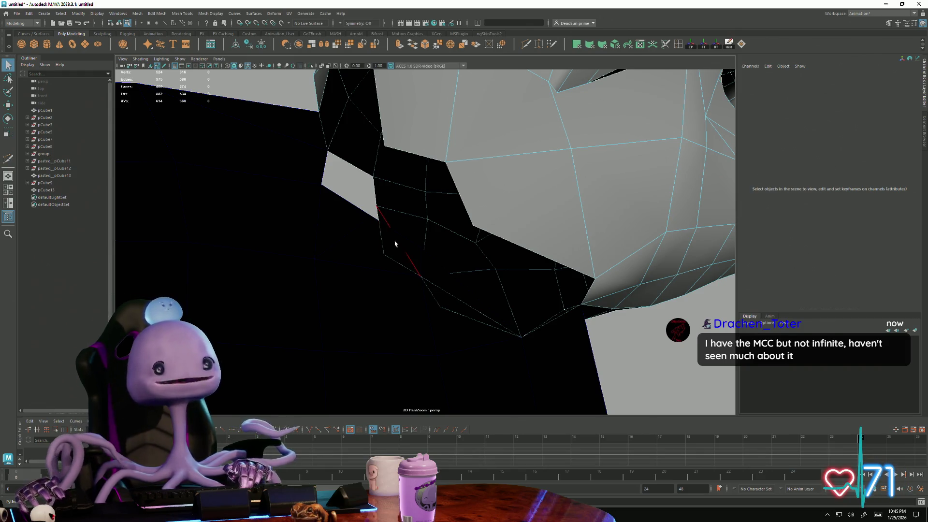
pyautogui.click(377, 211)
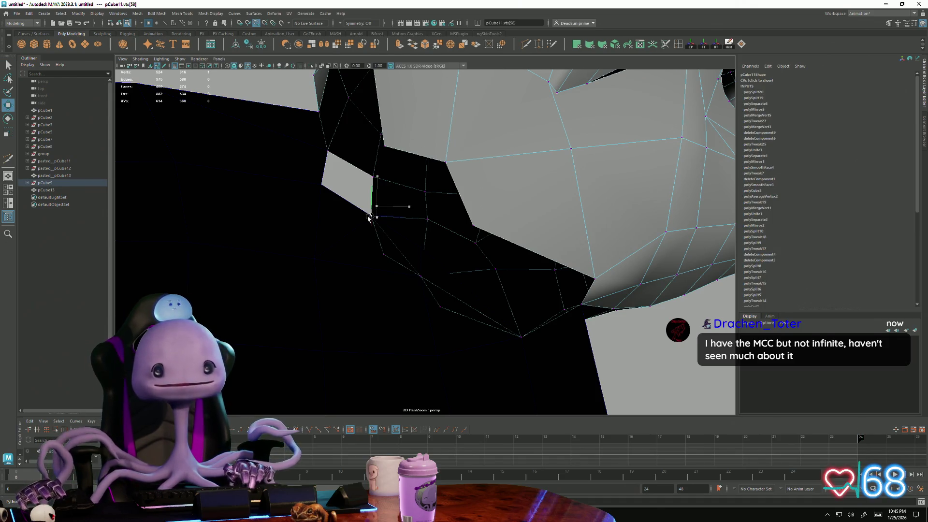
# Step: Delete the face at the neck seam, opening the hole under the head
pyautogui.hotkey('ctrl', 'z')
pyautogui.moveTo(383, 246); pyautogui.dragTo(387, 254, button='right')
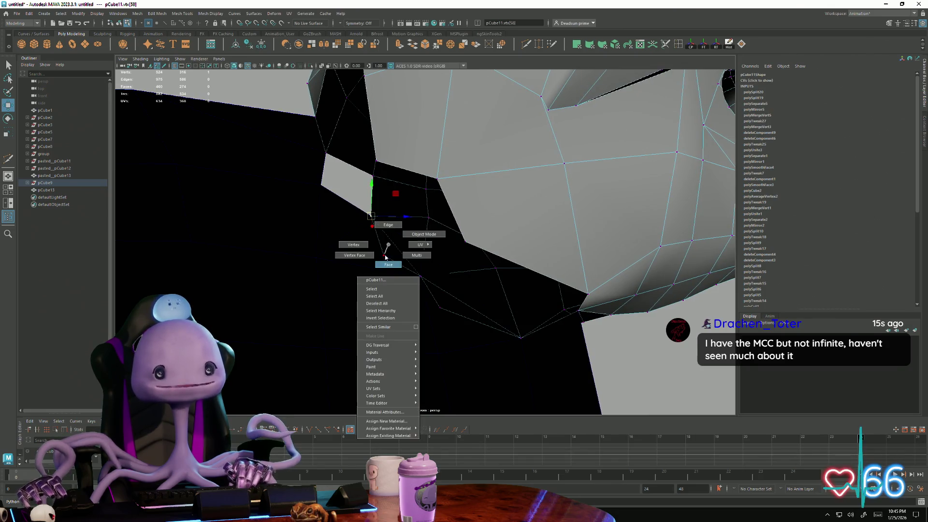
pyautogui.click(387, 254)
pyautogui.moveTo(408, 331)
pyautogui.keyDown('alt'); pyautogui.mouseDown()
pyautogui.moveTo(434, 331)
pyautogui.moveTo(398, 331)
pyautogui.mouseUp(); pyautogui.keyUp('alt')
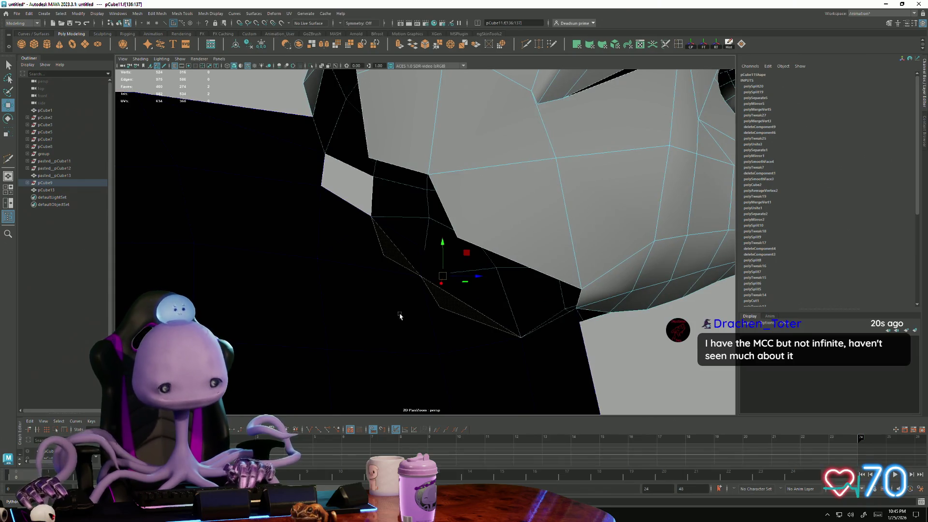
pyautogui.press('Delete')
# Step: Extrude the open border edge and pull it down over the gap
pyautogui.keyDown('alt'); pyautogui.moveTo(356, 214); pyautogui.dragTo(346, 196); pyautogui.keyUp('alt')
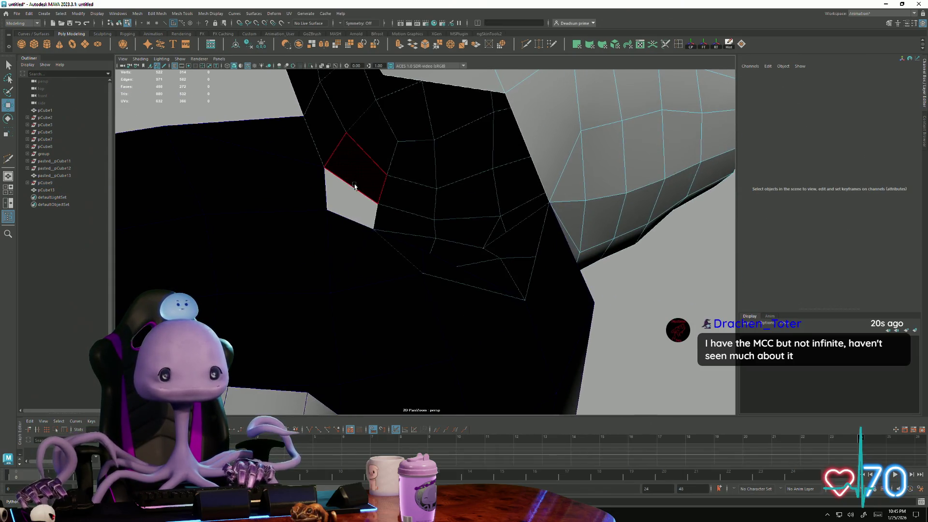
pyautogui.moveTo(352, 196); pyautogui.dragTo(354, 182, button='right')
pyautogui.click(369, 196)
pyautogui.keyDown('alt'); pyautogui.moveTo(379, 207); pyautogui.dragTo(352, 190); pyautogui.keyUp('alt')
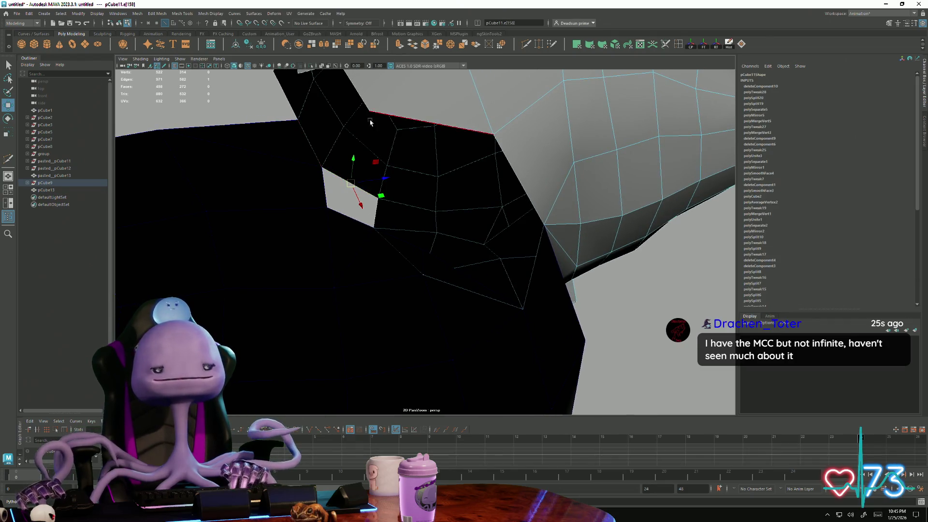
pyautogui.hotkey('ctrl', 'e')
pyautogui.moveTo(353, 159); pyautogui.dragTo(349, 177)
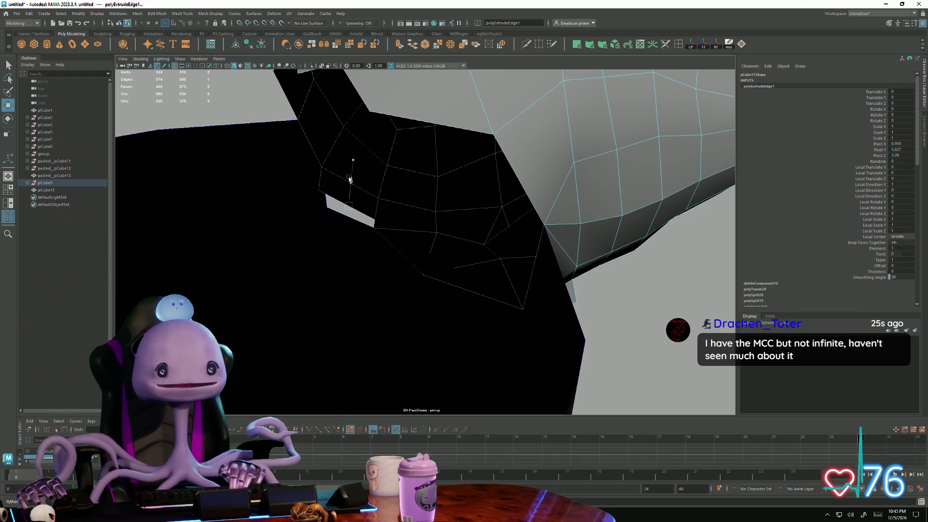
# Step: Move the extruded vertices onto their neighbours and merge them, closing the hole
pyautogui.moveTo(333, 198); pyautogui.dragTo(366, 215, button='right')
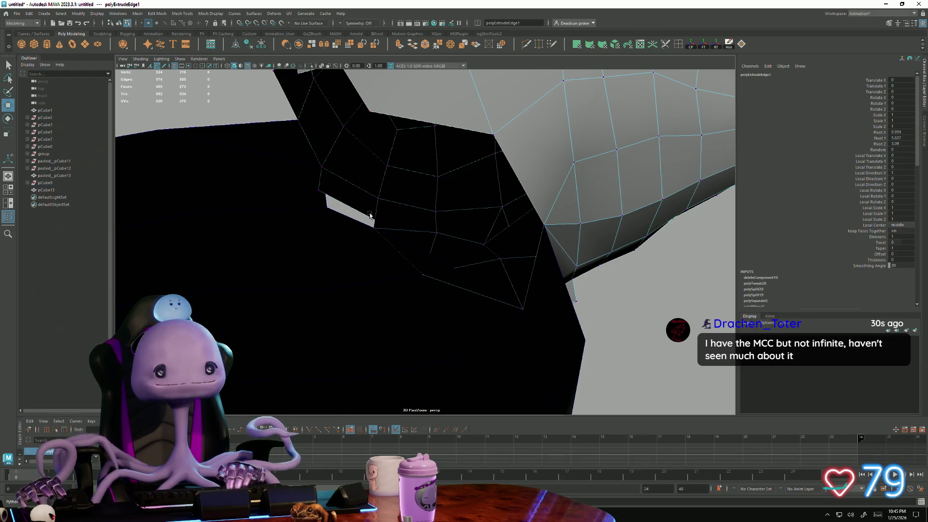
pyautogui.moveTo(389, 227); pyautogui.dragTo(494, 259)
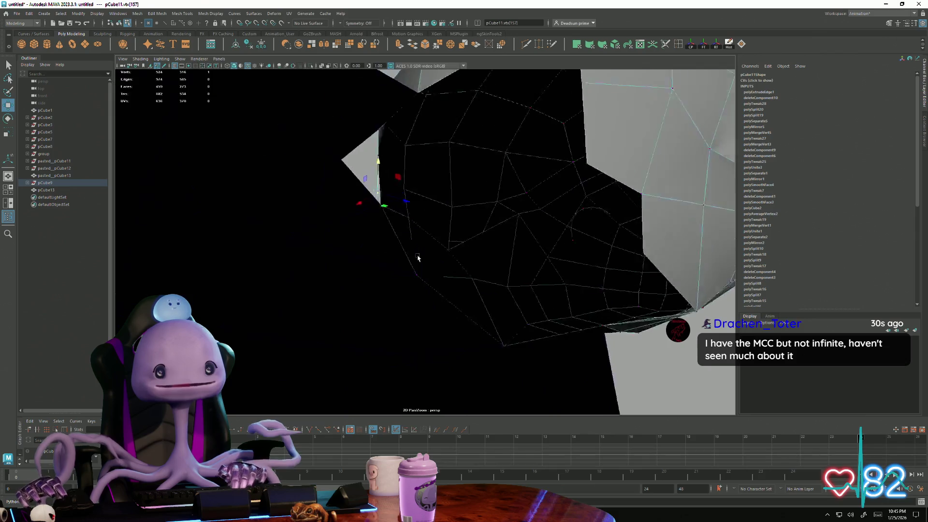
pyautogui.keyDown('alt'); pyautogui.moveTo(495, 259); pyautogui.dragTo(594, 256, button='right'); pyautogui.keyUp('alt')
pyautogui.keyDown('alt'); pyautogui.moveTo(595, 256); pyautogui.dragTo(485, 265, button='middle'); pyautogui.keyUp('alt')
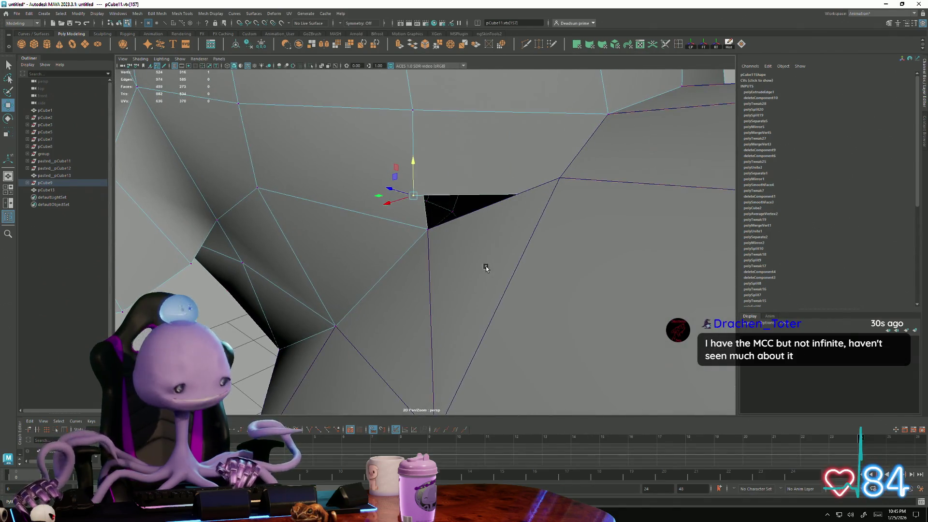
pyautogui.moveTo(463, 226); pyautogui.dragTo(429, 227, button='middle')
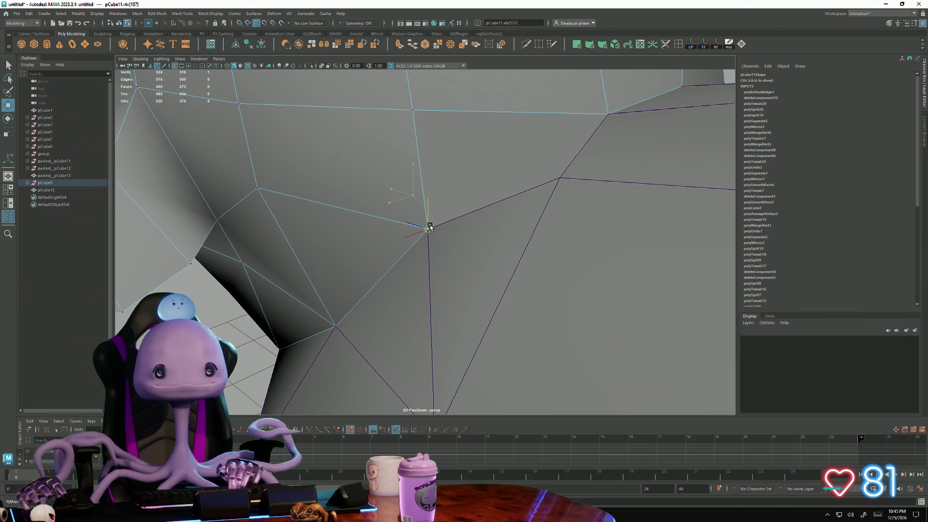
pyautogui.keyDown('alt'); pyautogui.moveTo(437, 241); pyautogui.dragTo(525, 235); pyautogui.keyUp('alt')
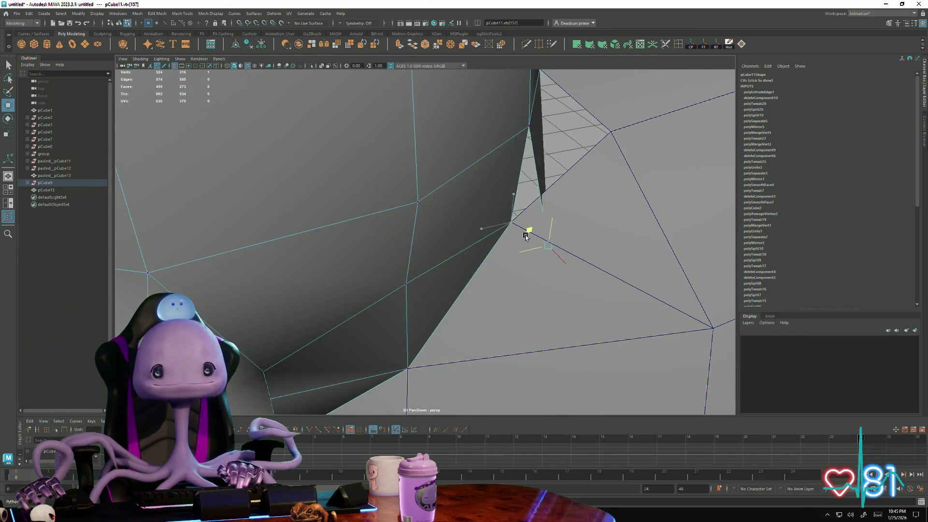
pyautogui.moveTo(515, 231); pyautogui.dragTo(510, 222, button='middle')
pyautogui.keyDown('alt'); pyautogui.moveTo(490, 209); pyautogui.dragTo(518, 220); pyautogui.keyUp('alt')
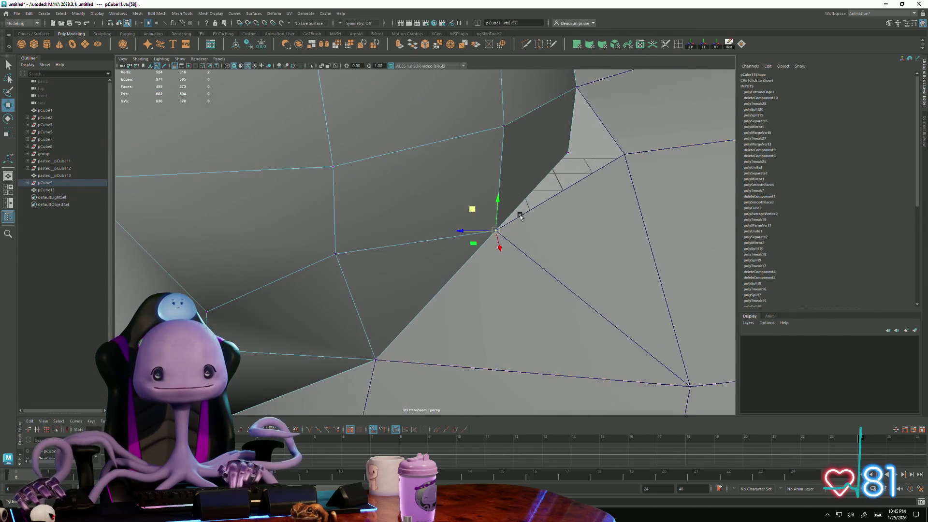
pyautogui.hotkey('ctrl', 'm')
# Step: Shift the next seam vertex right with the Move tool to even out the faces
pyautogui.moveTo(564, 166)
pyautogui.keyDown('alt'); pyautogui.mouseDown()
pyautogui.moveTo(452, 234)
pyautogui.moveTo(534, 232)
pyautogui.mouseUp(); pyautogui.keyUp('alt')
pyautogui.click(503, 204)
pyautogui.press('w')
pyautogui.moveTo(492, 188)
pyautogui.mouseDown()
pyautogui.moveTo(513, 191)
pyautogui.moveTo(459, 208)
pyautogui.mouseUp()
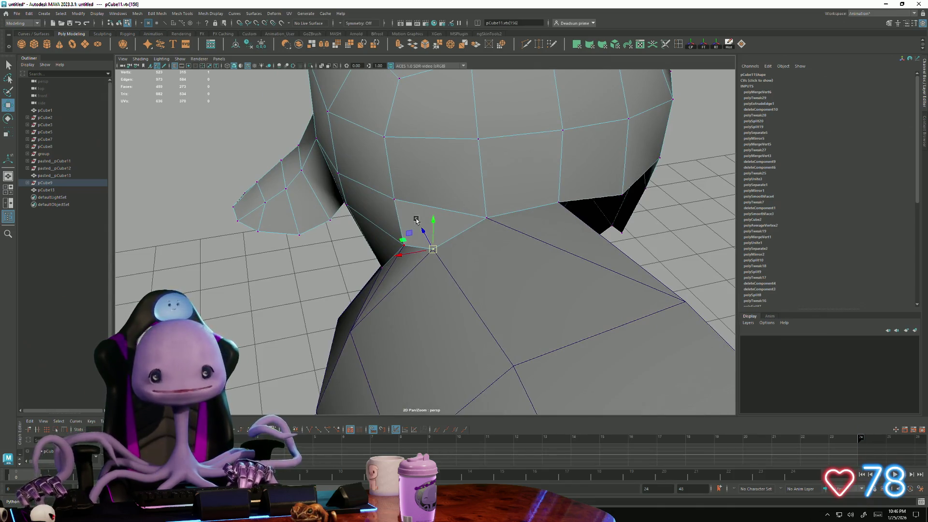
# Step: Commit the new edge across the head-body junction and return to the Select tool
pyautogui.keyDown('alt'); pyautogui.moveTo(414, 220); pyautogui.dragTo(541, 68); pyautogui.keyUp('alt')
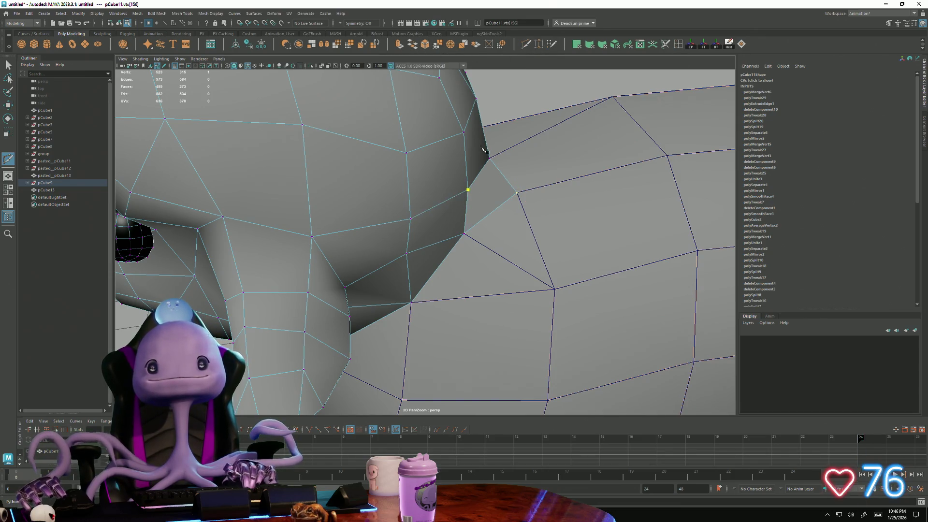
pyautogui.press('Return')
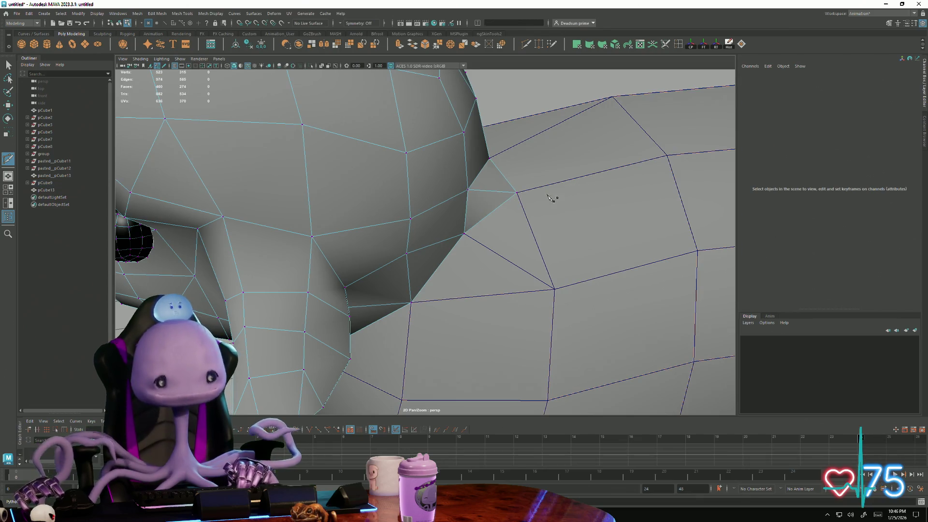
pyautogui.scroll(-5, 505, 247)
pyautogui.moveTo(505, 246)
pyautogui.keyDown('alt'); pyautogui.mouseDown()
pyautogui.moveTo(319, 224)
pyautogui.moveTo(386, 197)
pyautogui.mouseUp(); pyautogui.keyUp('alt')
pyautogui.click(9, 65)
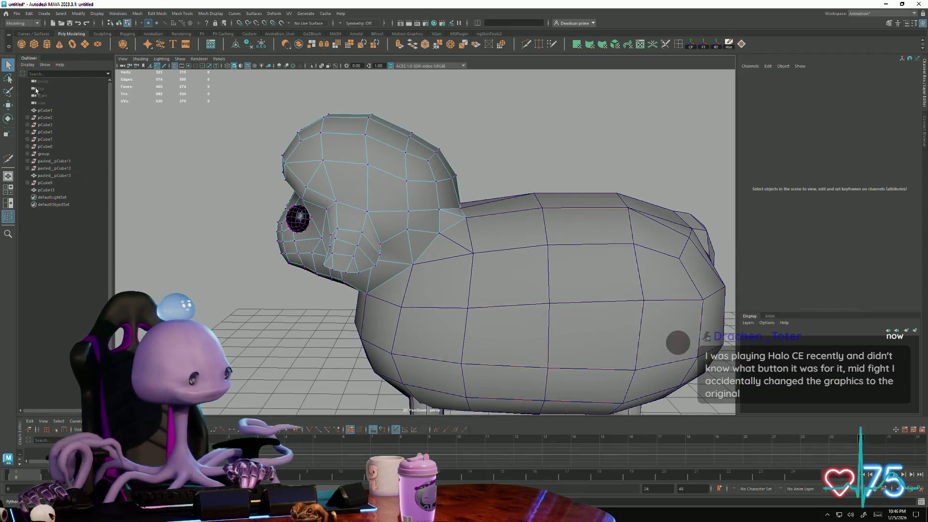
pyautogui.keyDown('alt'); pyautogui.moveTo(307, 278); pyautogui.dragTo(333, 282); pyautogui.keyUp('alt')
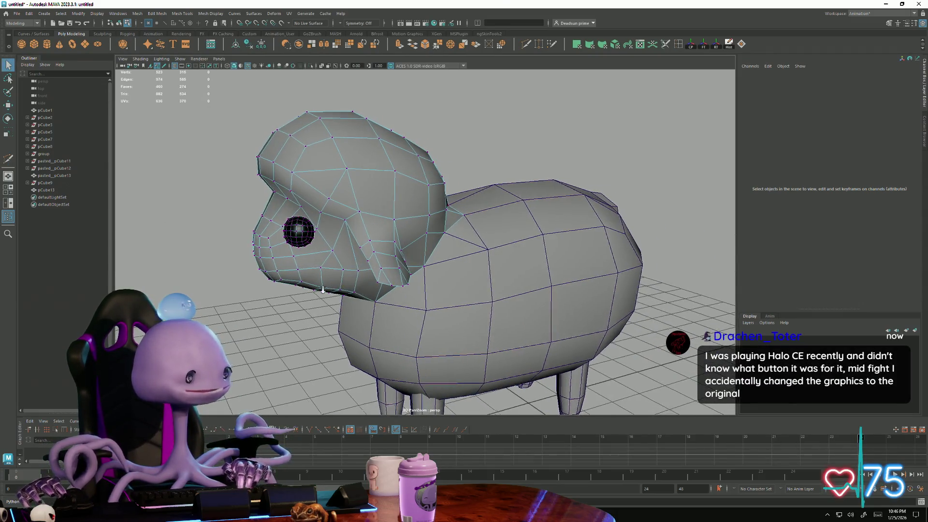
pyautogui.scroll(3, 333, 283)
pyautogui.scroll(2, 344, 298)
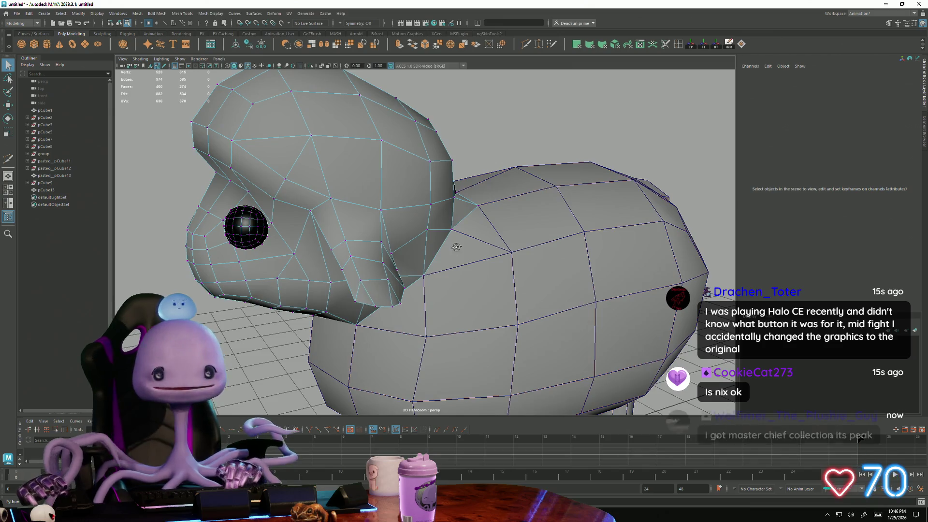
# Step: Put the sheep mesh into edge selection mode via the marking menu
pyautogui.keyDown('alt'); pyautogui.moveTo(363, 293); pyautogui.dragTo(218, 202); pyautogui.keyUp('alt')
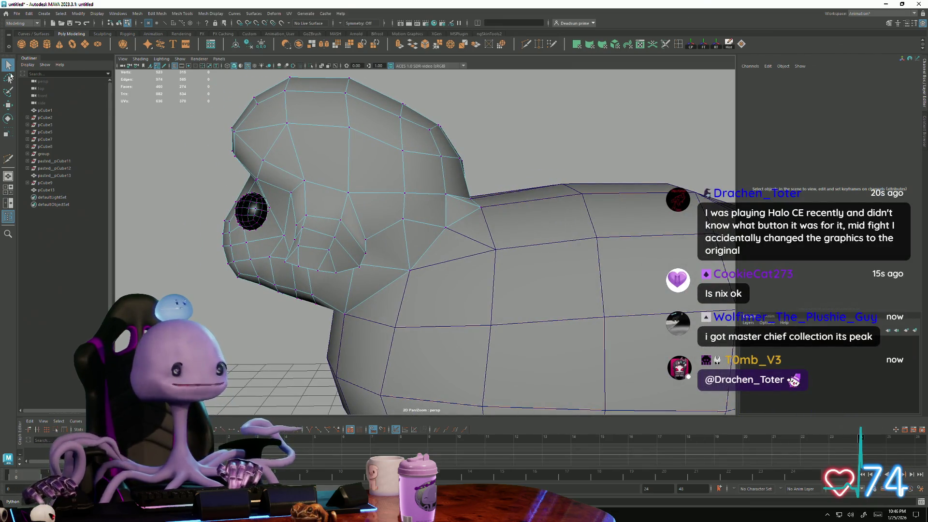
pyautogui.rightClick(359, 160)
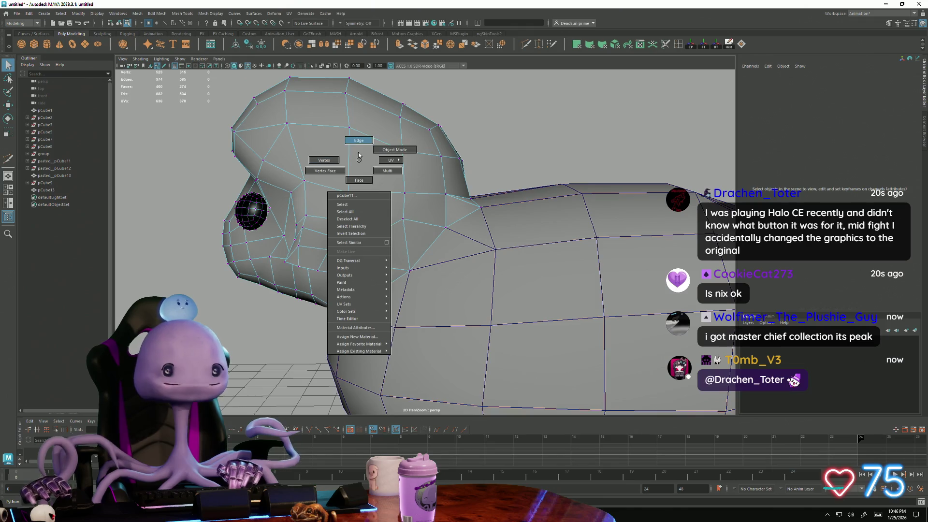
pyautogui.click(358, 153)
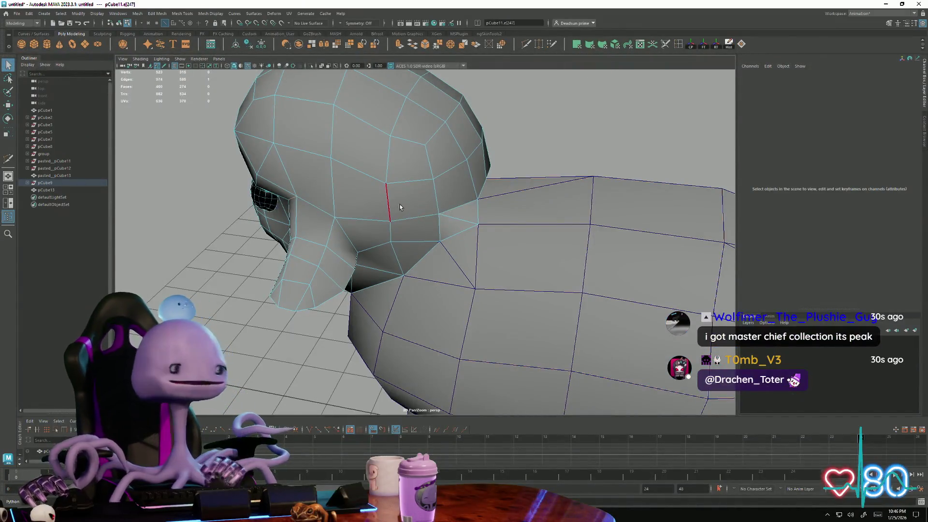
pyautogui.moveTo(420, 218)
pyautogui.keyDown('alt'); pyautogui.mouseDown()
pyautogui.moveTo(447, 233)
pyautogui.moveTo(562, 212)
pyautogui.moveTo(507, 234)
pyautogui.moveTo(502, 187)
pyautogui.moveTo(492, 212)
pyautogui.moveTo(508, 207)
pyautogui.moveTo(522, 231)
pyautogui.moveTo(480, 269)
pyautogui.moveTo(483, 256)
pyautogui.moveTo(461, 233)
pyautogui.moveTo(457, 250)
pyautogui.moveTo(429, 256)
pyautogui.moveTo(485, 236)
pyautogui.moveTo(384, 282)
pyautogui.moveTo(404, 242)
pyautogui.moveTo(480, 234)
pyautogui.moveTo(280, 242)
pyautogui.moveTo(434, 249)
pyautogui.moveTo(372, 266)
pyautogui.mouseUp(); pyautogui.keyUp('alt')
pyautogui.rightClick(492, 193)
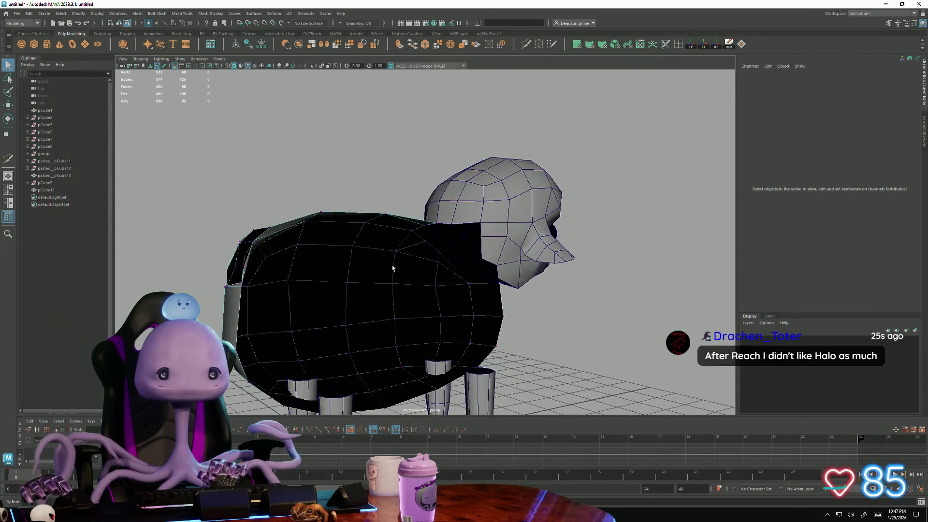
pyautogui.scroll(5, 439, 262)
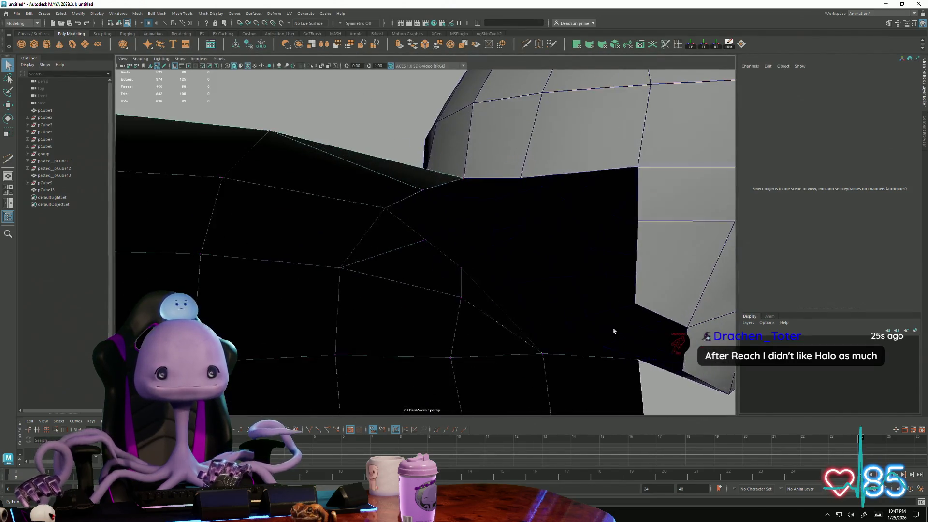
pyautogui.scroll(-1, 436, 267)
pyautogui.scroll(2, 430, 270)
pyautogui.scroll(2, 430, 270)
# Step: Cut a new edge near the neck seam with Multi-Cut and return to selection
pyautogui.keyDown('shift'); pyautogui.moveTo(489, 138); pyautogui.dragTo(435, 181, button='right'); pyautogui.keyUp('shift')
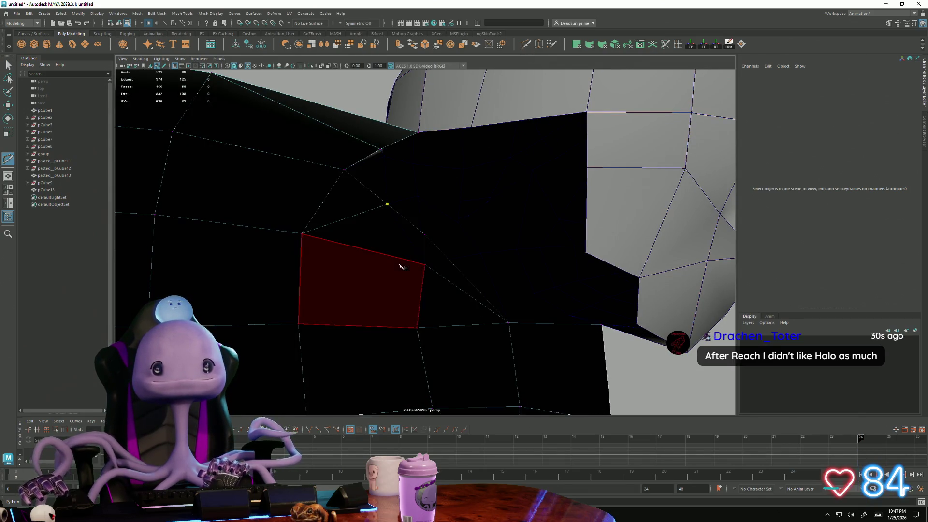
pyautogui.press('Return')
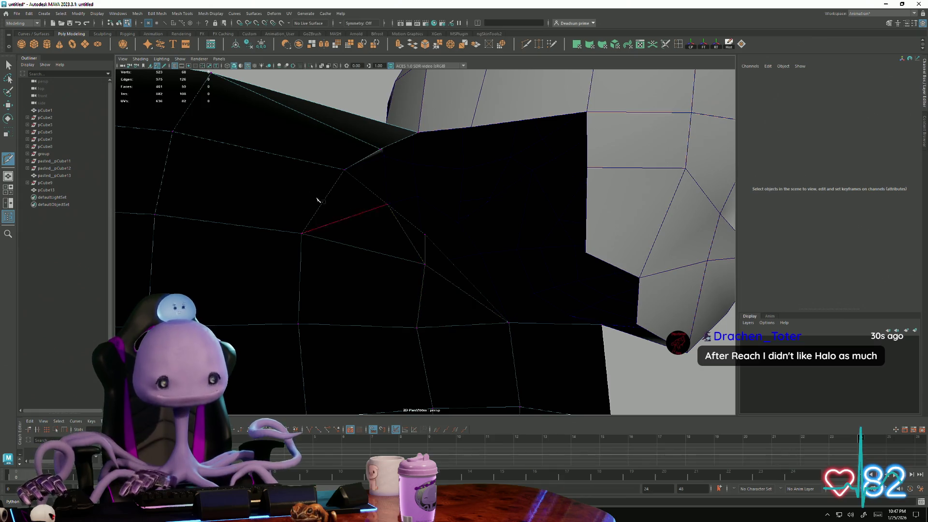
pyautogui.press('q')
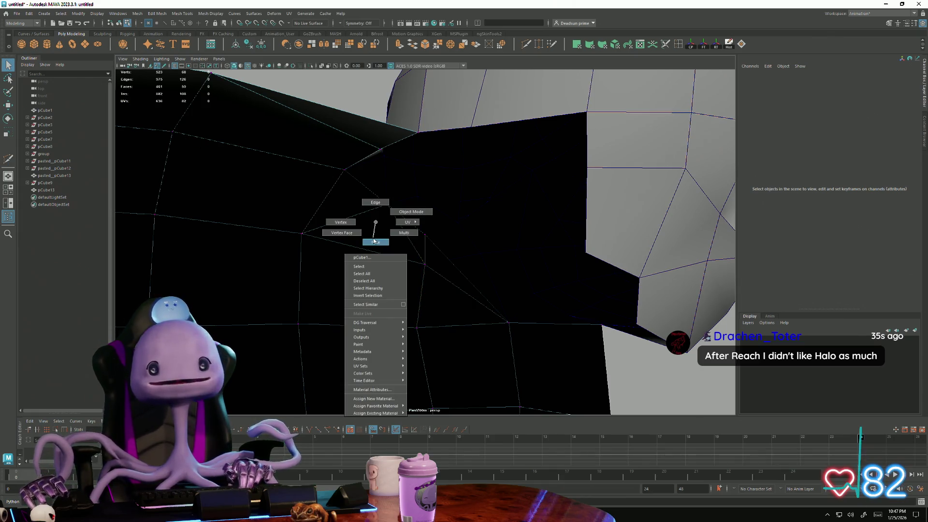
# Step: Select the body mesh and switch it to vertex editing via the marking menu
pyautogui.moveTo(375, 231); pyautogui.dragTo(410, 224, button='right')
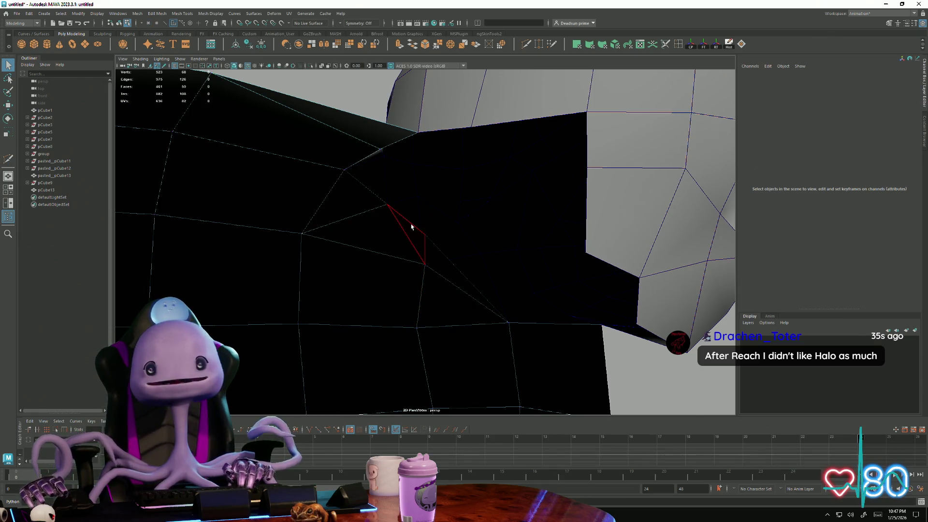
pyautogui.click(437, 321)
pyautogui.moveTo(425, 310)
pyautogui.keyDown('alt'); pyautogui.mouseDown()
pyautogui.moveTo(356, 266)
pyautogui.moveTo(467, 301)
pyautogui.moveTo(458, 240)
pyautogui.mouseUp(); pyautogui.keyUp('alt')
pyautogui.rightClick(458, 241)
pyautogui.moveTo(458, 241); pyautogui.dragTo(420, 240, button='right')
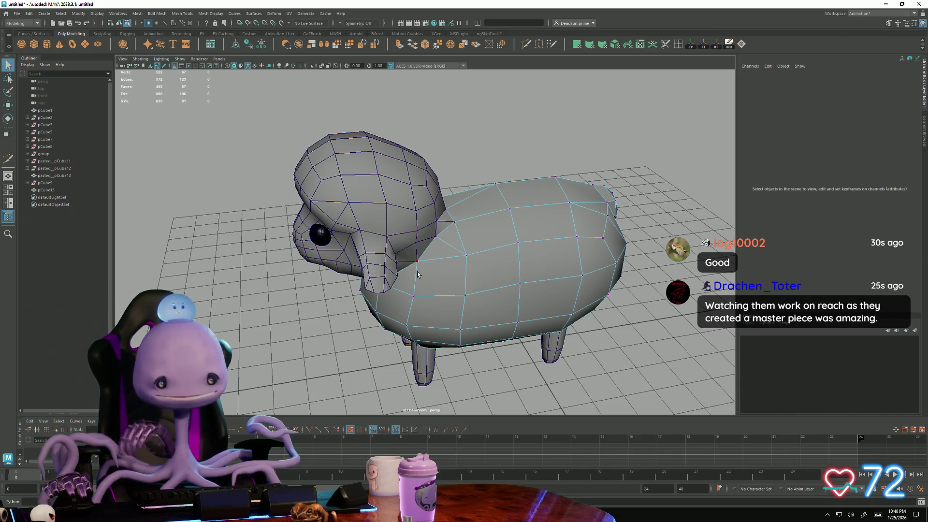
pyautogui.keyDown('alt'); pyautogui.moveTo(356, 88); pyautogui.dragTo(432, 241); pyautogui.keyUp('alt')
pyautogui.scroll(2, 435, 236)
pyautogui.scroll(1, 439, 221)
pyautogui.scroll(5, 442, 206)
pyautogui.scroll(3, 446, 194)
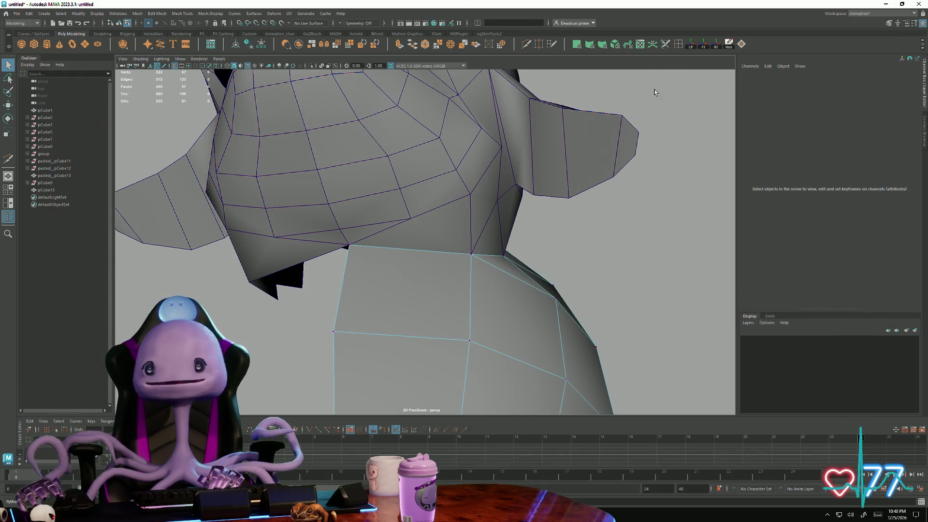
pyautogui.click(675, 47)
pyautogui.scroll(2, 398, 320)
pyautogui.scroll(2, 394, 332)
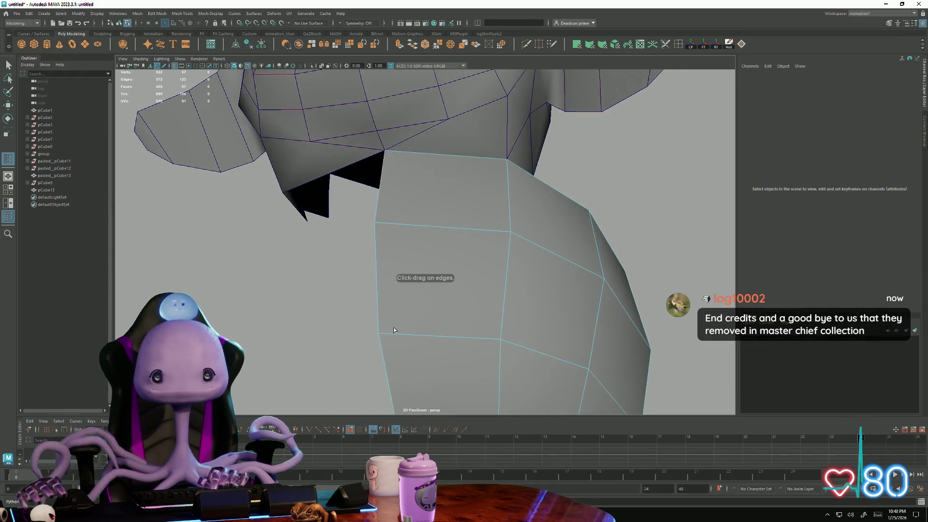
pyautogui.keyDown('ctrl'); pyautogui.click(377, 309); pyautogui.keyUp('ctrl')
pyautogui.hotkey('ctrl', 'z')
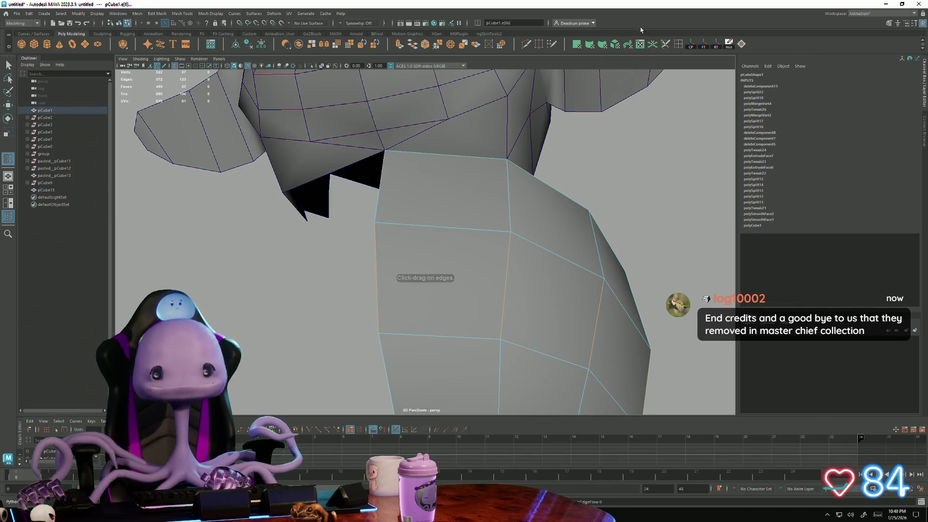
pyautogui.moveTo(375, 283); pyautogui.dragTo(397, 372)
pyautogui.scroll(-3, 370, 344)
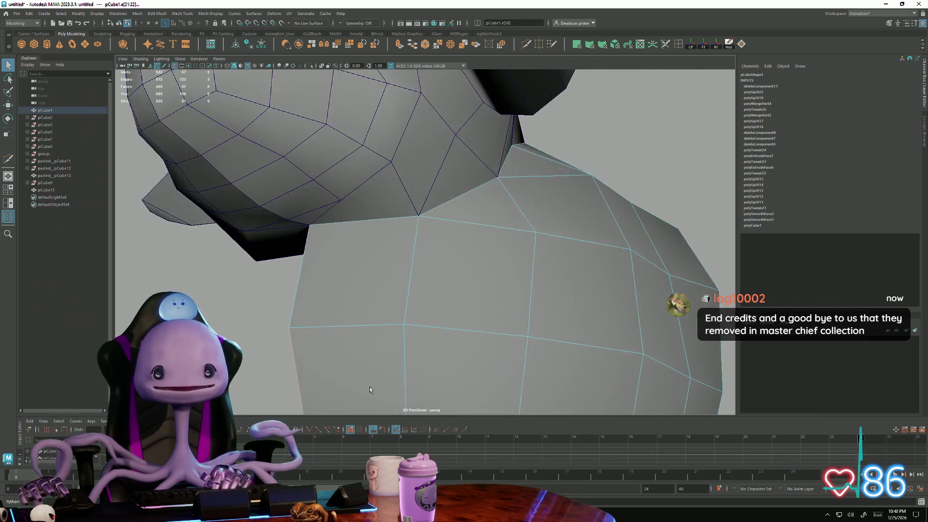
pyautogui.scroll(-3, 370, 344)
# Step: Cut two new edges across the body's side up to the neck seam with Multi-Cut
pyautogui.doubleClick(528, 45)
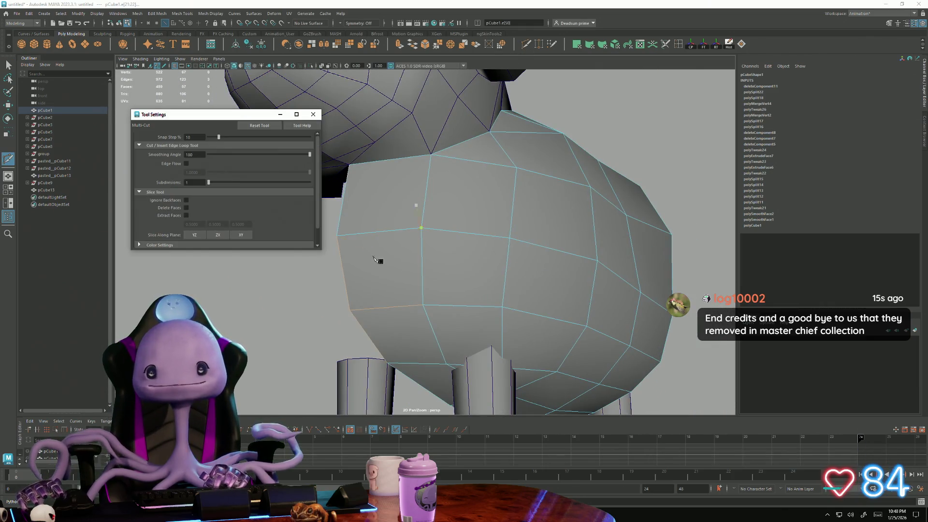
pyautogui.click(315, 116)
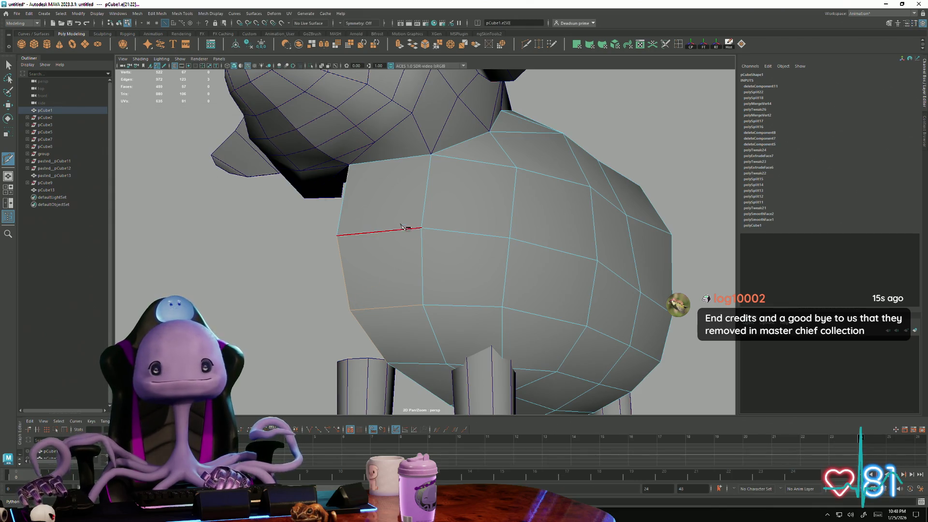
pyautogui.click(378, 233)
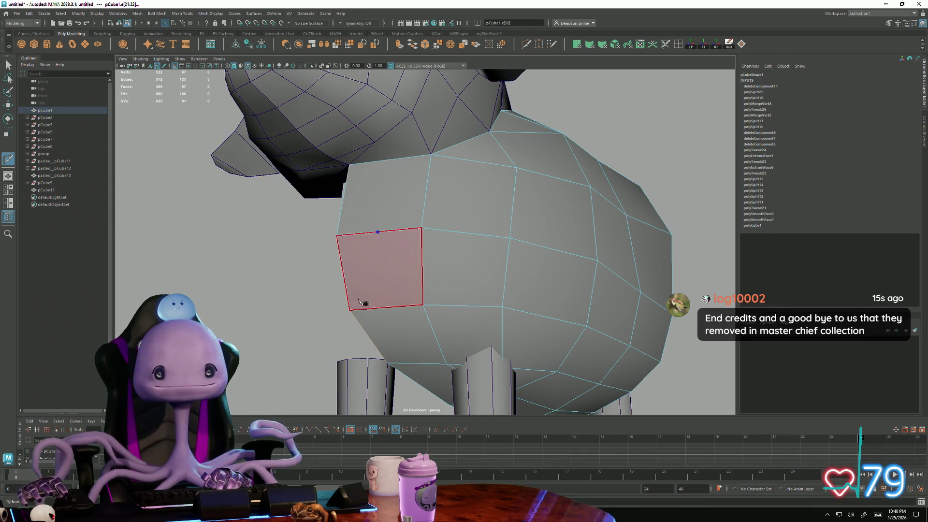
pyautogui.click(350, 310)
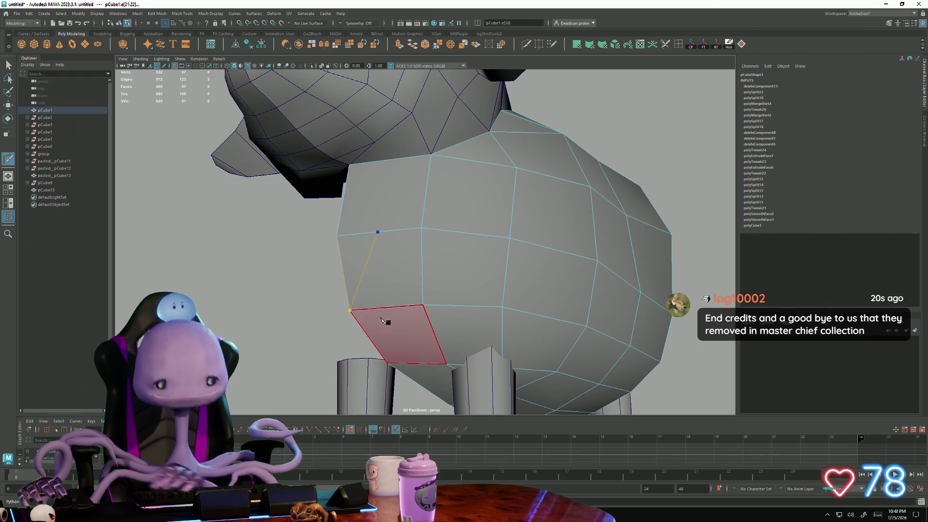
pyautogui.press('Return')
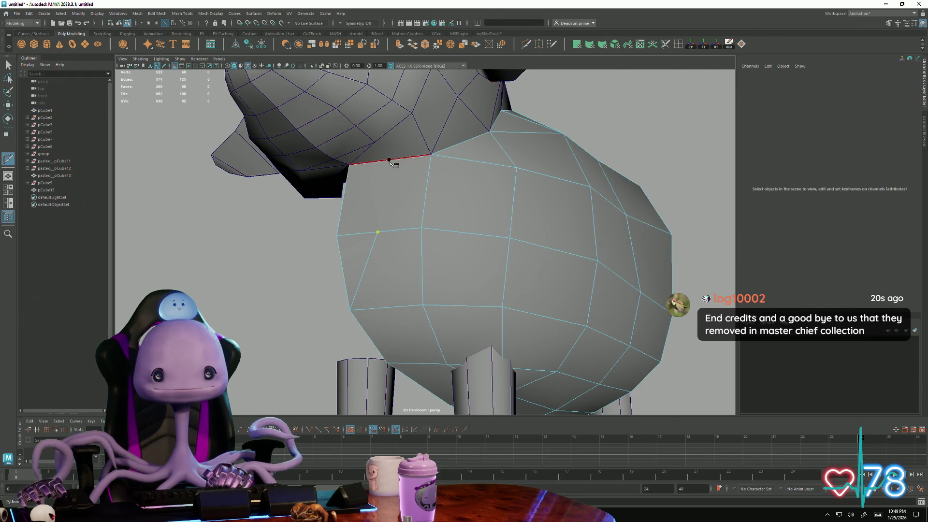
pyautogui.click(391, 158)
pyautogui.press('Return')
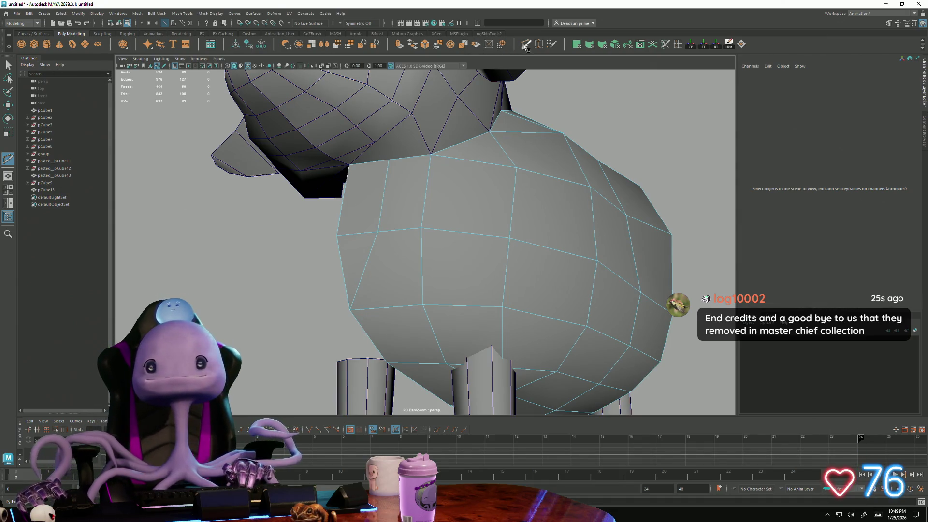
pyautogui.press('q')
# Step: Select the head, abandon a cut on it, and put the mesh in edge mode with the whole sheep in view
pyautogui.click(374, 146)
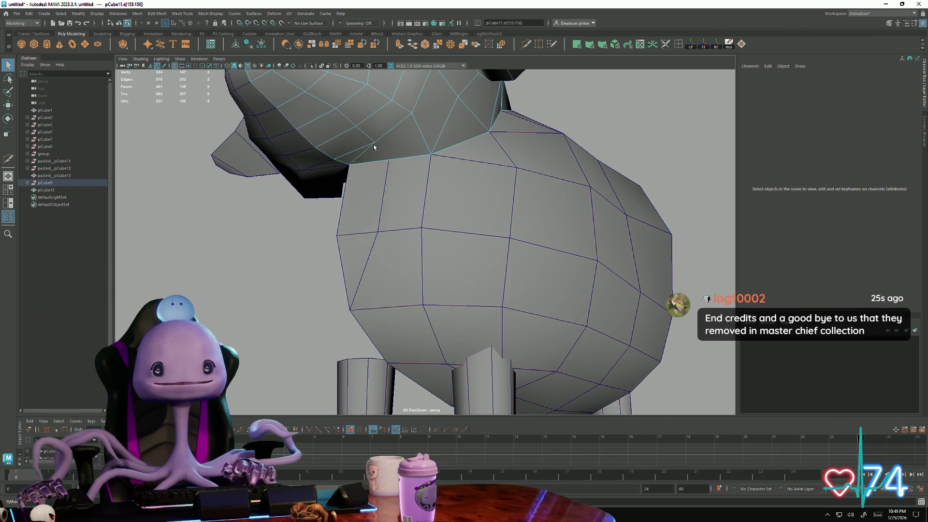
pyautogui.moveTo(367, 152)
pyautogui.mouseDown()
pyautogui.moveTo(383, 140)
pyautogui.moveTo(348, 259)
pyautogui.mouseUp()
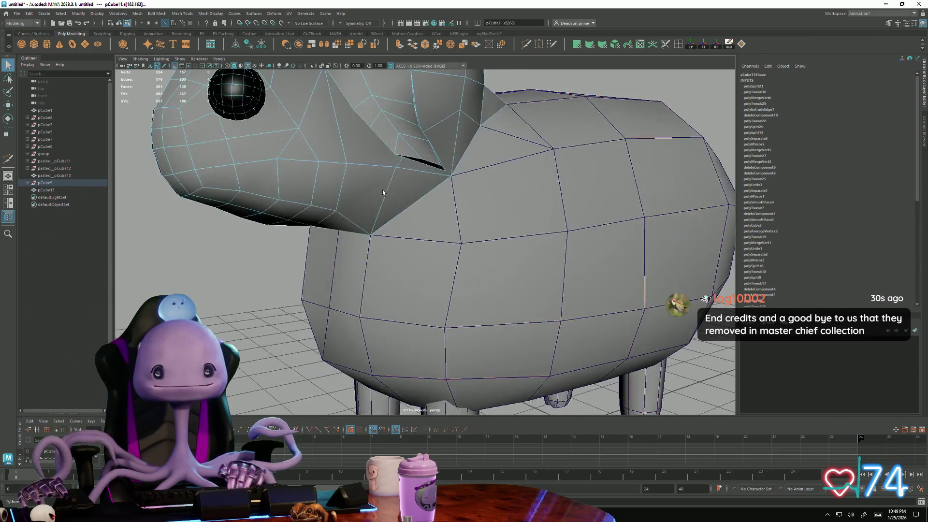
pyautogui.scroll(5, 348, 259)
pyautogui.click(529, 44)
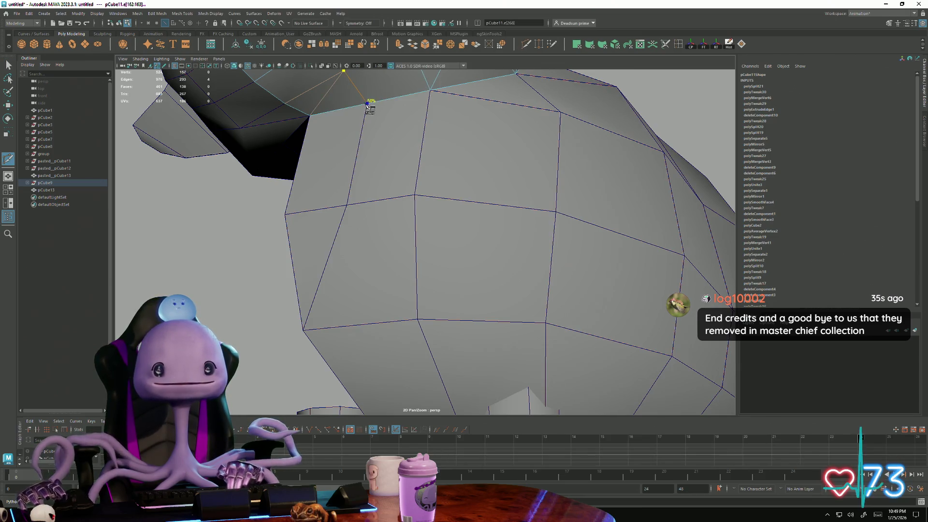
pyautogui.press('Escape')
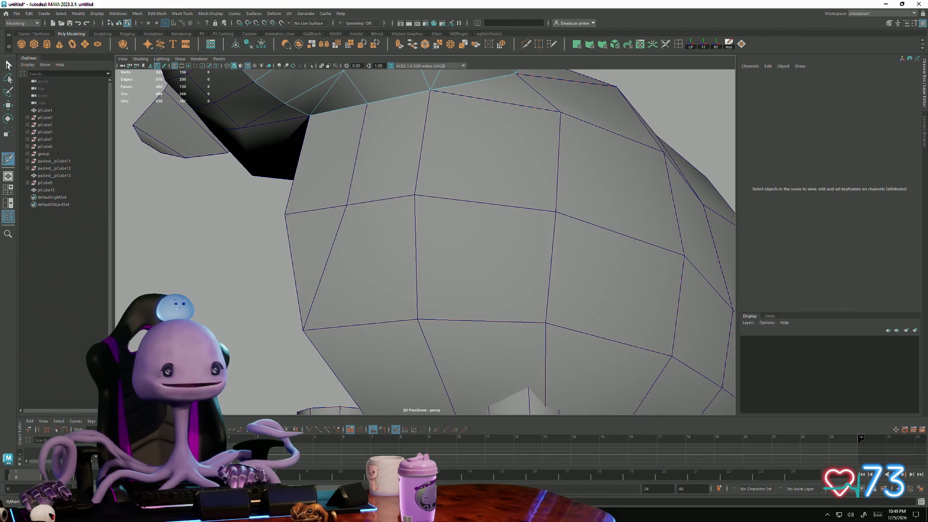
pyautogui.press('q')
pyautogui.moveTo(414, 101); pyautogui.dragTo(344, 94, button='right')
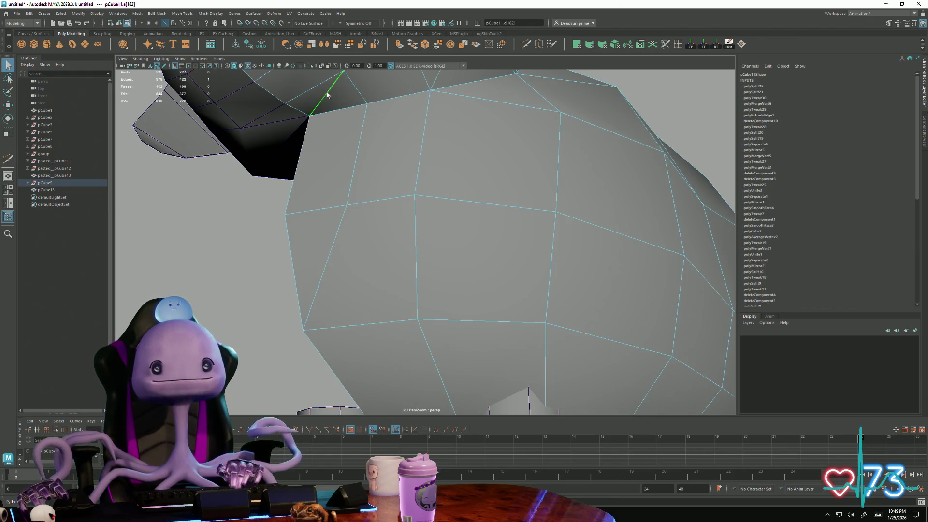
pyautogui.scroll(-2, 394, 157)
pyautogui.keyDown('alt'); pyautogui.moveTo(393, 157); pyautogui.dragTo(387, 179); pyautogui.keyUp('alt')
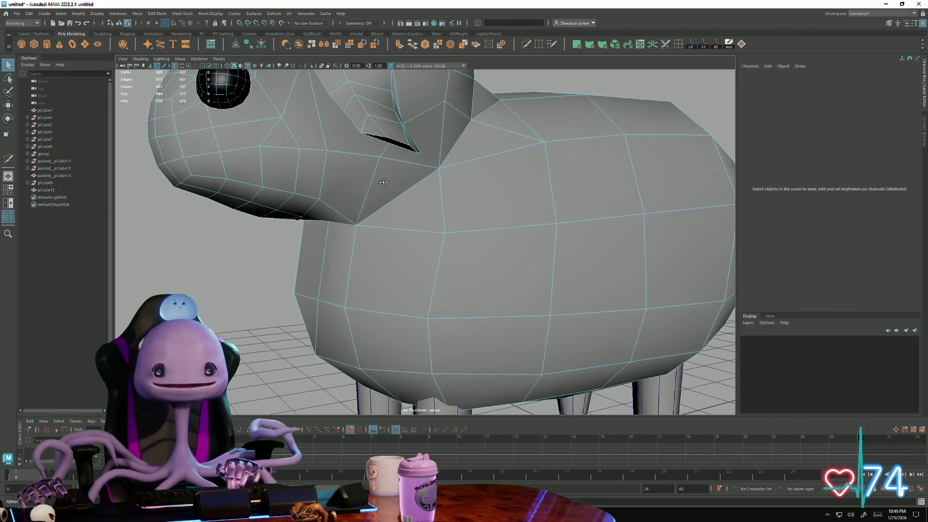
pyautogui.scroll(-3, 386, 179)
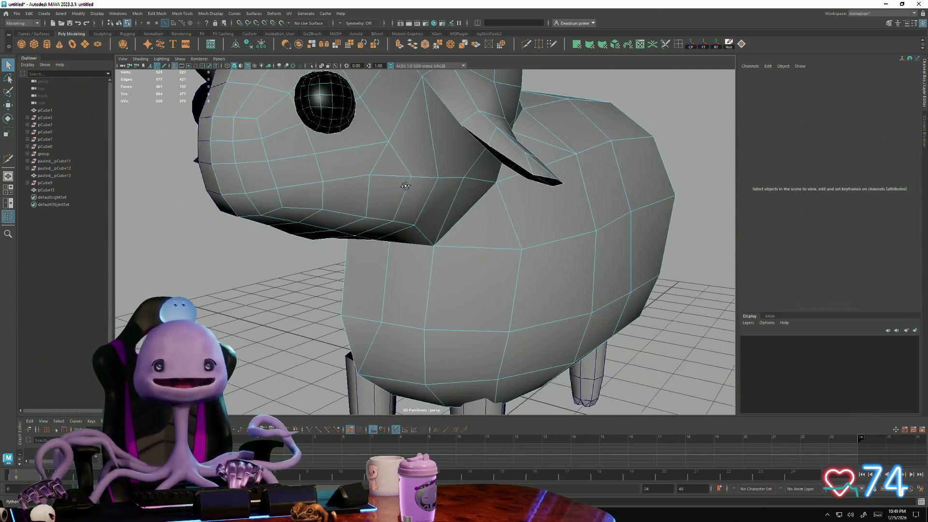
pyautogui.moveTo(386, 179)
pyautogui.keyDown('alt'); pyautogui.mouseDown()
pyautogui.moveTo(274, 182)
pyautogui.moveTo(235, 99)
pyautogui.mouseUp(); pyautogui.keyUp('alt')
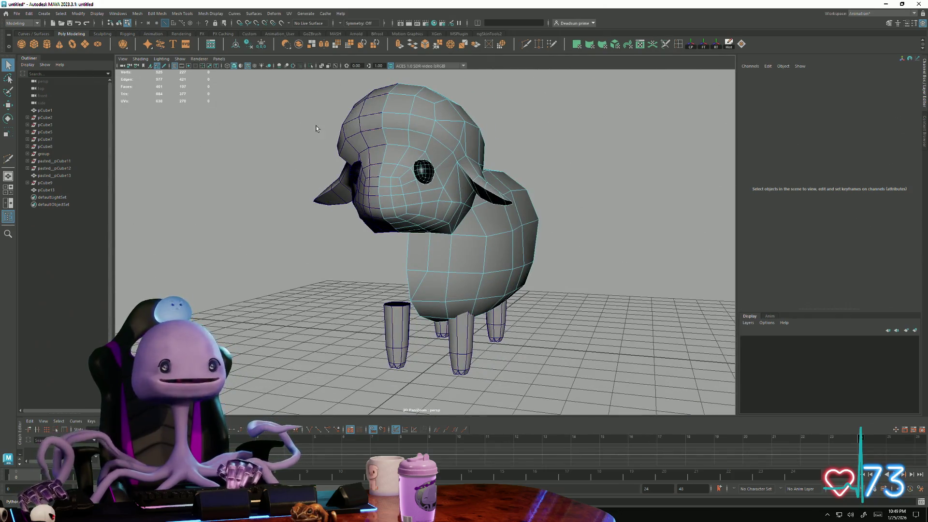
# Step: Delete the pCube13 ear object from the scene
pyautogui.click(367, 134)
pyautogui.click(368, 241)
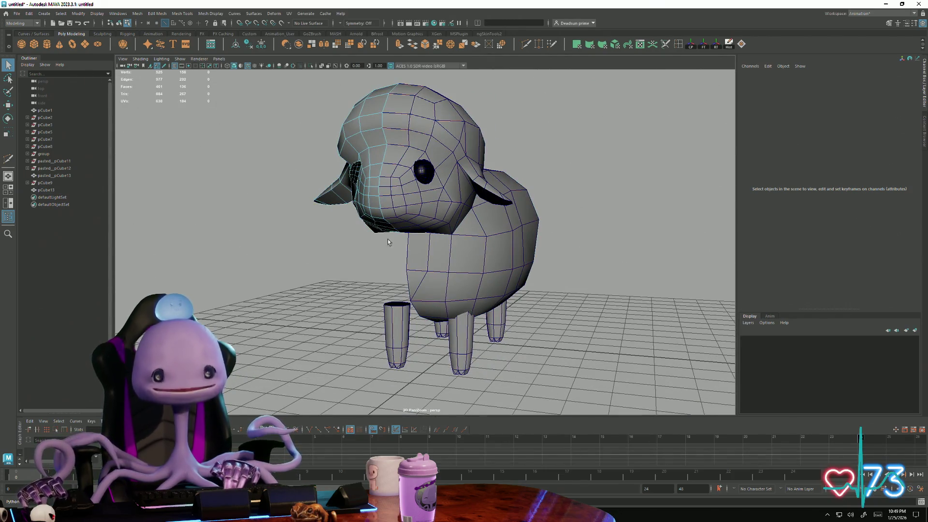
pyautogui.click(369, 163)
pyautogui.press('Delete')
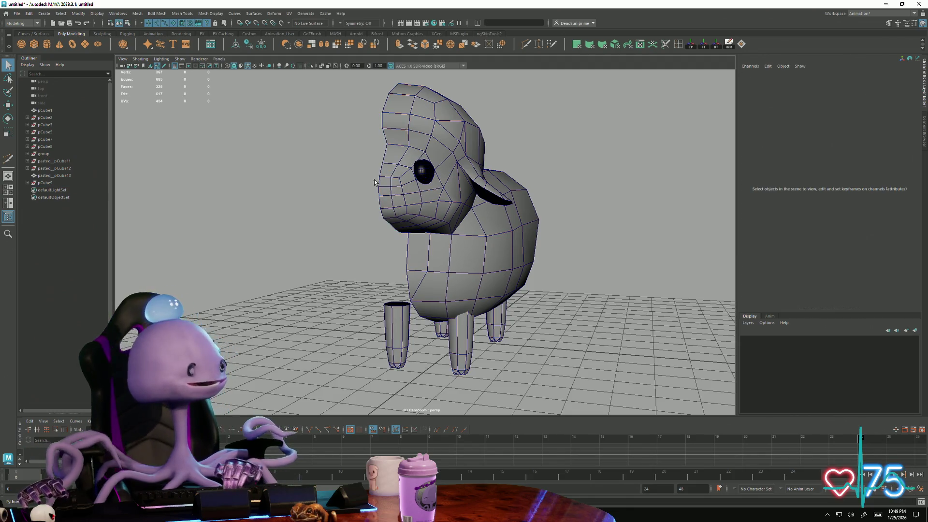
# Step: Inspect the head-body junction, briefly enabling Multi-Cut before returning to object selection
pyautogui.keyDown('alt'); pyautogui.moveTo(372, 178); pyautogui.dragTo(391, 210); pyautogui.keyUp('alt')
pyautogui.keyDown('alt'); pyautogui.moveTo(392, 211); pyautogui.dragTo(405, 230, button='middle'); pyautogui.keyUp('alt')
pyautogui.moveTo(405, 229)
pyautogui.keyDown('alt'); pyautogui.mouseDown()
pyautogui.moveTo(423, 261)
pyautogui.moveTo(389, 264)
pyautogui.mouseUp(); pyautogui.keyUp('alt')
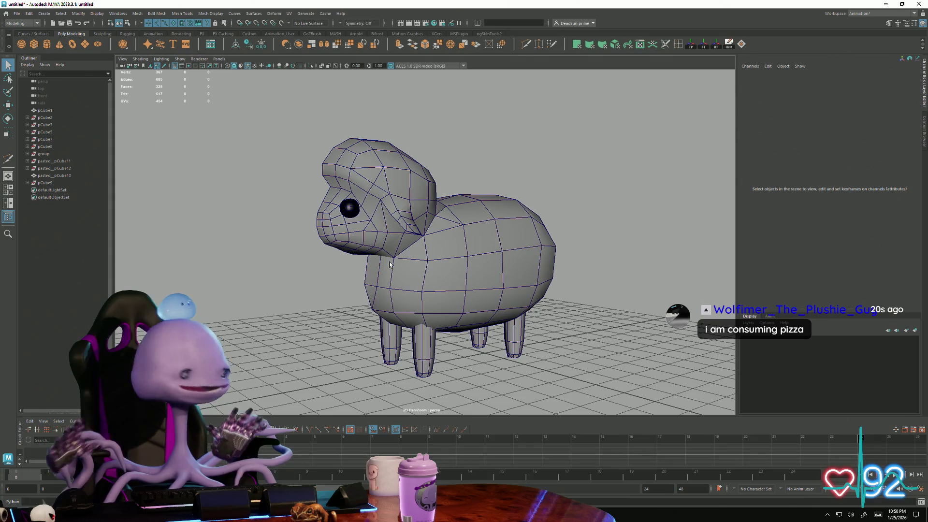
pyautogui.keyDown('alt'); pyautogui.moveTo(382, 227); pyautogui.dragTo(350, 229); pyautogui.keyUp('alt')
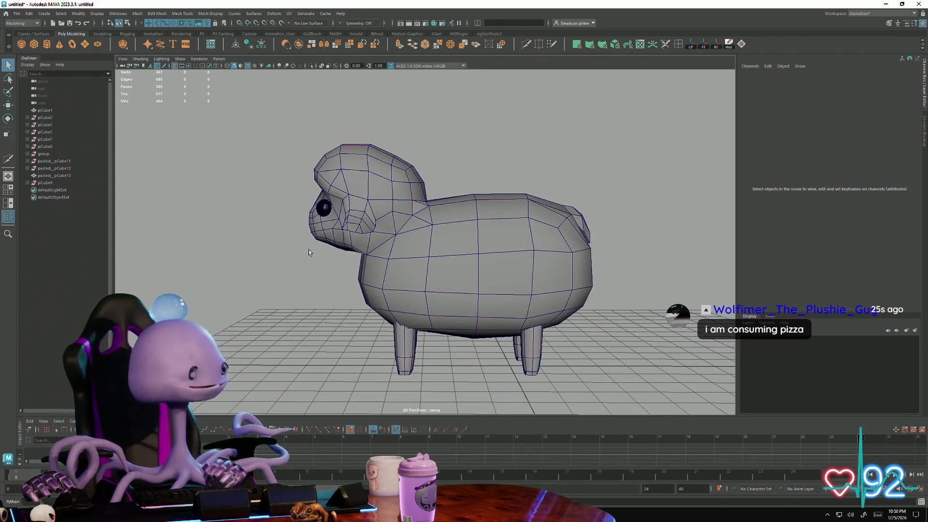
pyautogui.moveTo(307, 250)
pyautogui.keyDown('alt'); pyautogui.mouseDown()
pyautogui.moveTo(384, 269)
pyautogui.moveTo(379, 276)
pyautogui.moveTo(391, 257)
pyautogui.moveTo(396, 272)
pyautogui.moveTo(384, 238)
pyautogui.moveTo(515, 237)
pyautogui.mouseUp(); pyautogui.keyUp('alt')
pyautogui.scroll(3, 384, 269)
pyautogui.scroll(2, 369, 283)
pyautogui.scroll(3, 391, 257)
pyautogui.click(525, 44)
pyautogui.press('q')
pyautogui.scroll(-5, 516, 237)
pyautogui.scroll(-1, 497, 209)
pyautogui.moveTo(498, 207); pyautogui.dragTo(561, 111, button='right')
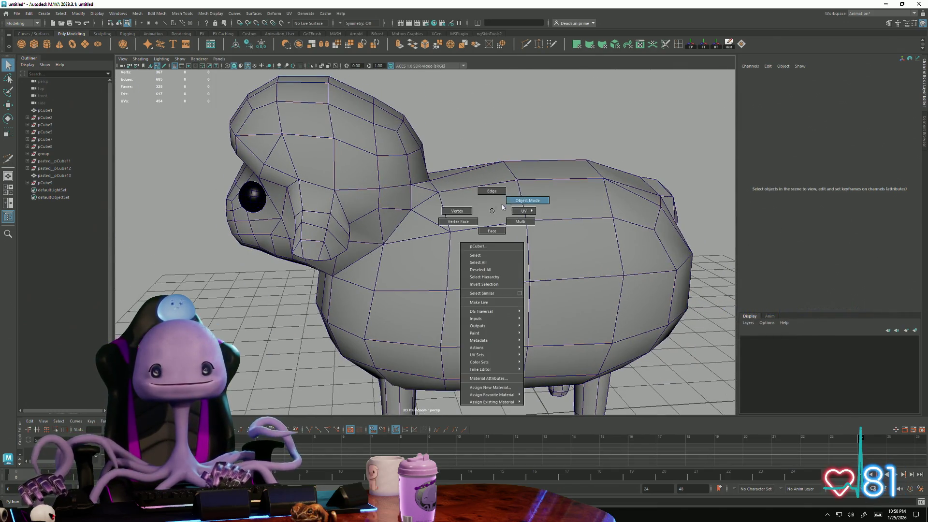
# Step: Fill the open hole in the head mesh with Mesh > Fill Hole
pyautogui.click(478, 221)
pyautogui.keyDown('shift'); pyautogui.click(347, 166); pyautogui.keyUp('shift')
pyautogui.keyDown('alt'); pyautogui.moveTo(348, 166); pyautogui.dragTo(289, 231); pyautogui.keyUp('alt')
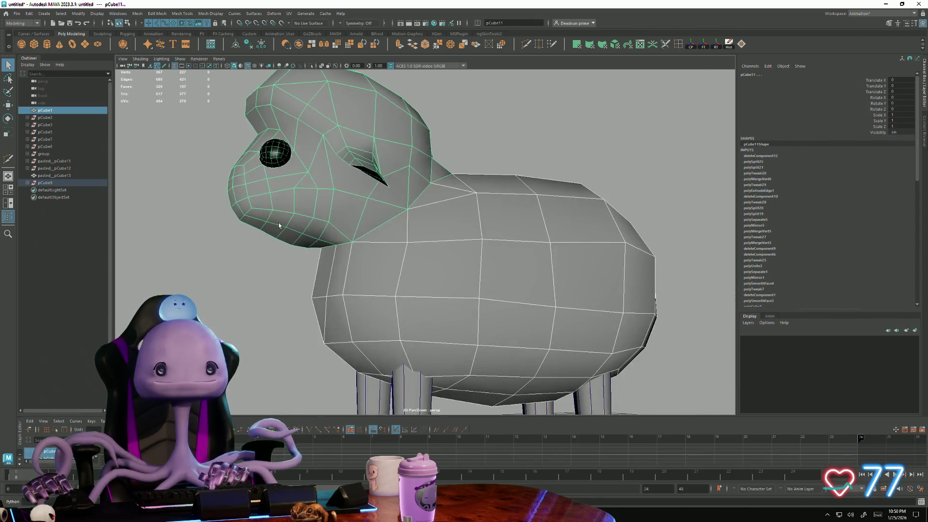
pyautogui.click(137, 13)
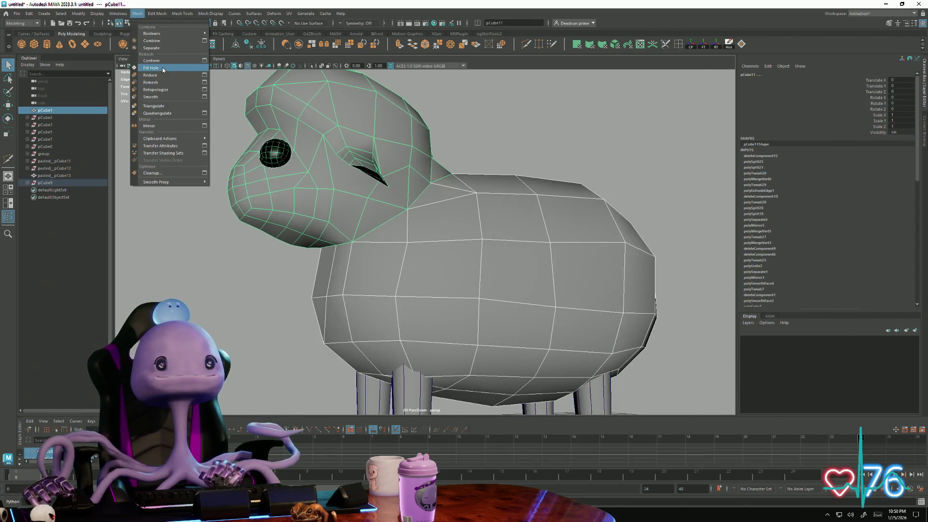
pyautogui.click(163, 68)
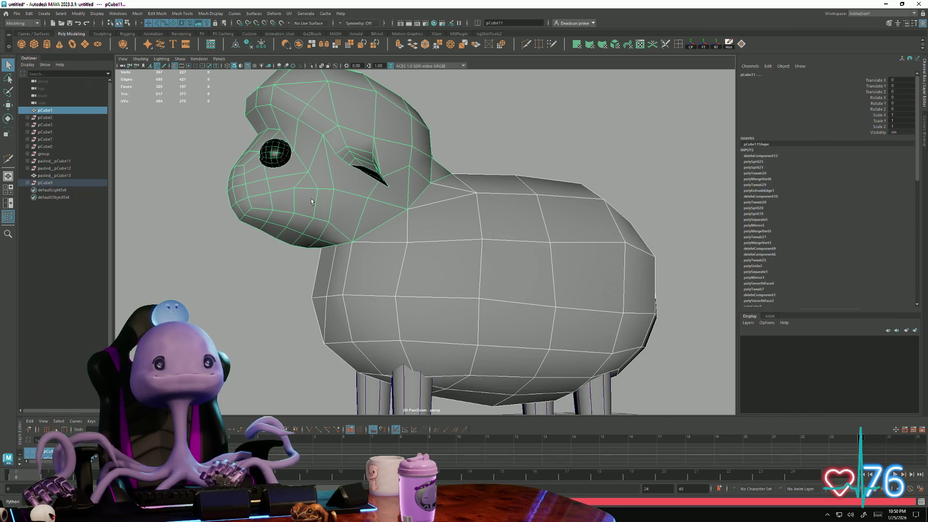
pyautogui.click(139, 13)
pyautogui.click(145, 59)
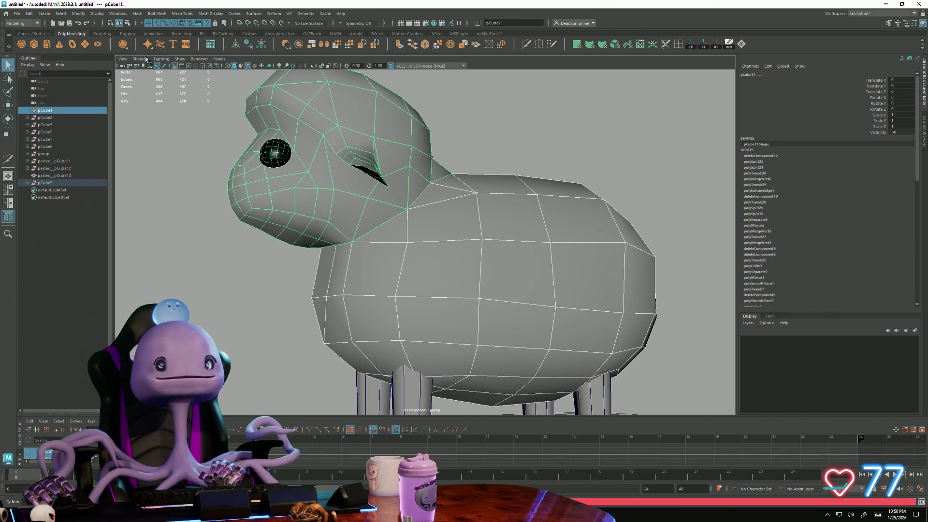
pyautogui.scroll(-3, 394, 245)
# Step: Add the body to the selection and merge several vertex pairs along the head-body seam
pyautogui.keyDown('alt'); pyautogui.moveTo(393, 244); pyautogui.dragTo(355, 230); pyautogui.keyUp('alt')
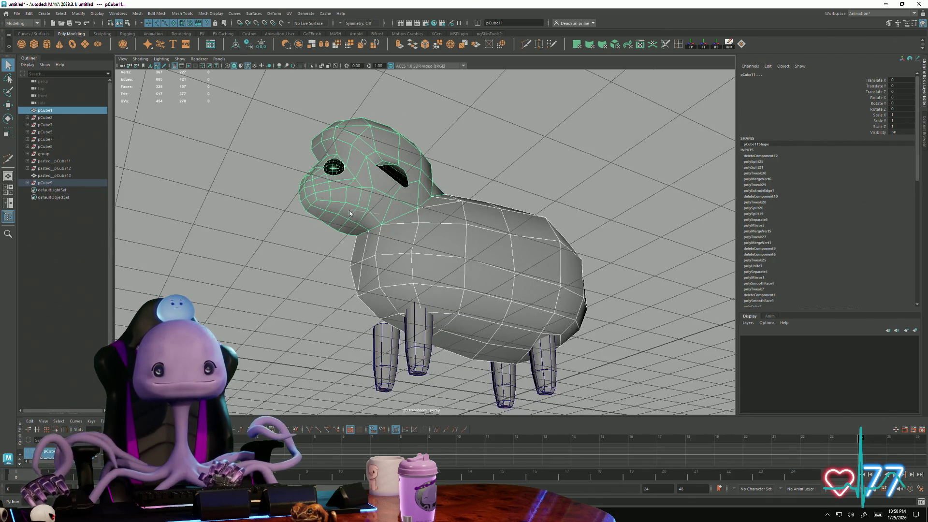
pyautogui.keyDown('shift'); pyautogui.click(340, 234); pyautogui.keyUp('shift')
pyautogui.press('F9')
pyautogui.keyDown('alt'); pyautogui.moveTo(363, 246); pyautogui.dragTo(366, 272); pyautogui.keyUp('alt')
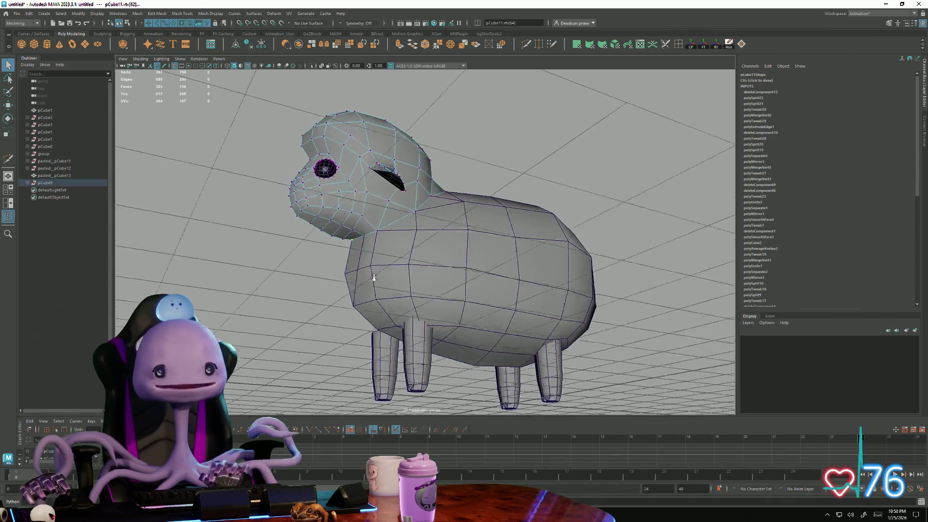
pyautogui.scroll(3, 367, 271)
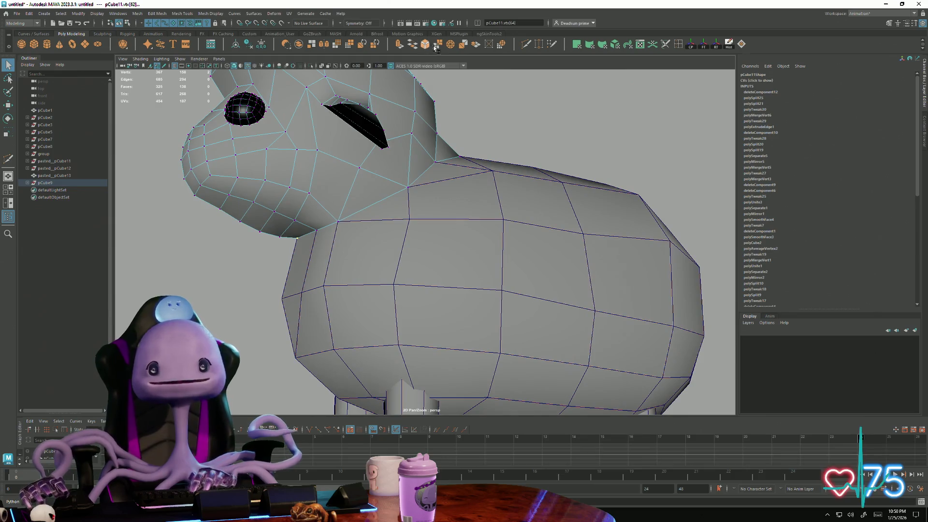
pyautogui.click(439, 44)
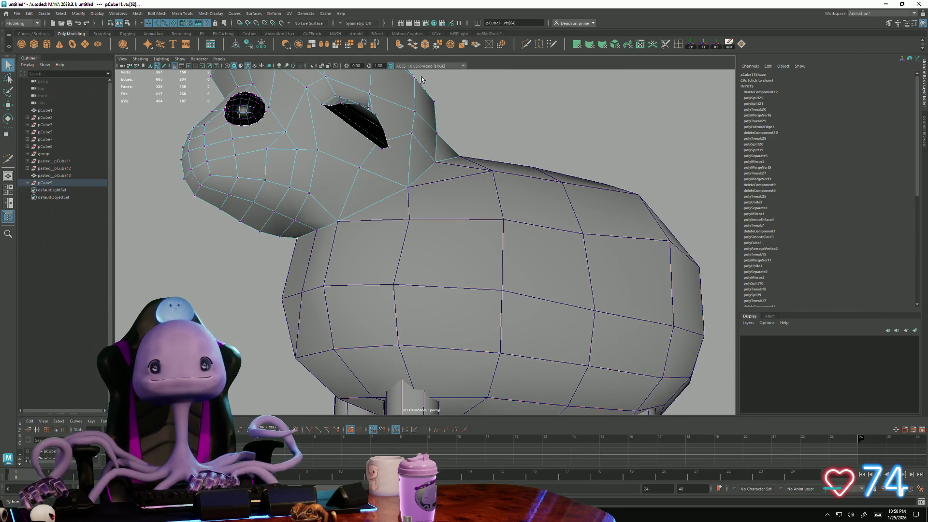
pyautogui.moveTo(322, 239); pyautogui.dragTo(338, 234)
pyautogui.press('g')
pyautogui.press('g')
pyautogui.press('g')
pyautogui.moveTo(409, 191)
pyautogui.keyDown('alt'); pyautogui.mouseDown()
pyautogui.moveTo(395, 206)
pyautogui.moveTo(402, 218)
pyautogui.mouseUp(); pyautogui.keyUp('alt')
# Step: Merge more vertex pairs up to the top of the neck seam, repeating with G
pyautogui.press('g')
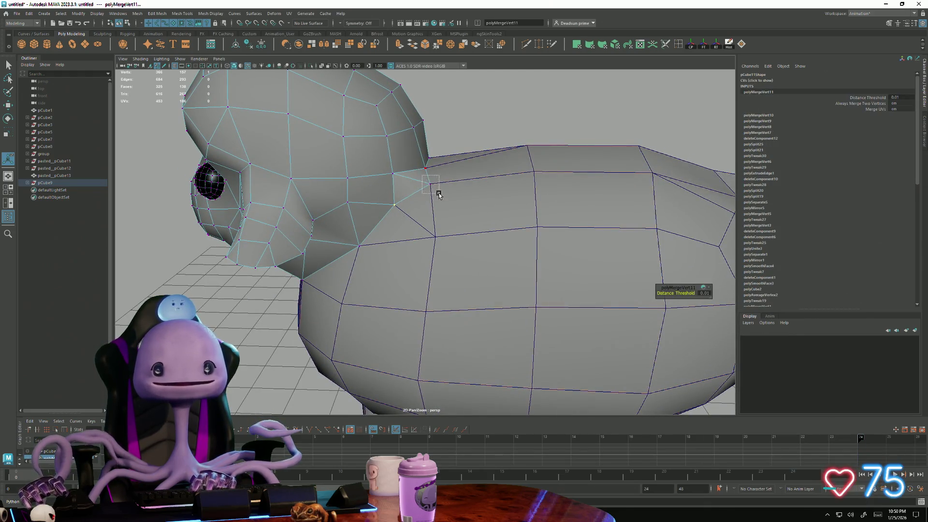
pyautogui.moveTo(439, 194); pyautogui.dragTo(437, 193)
pyautogui.press('g')
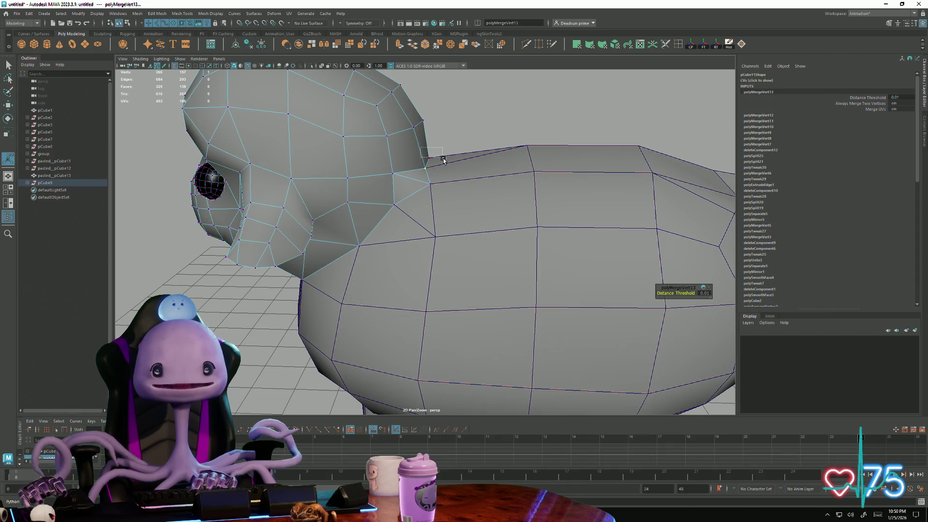
pyautogui.keyDown('shift'); pyautogui.moveTo(441, 190); pyautogui.dragTo(438, 196, button='right'); pyautogui.keyUp('shift')
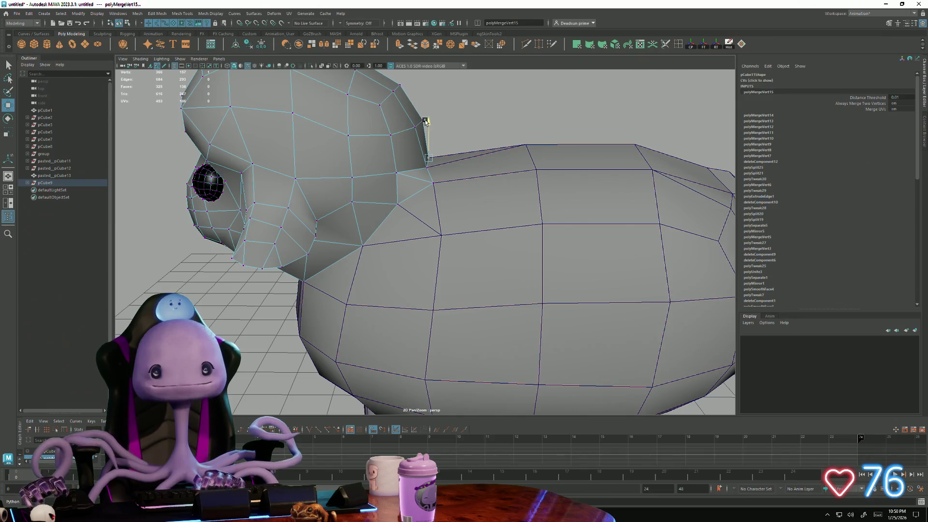
# Step: Return the sheep to Object Mode via the marking menu
pyautogui.keyDown('alt'); pyautogui.moveTo(430, 113); pyautogui.dragTo(470, 180); pyautogui.keyUp('alt')
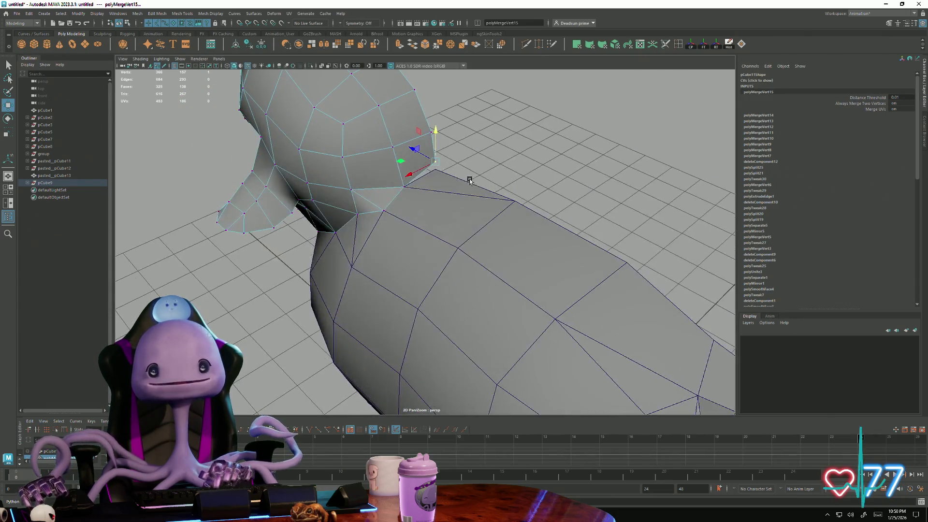
pyautogui.moveTo(397, 159); pyautogui.dragTo(397, 138, button='right')
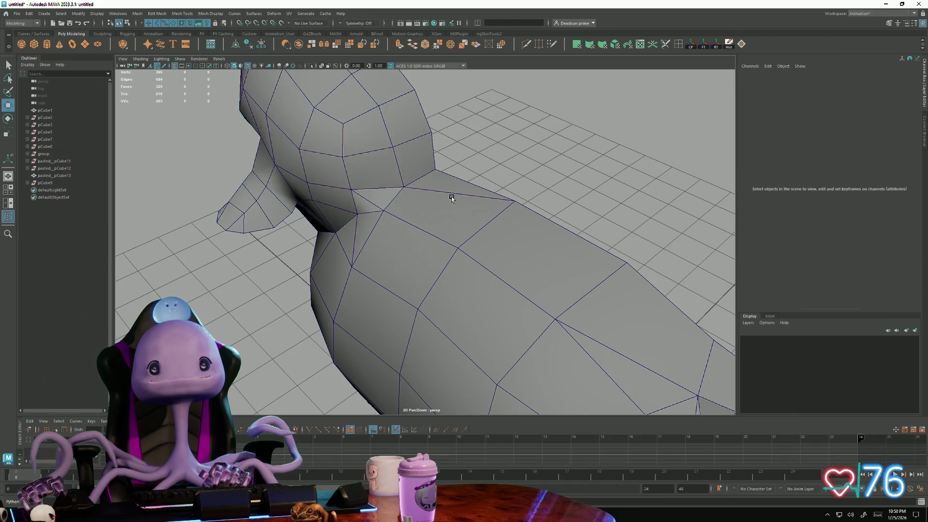
pyautogui.click(394, 149)
pyautogui.keyDown('alt'); pyautogui.moveTo(393, 149); pyautogui.dragTo(356, 211); pyautogui.keyUp('alt')
pyautogui.click(135, 13)
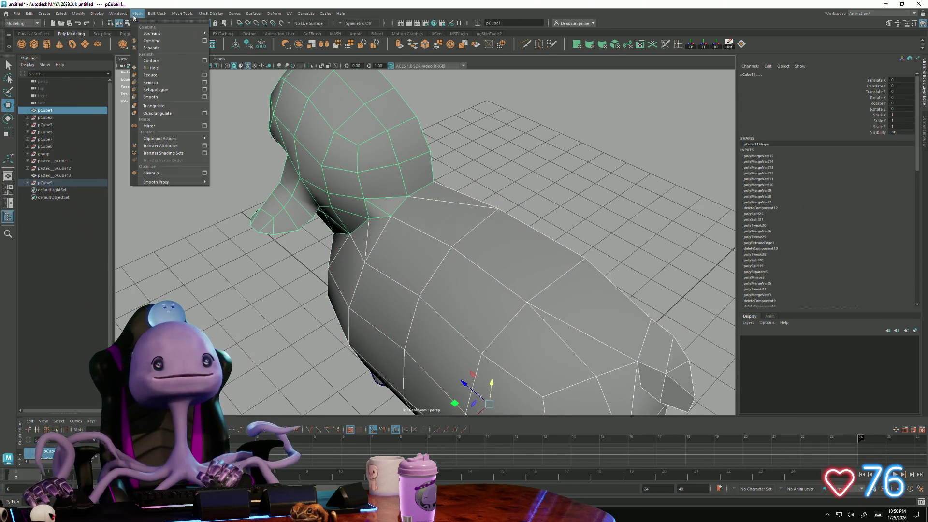
# Step: Combine head and body into one mesh, pCube12, and enter vertex mode
pyautogui.click(149, 41)
pyautogui.keyDown('alt'); pyautogui.moveTo(239, 218); pyautogui.dragTo(383, 219); pyautogui.keyUp('alt')
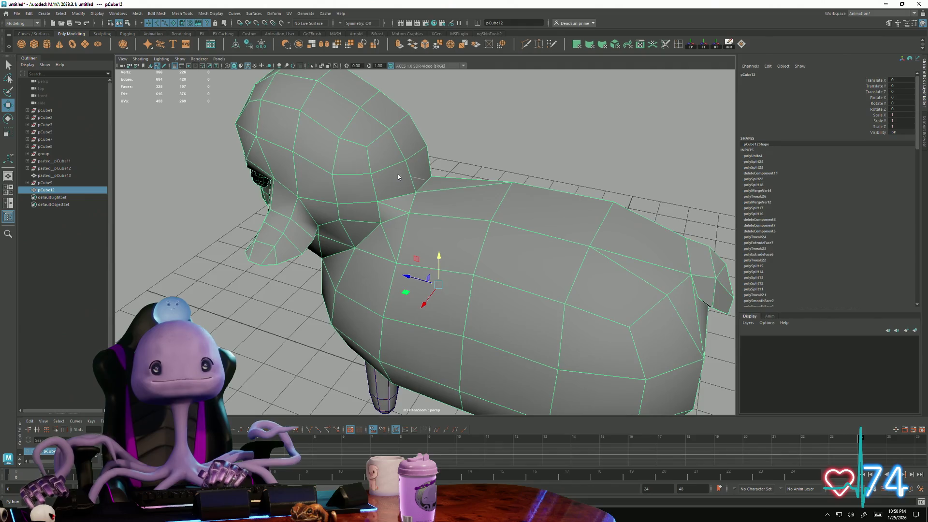
pyautogui.press('F9')
pyautogui.click(430, 173)
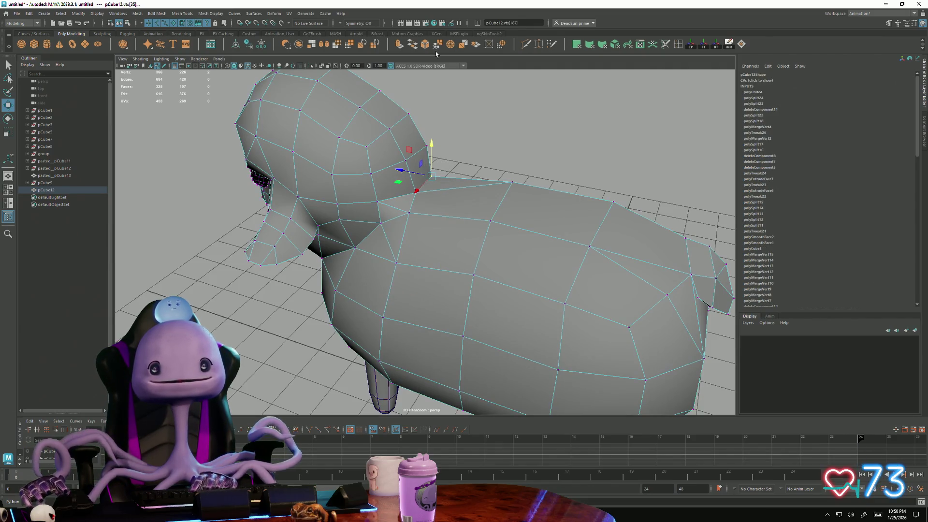
# Step: Merge the vertex pairs along the seam down under the chin with Merge Vertices
pyautogui.click(436, 45)
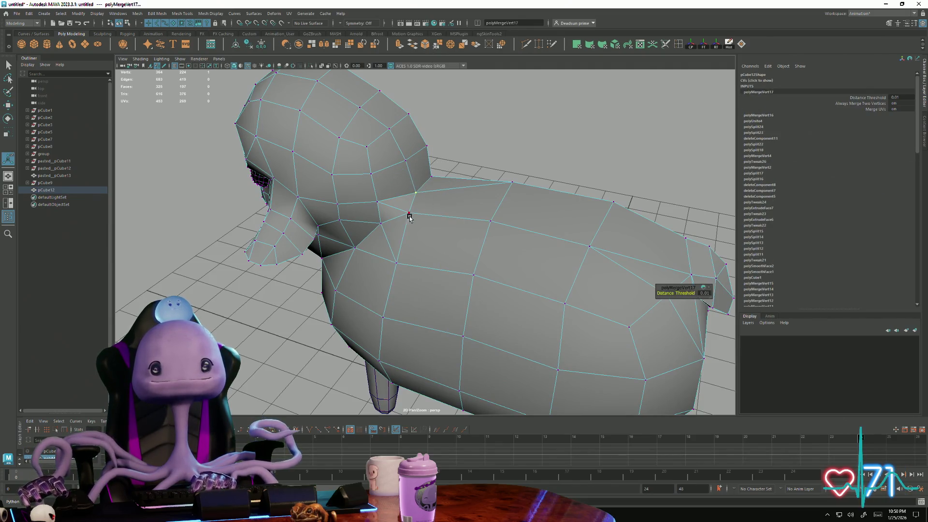
pyautogui.press('g')
pyautogui.press('g')
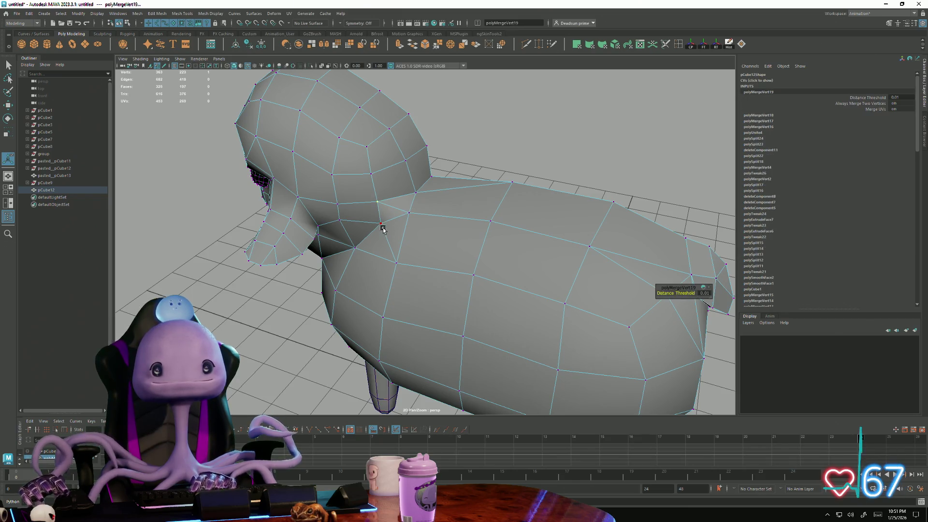
pyautogui.moveTo(357, 254)
pyautogui.keyDown('alt'); pyautogui.mouseDown()
pyautogui.moveTo(374, 262)
pyautogui.moveTo(335, 281)
pyautogui.mouseUp(); pyautogui.keyUp('alt')
pyautogui.press('g')
pyautogui.press('g')
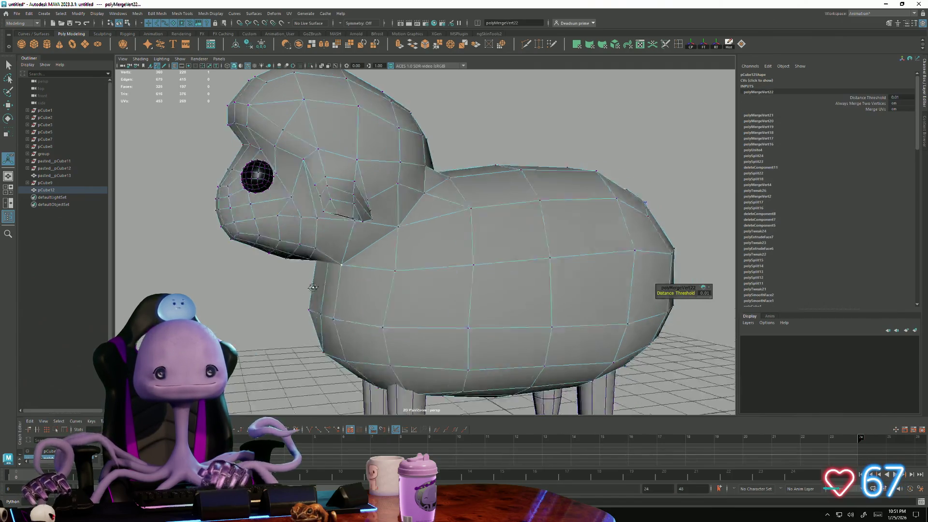
pyautogui.click(365, 229)
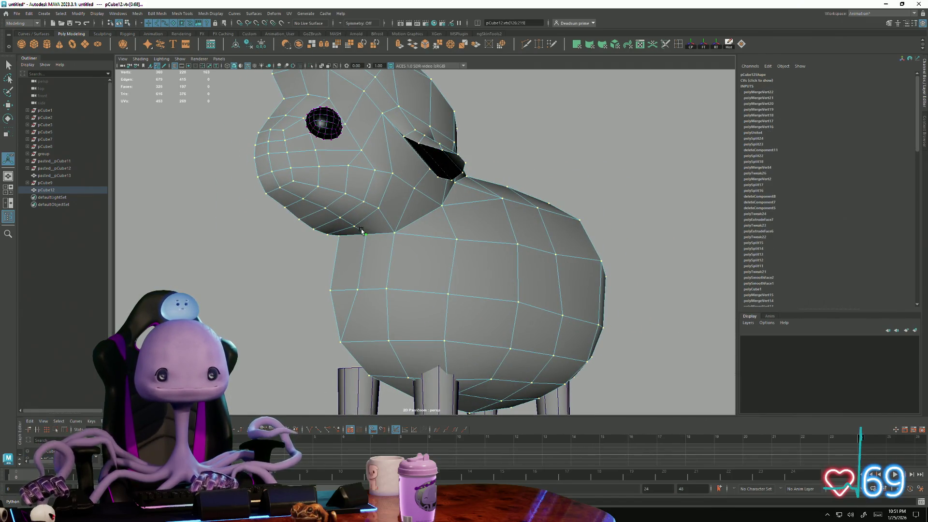
pyautogui.press('g')
pyautogui.moveTo(418, 254)
pyautogui.keyDown('alt'); pyautogui.mouseDown()
pyautogui.moveTo(402, 258)
pyautogui.moveTo(430, 253)
pyautogui.moveTo(411, 234)
pyautogui.moveTo(413, 197)
pyautogui.mouseUp(); pyautogui.keyUp('alt')
# Step: Nudge the vertex at the base of the ear slightly sideways along X
pyautogui.click(384, 165)
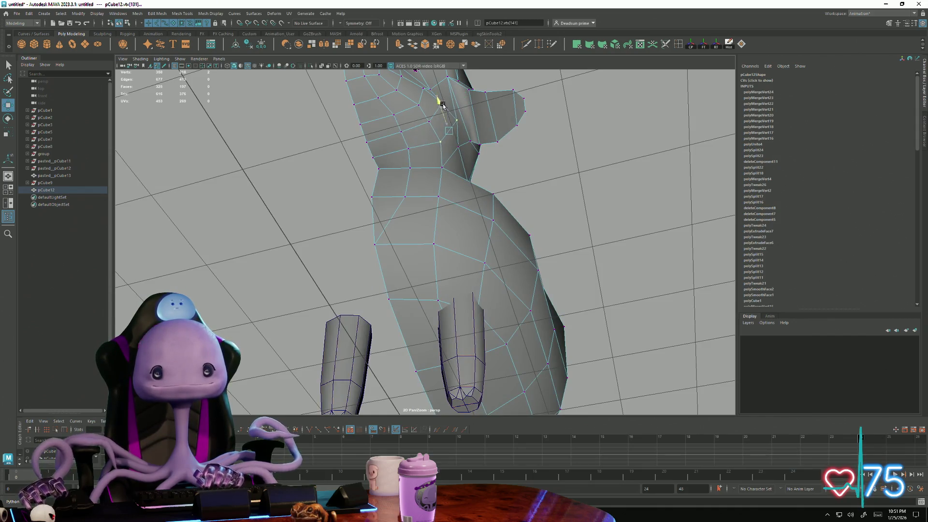
pyautogui.keyDown('alt'); pyautogui.moveTo(470, 133); pyautogui.dragTo(511, 254); pyautogui.keyUp('alt')
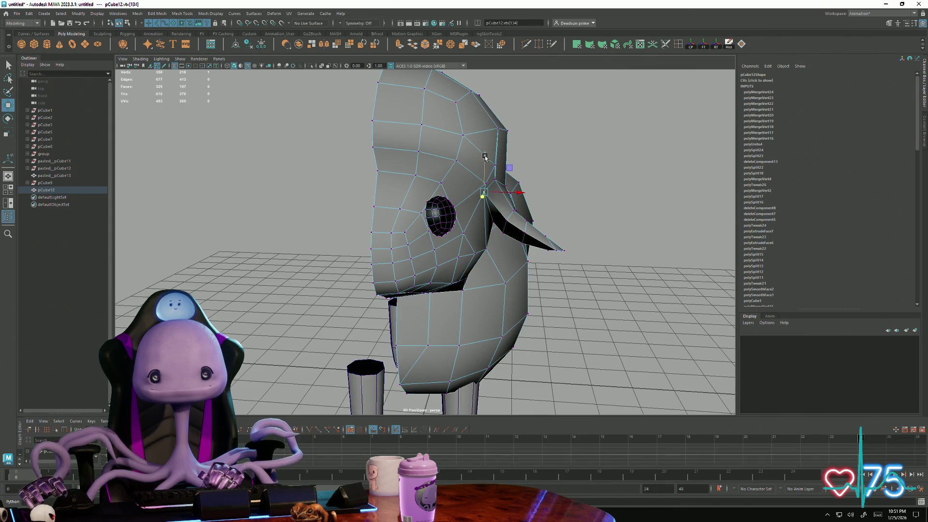
pyautogui.click(513, 193)
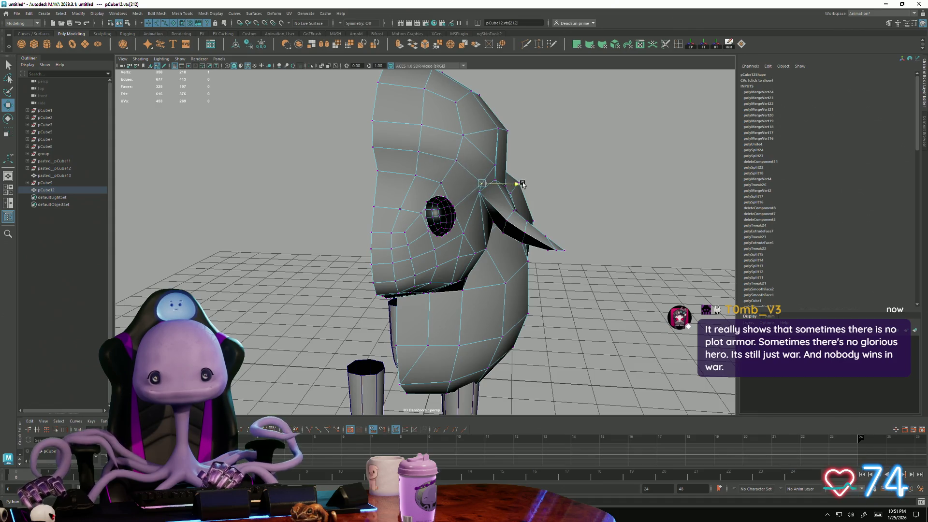
pyautogui.moveTo(522, 184); pyautogui.dragTo(519, 184)
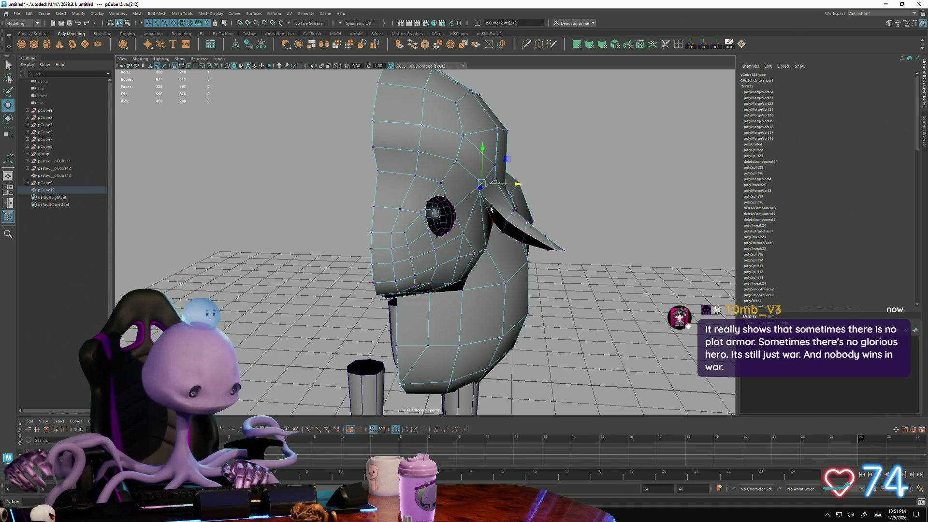
# Step: Reframe to a side view of head and body to start a cut across the neck seam
pyautogui.keyDown('alt'); pyautogui.moveTo(363, 282); pyautogui.dragTo(376, 335); pyautogui.keyUp('alt')
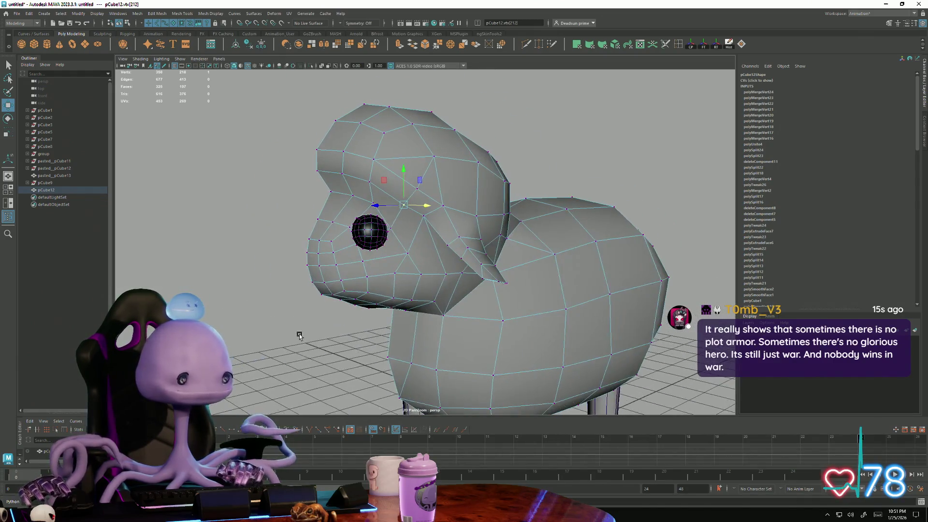
pyautogui.keyDown('alt'); pyautogui.moveTo(375, 335); pyautogui.dragTo(304, 325); pyautogui.keyUp('alt')
pyautogui.moveTo(424, 202)
pyautogui.keyDown('alt'); pyautogui.mouseDown()
pyautogui.moveTo(399, 236)
pyautogui.moveTo(356, 234)
pyautogui.moveTo(377, 232)
pyautogui.moveTo(456, 292)
pyautogui.moveTo(429, 304)
pyautogui.moveTo(459, 281)
pyautogui.moveTo(449, 293)
pyautogui.moveTo(464, 285)
pyautogui.moveTo(452, 292)
pyautogui.moveTo(481, 318)
pyautogui.mouseUp(); pyautogui.keyUp('alt')
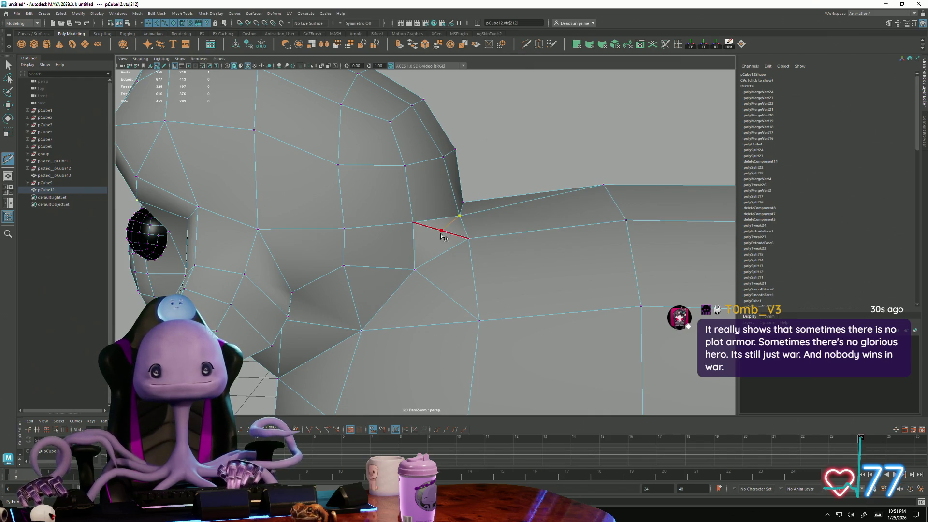
# Step: Commit the cut, then pull a neck-seam vertex up and left with the Move tool
pyautogui.press('Return')
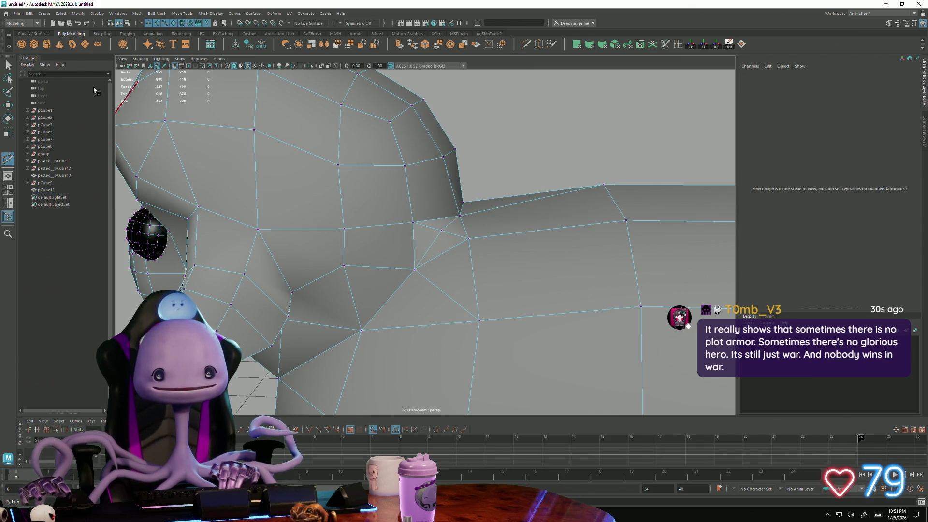
pyautogui.click(439, 230)
pyautogui.press('w')
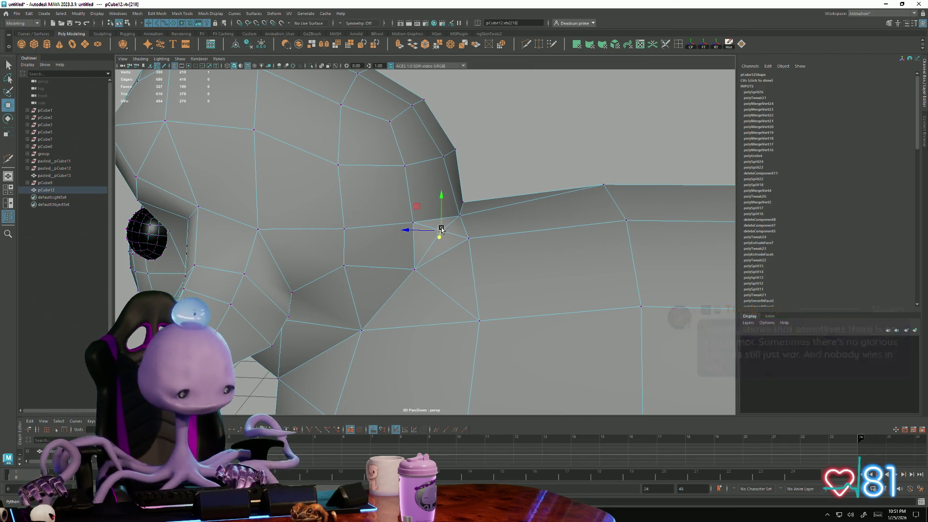
pyautogui.scroll(5, 440, 230)
pyautogui.moveTo(472, 199)
pyautogui.keyDown('alt'); pyautogui.mouseDown()
pyautogui.moveTo(375, 200)
pyautogui.moveTo(389, 238)
pyautogui.mouseUp(); pyautogui.keyUp('alt')
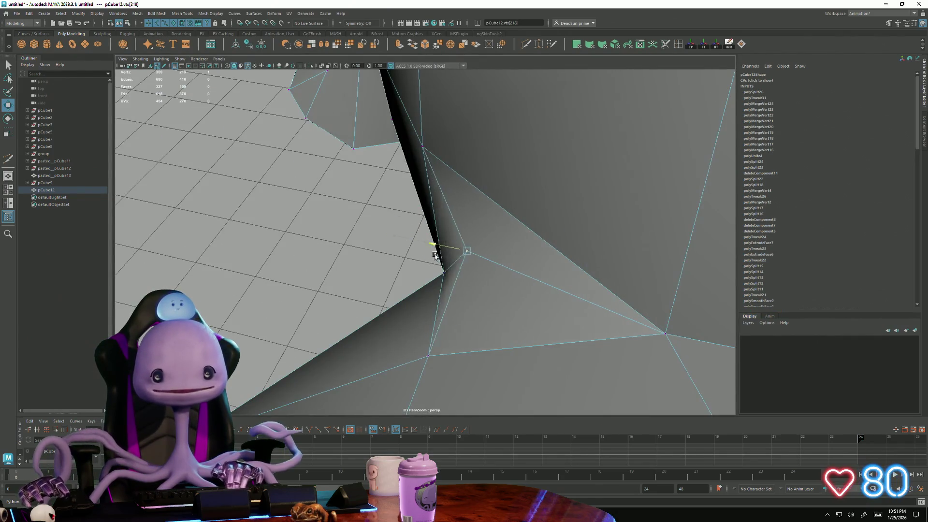
pyautogui.moveTo(483, 228)
pyautogui.keyDown('alt'); pyautogui.mouseDown()
pyautogui.moveTo(498, 251)
pyautogui.moveTo(454, 225)
pyautogui.moveTo(406, 251)
pyautogui.moveTo(413, 324)
pyautogui.mouseUp(); pyautogui.keyUp('alt')
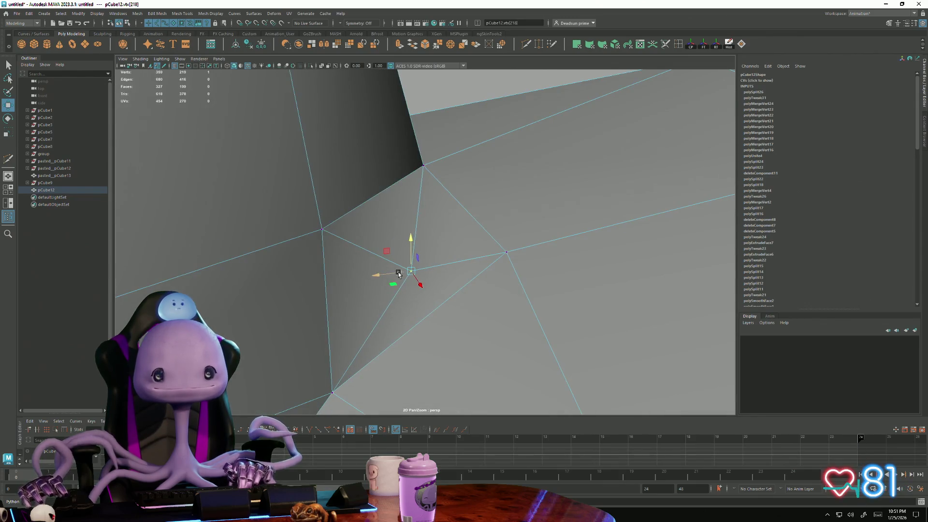
pyautogui.moveTo(418, 285); pyautogui.dragTo(392, 285)
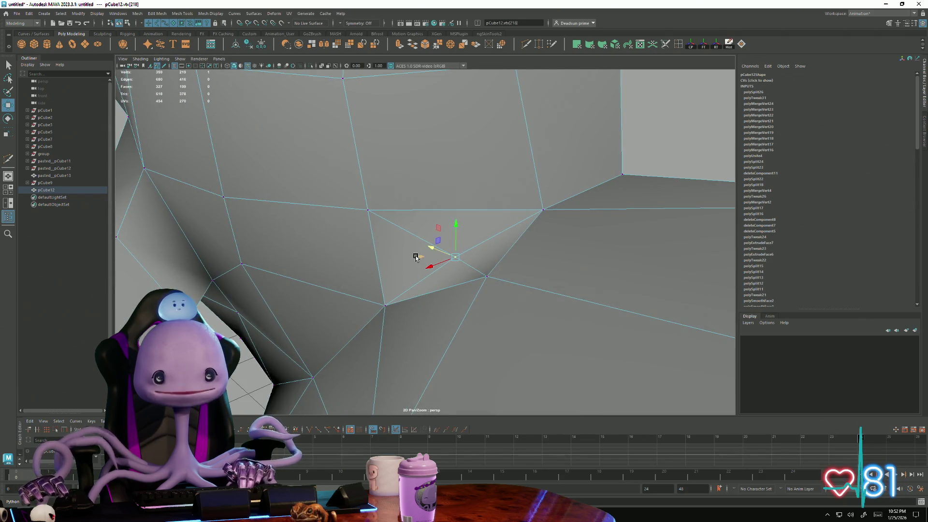
# Step: Select the vertices around the seam and check the neck from several angles
pyautogui.moveTo(442, 219)
pyautogui.keyDown('alt'); pyautogui.mouseDown()
pyautogui.moveTo(477, 276)
pyautogui.moveTo(392, 227)
pyautogui.mouseUp(); pyautogui.keyUp('alt')
pyautogui.moveTo(392, 228); pyautogui.dragTo(399, 209, button='right')
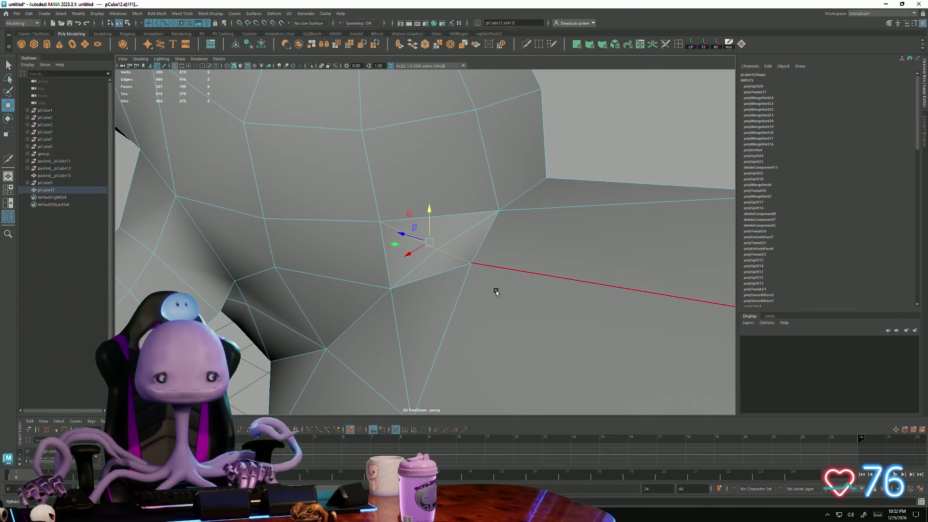
pyautogui.moveTo(464, 225); pyautogui.dragTo(425, 228, button='right')
pyautogui.moveTo(409, 215); pyautogui.dragTo(470, 281)
pyautogui.moveTo(515, 316)
pyautogui.keyDown('alt'); pyautogui.mouseDown()
pyautogui.moveTo(339, 312)
pyautogui.moveTo(445, 255)
pyautogui.mouseUp(); pyautogui.keyUp('alt')
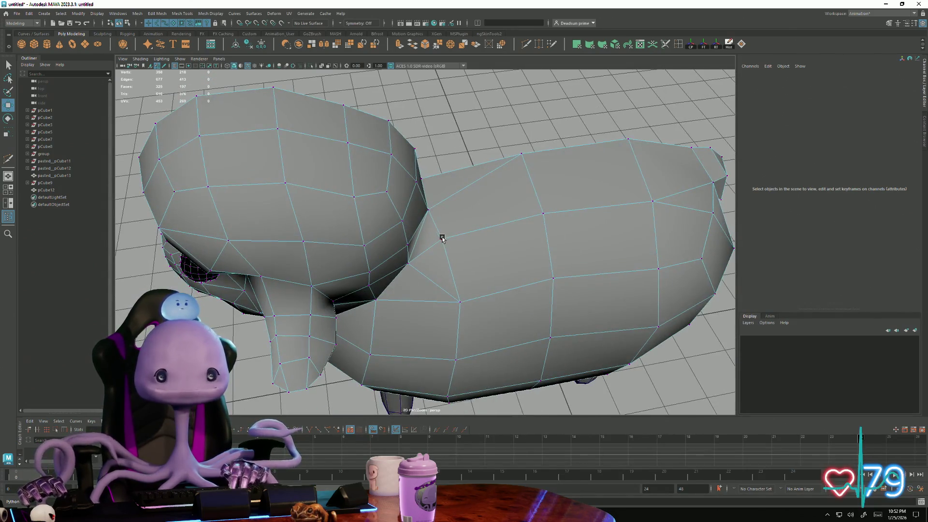
pyautogui.click(428, 211)
pyautogui.moveTo(429, 210)
pyautogui.keyDown('alt'); pyautogui.mouseDown()
pyautogui.moveTo(416, 262)
pyautogui.moveTo(356, 251)
pyautogui.moveTo(392, 239)
pyautogui.moveTo(406, 217)
pyautogui.moveTo(344, 270)
pyautogui.moveTo(321, 248)
pyautogui.mouseUp(); pyautogui.keyUp('alt')
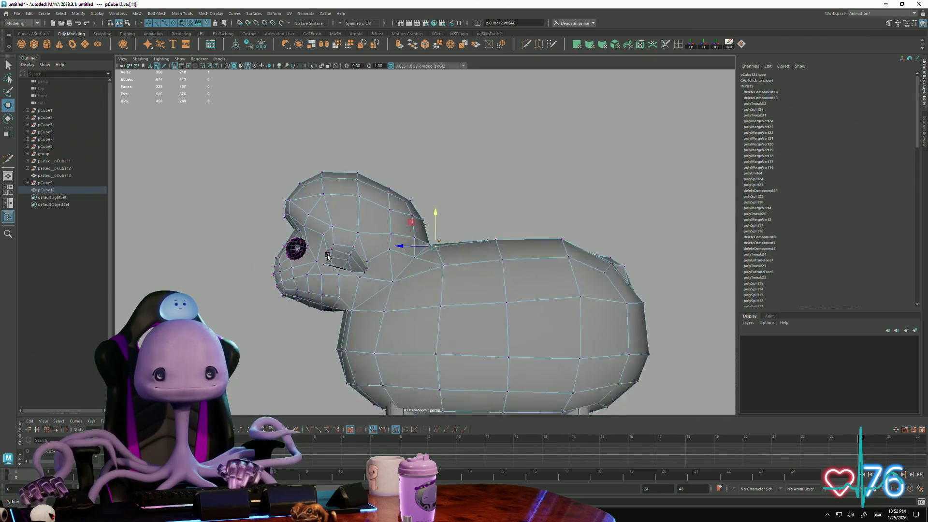
pyautogui.keyDown('alt'); pyautogui.moveTo(321, 248); pyautogui.dragTo(351, 305, button='right'); pyautogui.keyUp('alt')
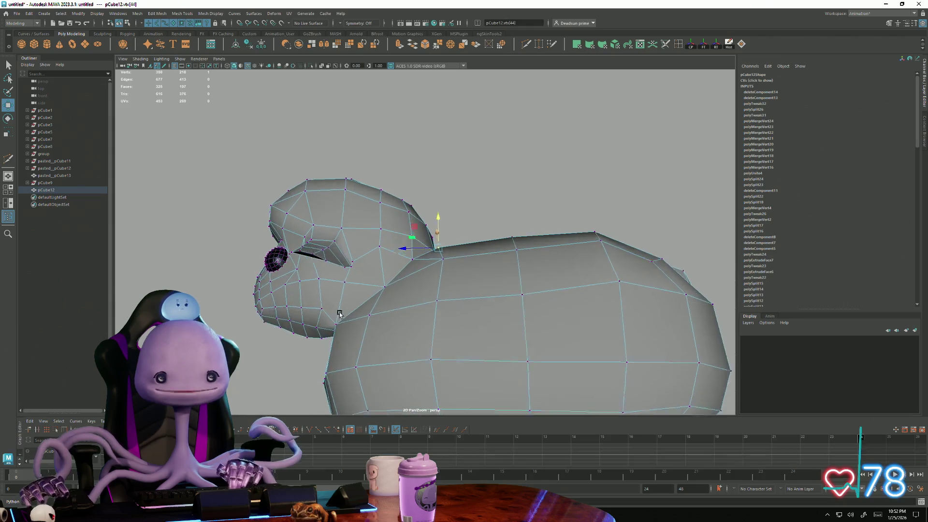
pyautogui.scroll(-5, 352, 305)
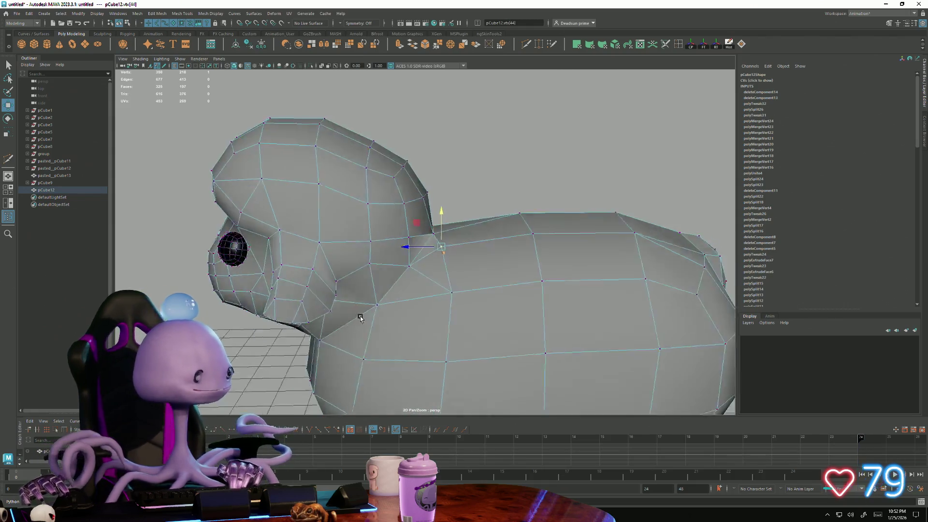
pyautogui.moveTo(356, 317)
pyautogui.keyDown('alt'); pyautogui.mouseDown()
pyautogui.moveTo(435, 277)
pyautogui.moveTo(383, 265)
pyautogui.moveTo(383, 238)
pyautogui.moveTo(327, 273)
pyautogui.moveTo(364, 259)
pyautogui.moveTo(417, 266)
pyautogui.moveTo(353, 234)
pyautogui.moveTo(305, 258)
pyautogui.moveTo(286, 292)
pyautogui.mouseUp(); pyautogui.keyUp('alt')
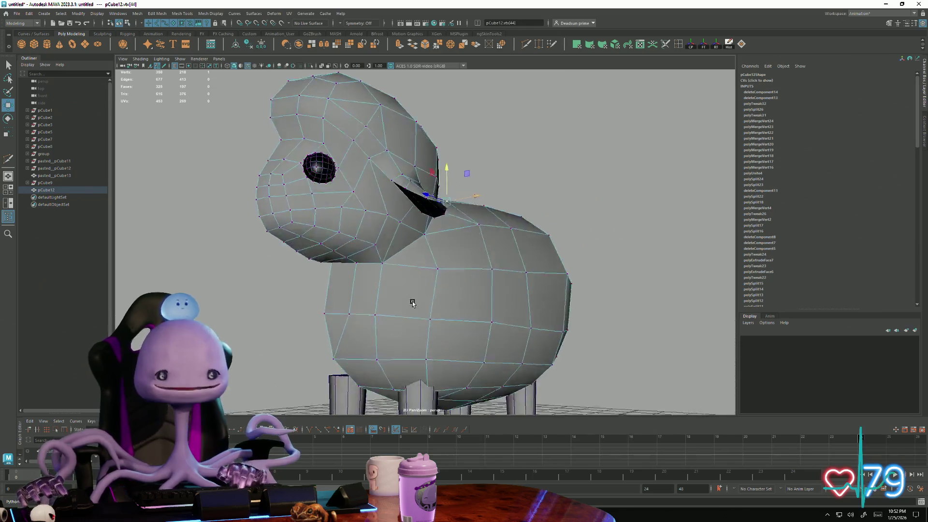
# Step: Shift a vertex near the jaw, then reselect the mesh and return to vertex editing
pyautogui.click(286, 297)
pyautogui.click(326, 273)
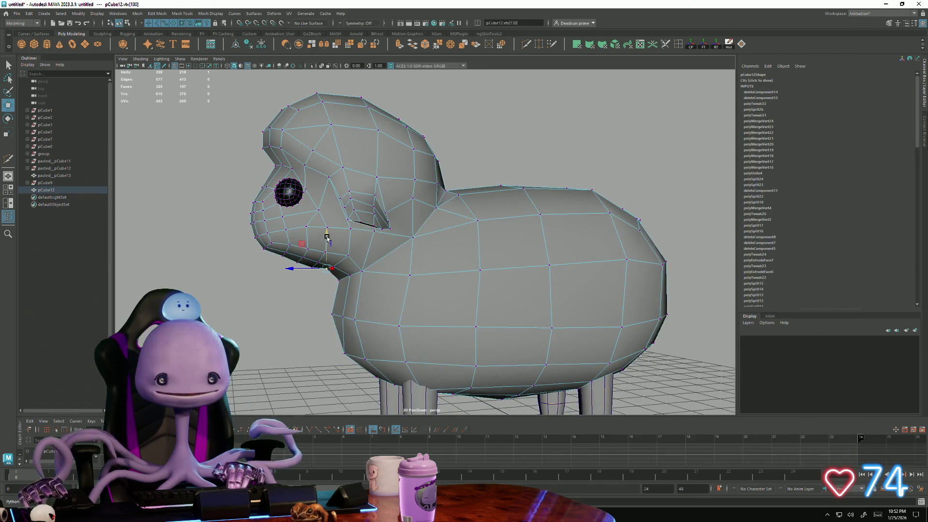
pyautogui.scroll(-5, 326, 243)
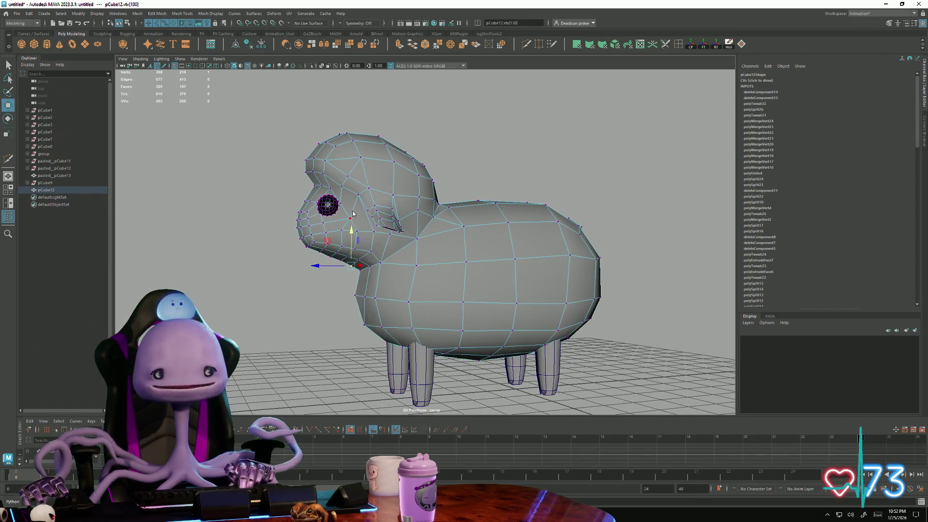
pyautogui.press('F8')
pyautogui.scroll(-3, 469, 149)
pyautogui.click(294, 269)
pyautogui.moveTo(294, 269)
pyautogui.keyDown('alt'); pyautogui.mouseDown()
pyautogui.moveTo(340, 259)
pyautogui.moveTo(305, 261)
pyautogui.mouseUp(); pyautogui.keyUp('alt')
pyautogui.scroll(4, 389, 265)
pyautogui.click(339, 255)
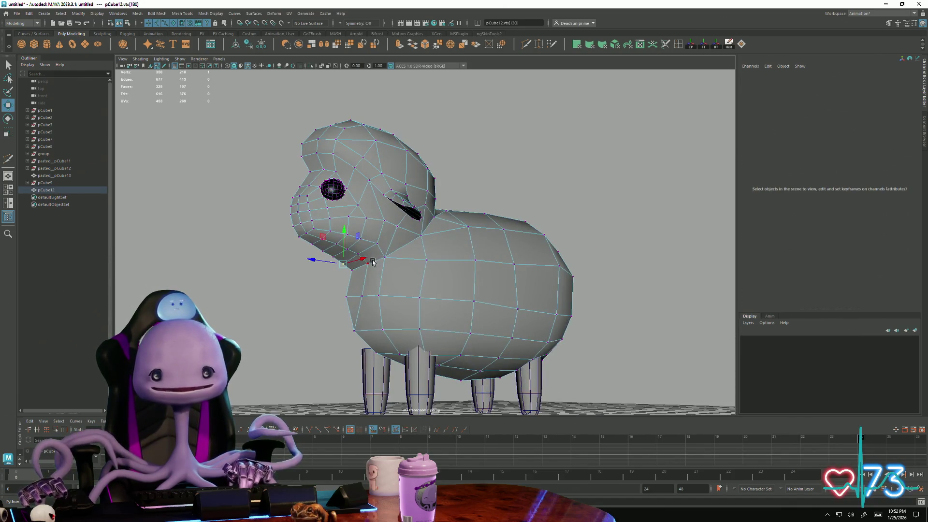
pyautogui.press('F9')
pyautogui.click(361, 272)
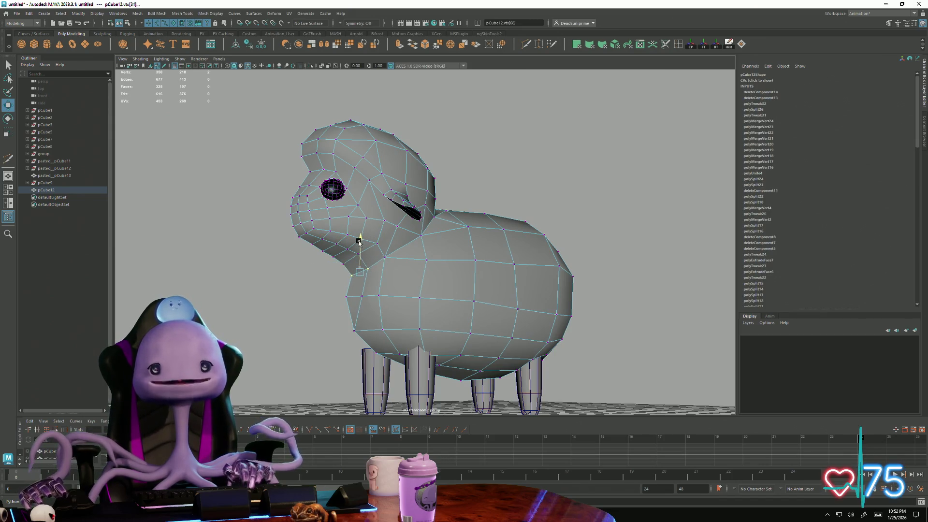
# Step: Return the combined head-body mesh to object mode and deselect it
pyautogui.keyDown('alt'); pyautogui.moveTo(360, 240); pyautogui.dragTo(391, 314); pyautogui.keyUp('alt')
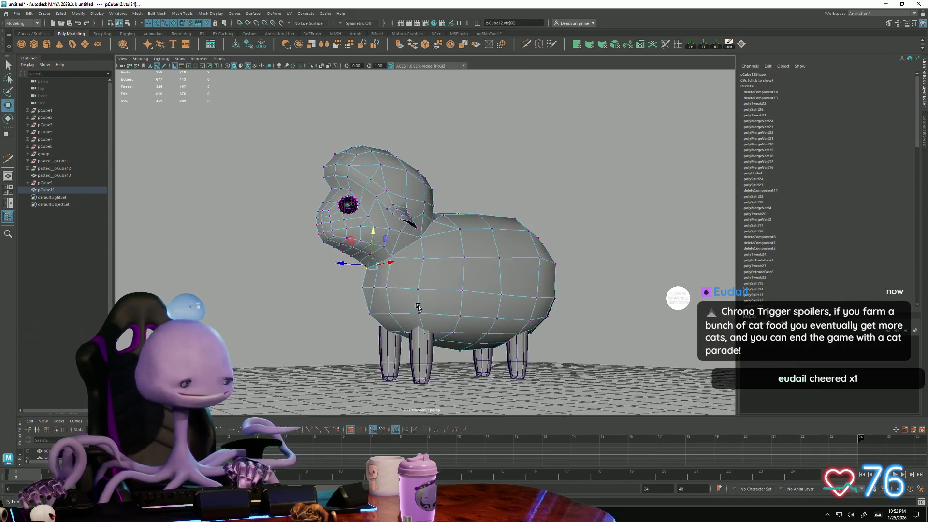
pyautogui.moveTo(435, 254); pyautogui.dragTo(435, 218, button='right')
pyautogui.click(535, 140)
pyautogui.moveTo(424, 254)
pyautogui.keyDown('alt'); pyautogui.mouseDown()
pyautogui.moveTo(430, 277)
pyautogui.moveTo(412, 321)
pyautogui.mouseUp(); pyautogui.keyUp('alt')
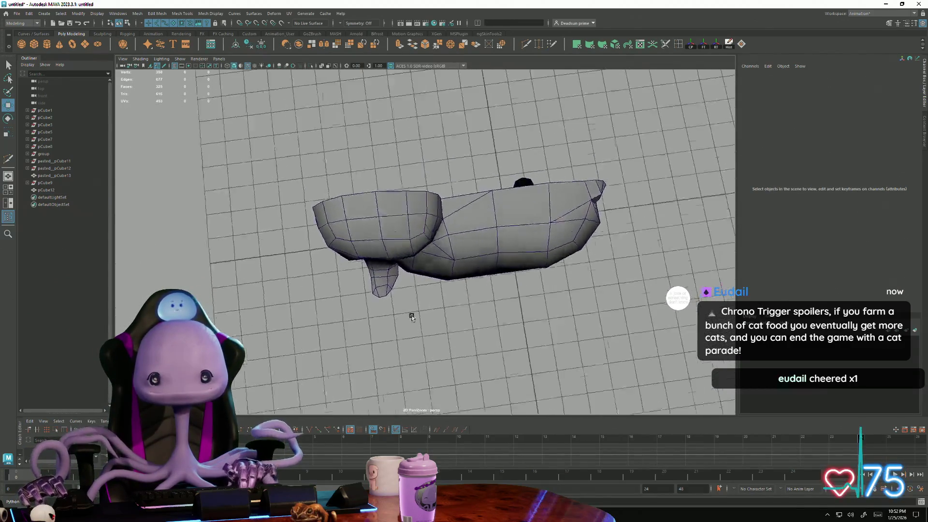
# Step: Orbit under and beside the sheep, then select the mesh to begin a new cut behind the neck
pyautogui.keyDown('alt'); pyautogui.moveTo(413, 322); pyautogui.dragTo(624, 326, button='right'); pyautogui.keyUp('alt')
pyautogui.moveTo(623, 326)
pyautogui.keyDown('alt'); pyautogui.mouseDown()
pyautogui.moveTo(532, 243)
pyautogui.moveTo(492, 251)
pyautogui.moveTo(485, 272)
pyautogui.moveTo(528, 257)
pyautogui.moveTo(524, 265)
pyautogui.moveTo(516, 240)
pyautogui.moveTo(549, 240)
pyautogui.moveTo(491, 267)
pyautogui.moveTo(472, 214)
pyautogui.mouseUp(); pyautogui.keyUp('alt')
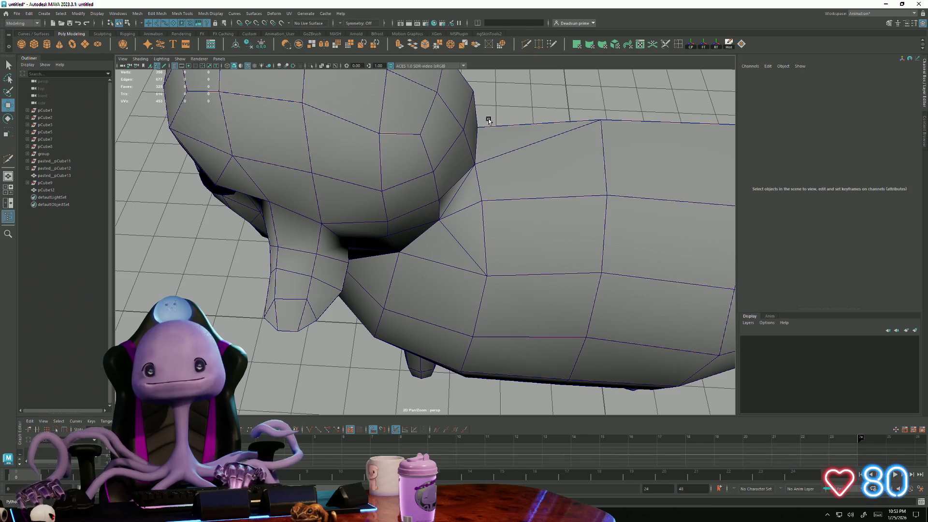
pyautogui.click(517, 126)
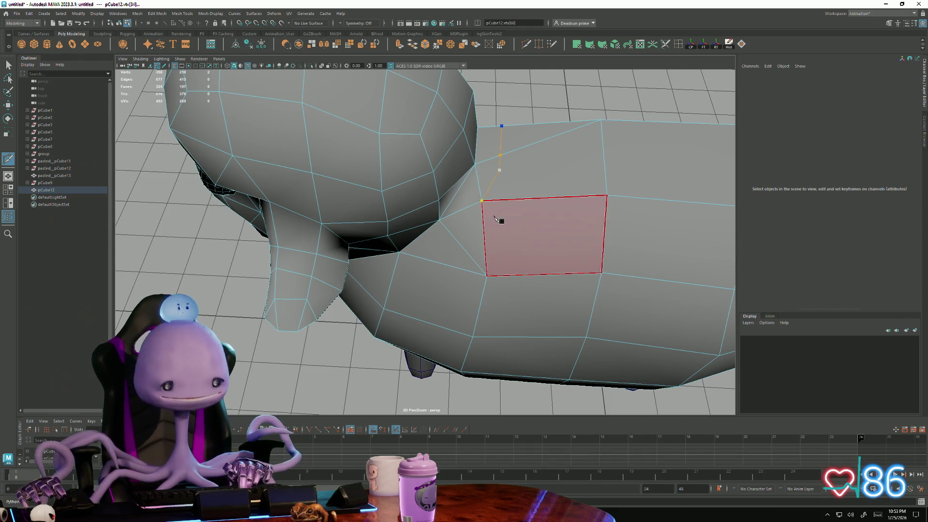
# Step: Cancel the unfinished cut and delete the stray edge where the neck meets the body
pyautogui.press('Return')
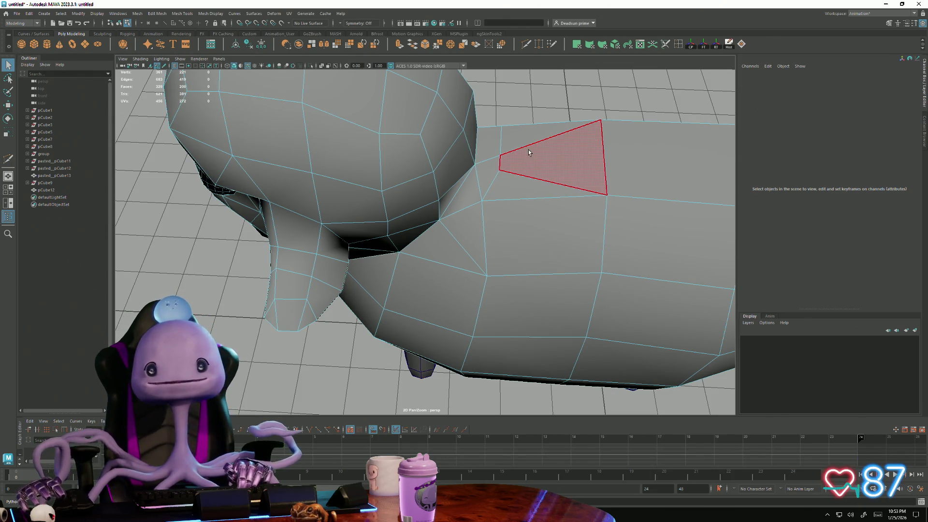
pyautogui.moveTo(528, 150); pyautogui.dragTo(530, 134, button='right')
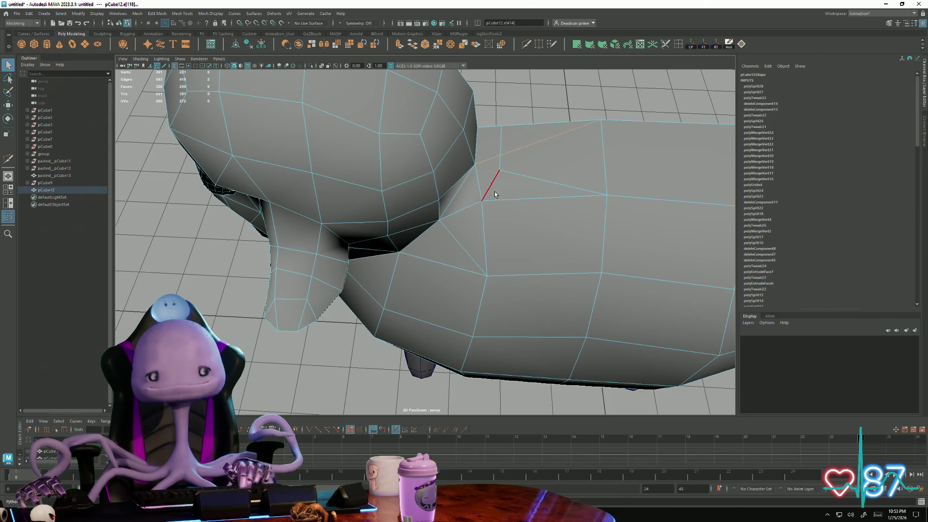
pyautogui.click(506, 208)
pyautogui.moveTo(483, 188)
pyautogui.keyDown('alt'); pyautogui.mouseDown()
pyautogui.moveTo(488, 228)
pyautogui.moveTo(472, 225)
pyautogui.mouseUp(); pyautogui.keyUp('alt')
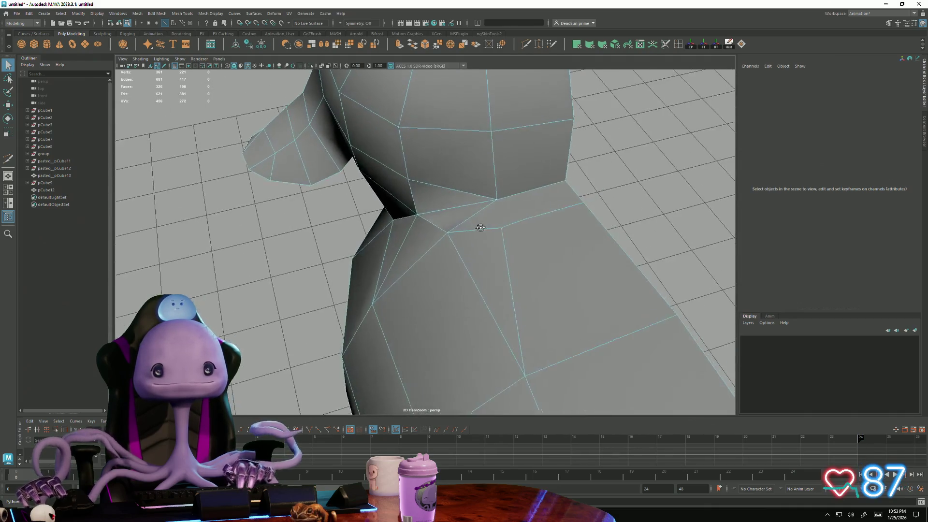
pyautogui.click(470, 226)
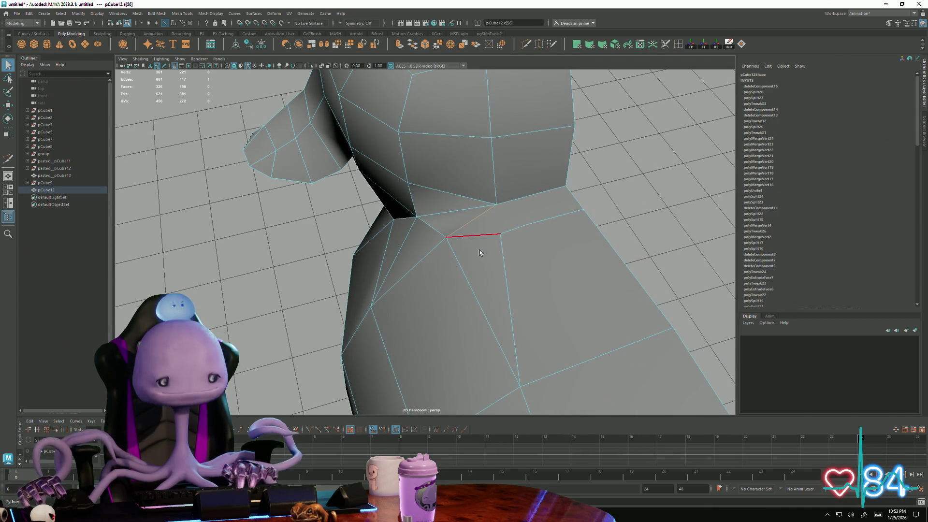
pyautogui.press('Delete')
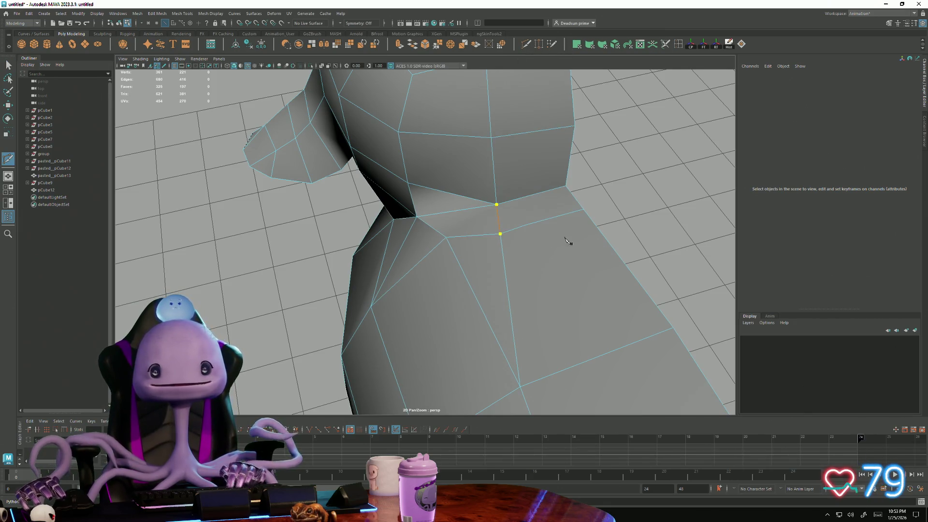
# Step: Start a new cut on the neck edge and orbit up to view the head from above
pyautogui.click(525, 225)
pyautogui.moveTo(483, 262)
pyautogui.keyDown('alt'); pyautogui.mouseDown()
pyautogui.moveTo(431, 253)
pyautogui.moveTo(483, 223)
pyautogui.moveTo(467, 247)
pyautogui.moveTo(489, 210)
pyautogui.moveTo(444, 264)
pyautogui.moveTo(482, 234)
pyautogui.moveTo(464, 276)
pyautogui.moveTo(408, 249)
pyautogui.moveTo(465, 218)
pyautogui.moveTo(413, 263)
pyautogui.moveTo(369, 254)
pyautogui.moveTo(457, 272)
pyautogui.moveTo(168, 166)
pyautogui.mouseUp(); pyautogui.keyUp('alt')
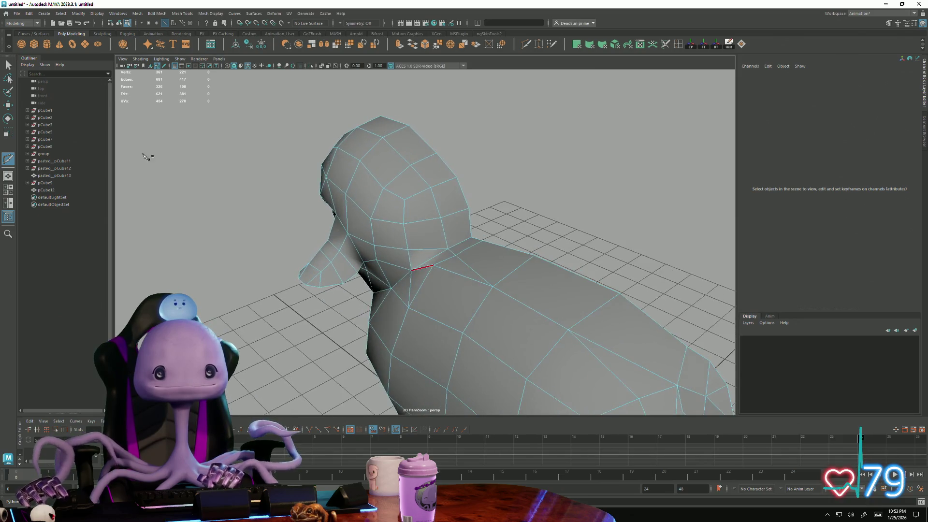
pyautogui.keyDown('alt'); pyautogui.moveTo(488, 274); pyautogui.dragTo(416, 282); pyautogui.keyUp('alt')
# Step: Move the neck-seam vertex to even out the seam, checking it from several angles
pyautogui.click(463, 270)
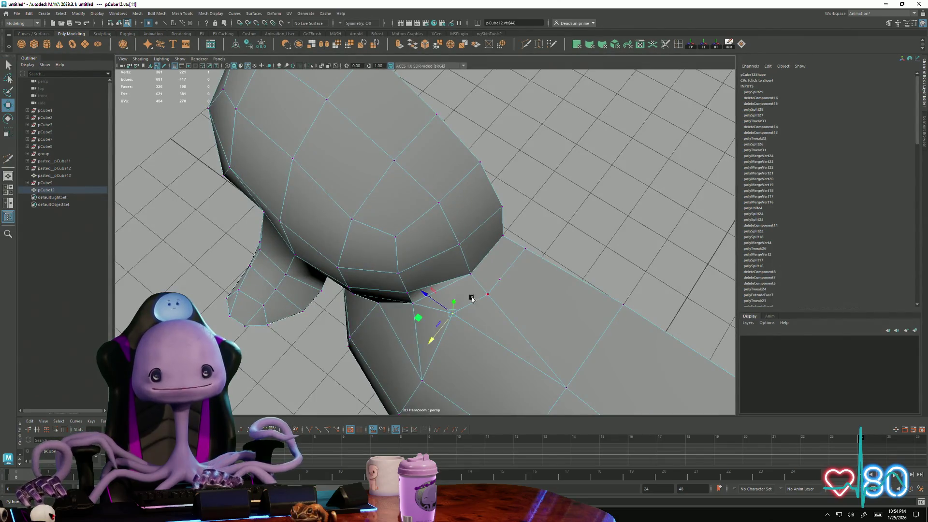
pyautogui.moveTo(417, 341)
pyautogui.keyDown('alt'); pyautogui.mouseDown()
pyautogui.moveTo(481, 300)
pyautogui.moveTo(470, 248)
pyautogui.moveTo(504, 278)
pyautogui.moveTo(490, 201)
pyautogui.mouseUp(); pyautogui.keyUp('alt')
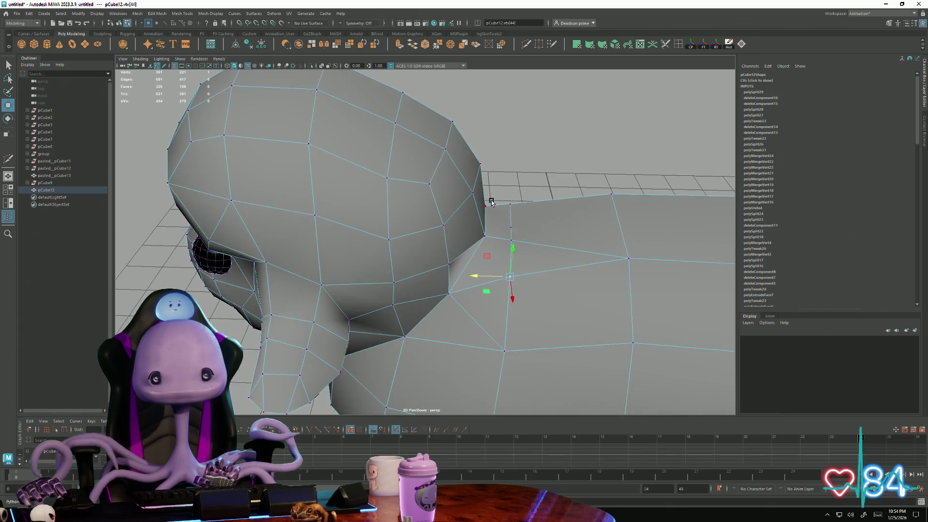
pyautogui.click(520, 290)
pyautogui.scroll(-5, 507, 287)
pyautogui.moveTo(507, 288)
pyautogui.keyDown('alt'); pyautogui.mouseDown()
pyautogui.moveTo(446, 221)
pyautogui.moveTo(464, 239)
pyautogui.moveTo(455, 246)
pyautogui.moveTo(519, 208)
pyautogui.mouseUp(); pyautogui.keyUp('alt')
pyautogui.scroll(-3, 447, 221)
pyautogui.scroll(-3, 519, 207)
pyautogui.moveTo(356, 271)
pyautogui.keyDown('alt'); pyautogui.mouseDown()
pyautogui.moveTo(230, 283)
pyautogui.moveTo(339, 278)
pyautogui.mouseUp(); pyautogui.keyUp('alt')
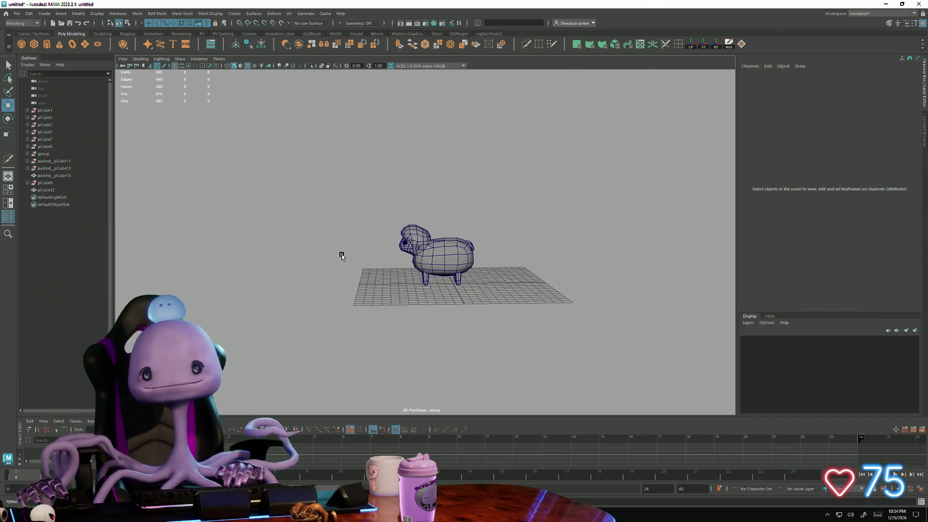
pyautogui.moveTo(340, 239)
pyautogui.keyDown('alt'); pyautogui.mouseDown()
pyautogui.moveTo(648, 309)
pyautogui.moveTo(440, 232)
pyautogui.moveTo(413, 268)
pyautogui.moveTo(420, 283)
pyautogui.moveTo(399, 290)
pyautogui.moveTo(317, 263)
pyautogui.mouseUp(); pyautogui.keyUp('alt')
pyautogui.scroll(3, 649, 310)
# Step: Select the sheep body mesh and switch it to vertex editing
pyautogui.rightClick(440, 231)
pyautogui.click(421, 284)
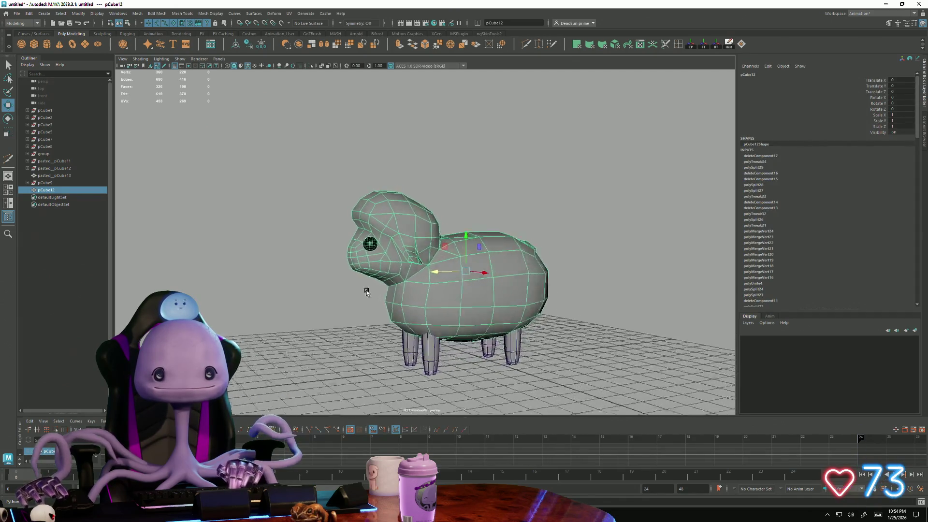
pyautogui.scroll(4, 321, 276)
pyautogui.scroll(2, 380, 217)
pyautogui.press('F9')
pyautogui.click(356, 207)
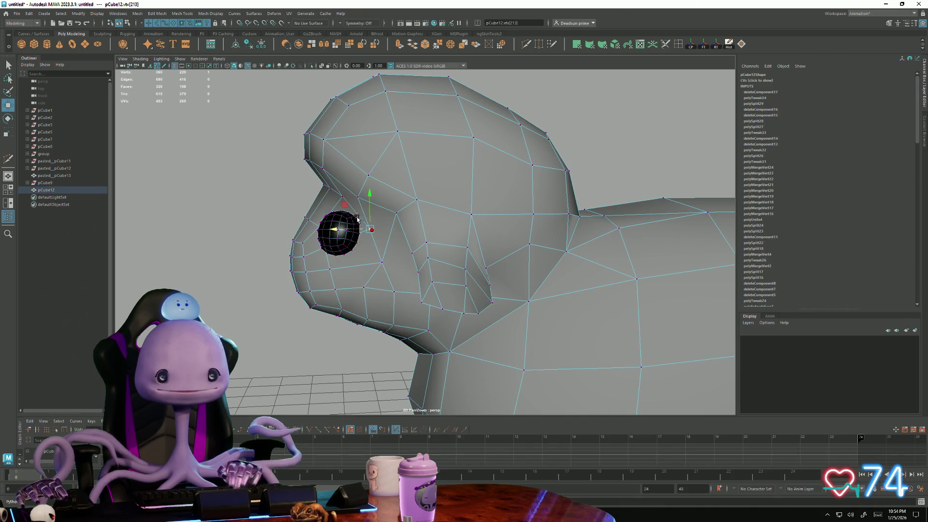
pyautogui.keyDown('alt'); pyautogui.moveTo(344, 247); pyautogui.dragTo(440, 248); pyautogui.keyUp('alt')
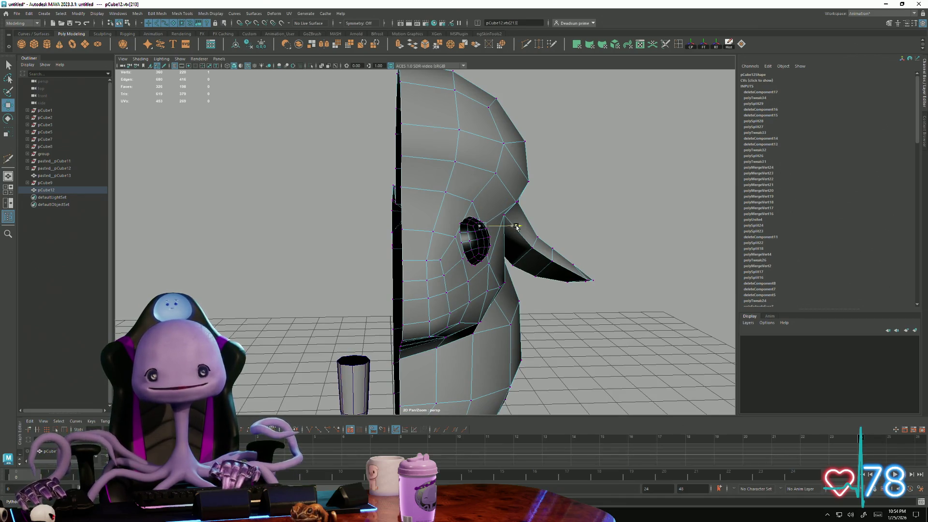
pyautogui.keyDown('alt'); pyautogui.moveTo(515, 227); pyautogui.dragTo(542, 291); pyautogui.keyUp('alt')
pyautogui.scroll(3, 543, 291)
pyautogui.press('F10')
pyautogui.doubleClick(465, 212)
pyautogui.keyDown('alt'); pyautogui.moveTo(465, 211); pyautogui.dragTo(561, 209); pyautogui.keyUp('alt')
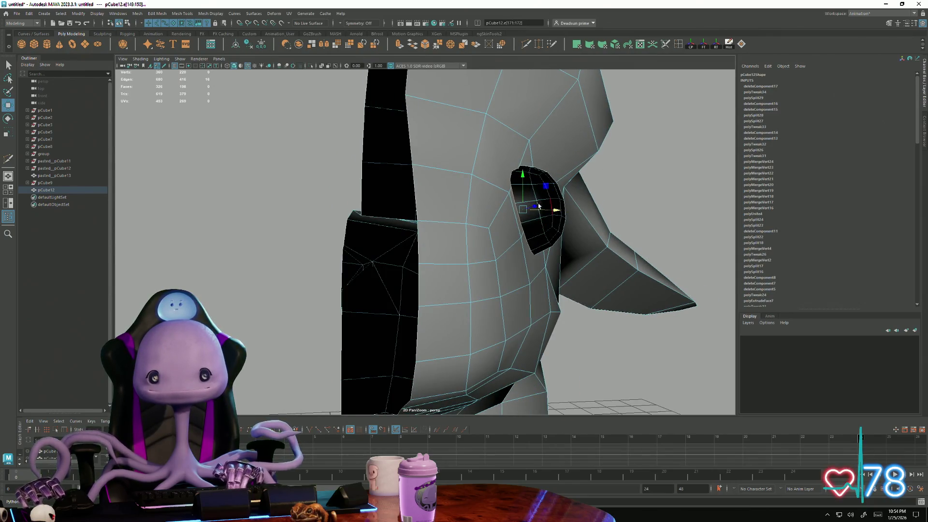
pyautogui.keyDown('alt'); pyautogui.moveTo(527, 186); pyautogui.dragTo(558, 196); pyautogui.keyUp('alt')
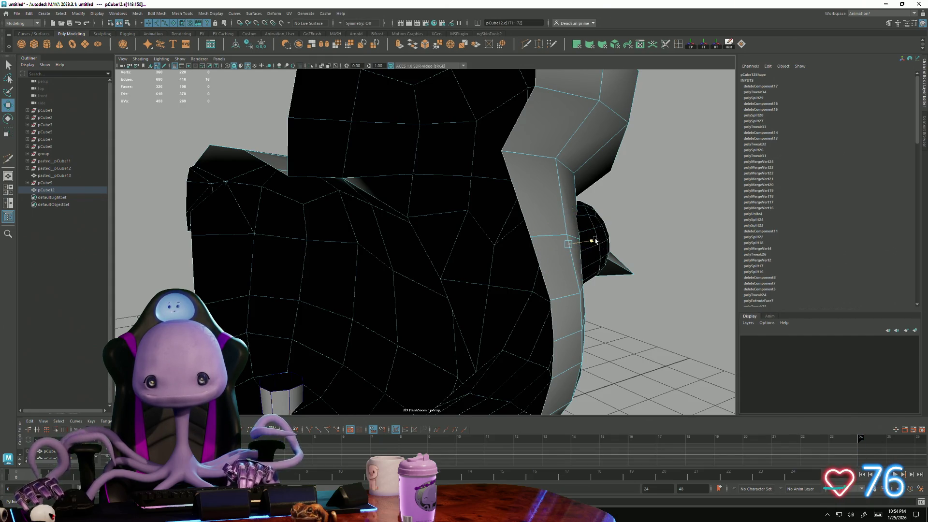
pyautogui.moveTo(618, 248)
pyautogui.keyDown('alt'); pyautogui.mouseDown()
pyautogui.moveTo(164, 228)
pyautogui.moveTo(356, 271)
pyautogui.moveTo(344, 229)
pyautogui.moveTo(321, 296)
pyautogui.moveTo(339, 300)
pyautogui.moveTo(362, 259)
pyautogui.moveTo(425, 259)
pyautogui.moveTo(396, 274)
pyautogui.moveTo(375, 264)
pyautogui.moveTo(319, 262)
pyautogui.moveTo(290, 271)
pyautogui.moveTo(313, 297)
pyautogui.moveTo(340, 302)
pyautogui.moveTo(421, 265)
pyautogui.mouseUp(); pyautogui.keyUp('alt')
pyautogui.press('F8')
pyautogui.click(164, 228)
pyautogui.scroll(-5, 165, 227)
pyautogui.keyDown('alt'); pyautogui.moveTo(420, 266); pyautogui.dragTo(595, 269, button='right'); pyautogui.keyUp('alt')
pyautogui.moveTo(594, 268)
pyautogui.keyDown('alt'); pyautogui.mouseDown()
pyautogui.moveTo(530, 264)
pyautogui.moveTo(553, 269)
pyautogui.moveTo(500, 231)
pyautogui.mouseUp(); pyautogui.keyUp('alt')
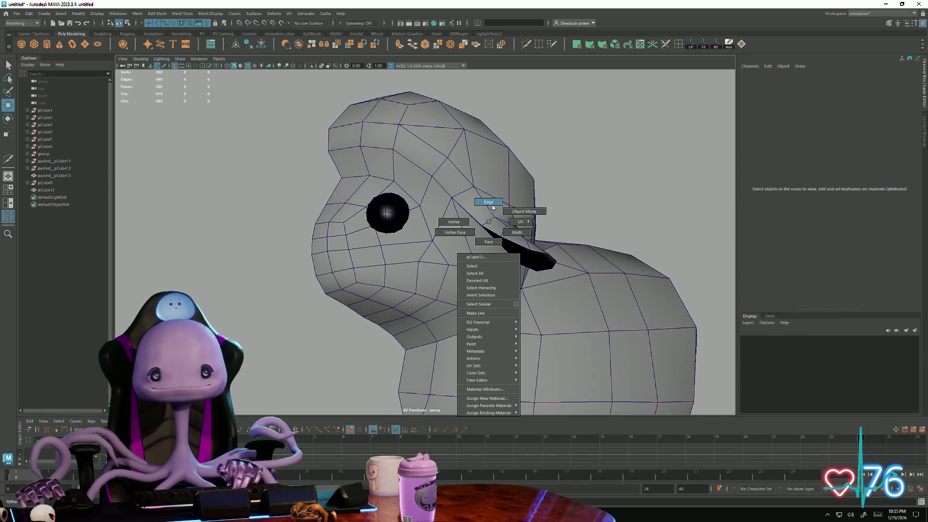
# Step: Return the sheep to object mode, select the whole mesh and bring up the Mesh operations
pyautogui.moveTo(467, 222); pyautogui.dragTo(466, 221, button='right')
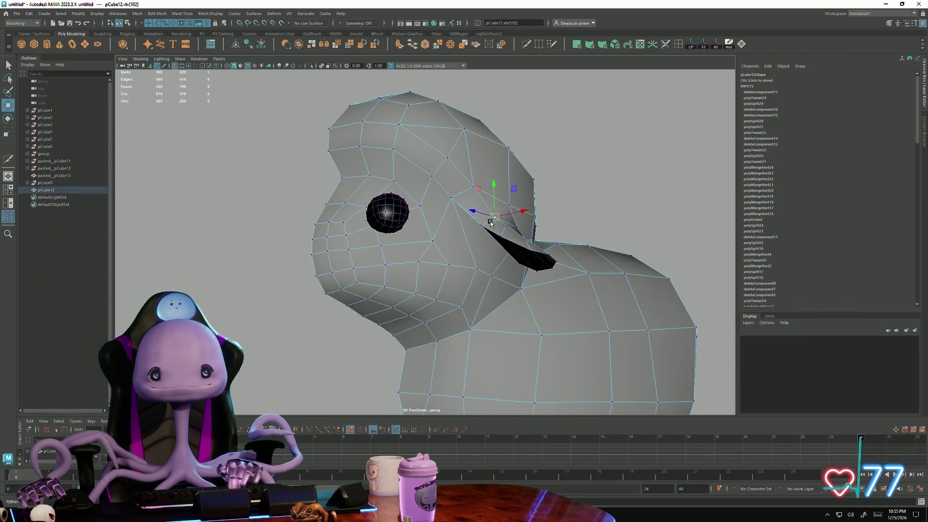
pyautogui.keyDown('alt'); pyautogui.moveTo(487, 191); pyautogui.dragTo(435, 217, button='right'); pyautogui.keyUp('alt')
pyautogui.moveTo(393, 239); pyautogui.dragTo(438, 219, button='right')
pyautogui.moveTo(439, 219)
pyautogui.keyDown('alt'); pyautogui.mouseDown()
pyautogui.moveTo(369, 266)
pyautogui.moveTo(317, 274)
pyautogui.moveTo(319, 234)
pyautogui.moveTo(360, 261)
pyautogui.moveTo(379, 261)
pyautogui.moveTo(355, 255)
pyautogui.moveTo(363, 304)
pyautogui.mouseUp(); pyautogui.keyUp('alt')
pyautogui.click(456, 218)
pyautogui.click(137, 13)
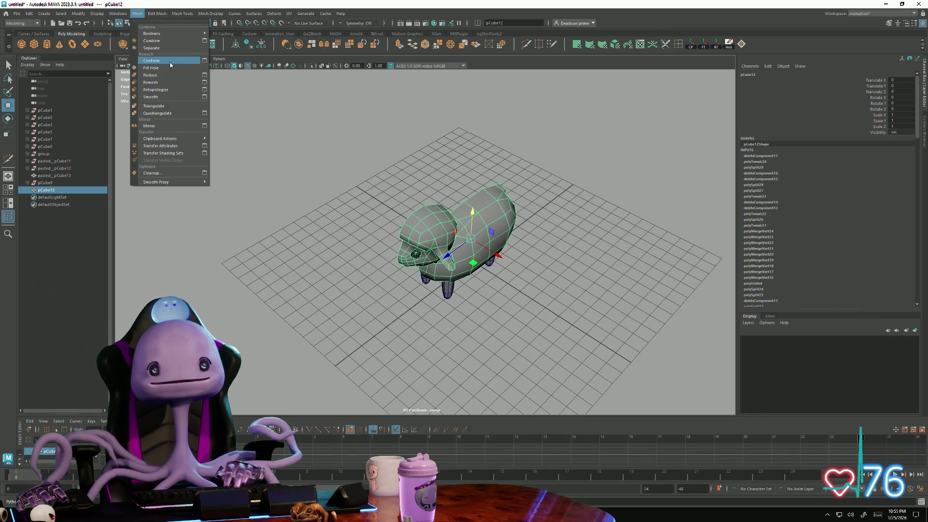
# Step: Mirror the sheep geometry to fill in its missing half, then deselect and inspect it
pyautogui.click(152, 125)
pyautogui.click(268, 245)
pyautogui.moveTo(268, 245)
pyautogui.keyDown('alt'); pyautogui.mouseDown()
pyautogui.moveTo(490, 271)
pyautogui.moveTo(474, 290)
pyautogui.moveTo(480, 317)
pyautogui.moveTo(460, 270)
pyautogui.moveTo(485, 174)
pyautogui.moveTo(435, 204)
pyautogui.moveTo(264, 246)
pyautogui.moveTo(284, 306)
pyautogui.moveTo(281, 294)
pyautogui.mouseUp(); pyautogui.keyUp('alt')
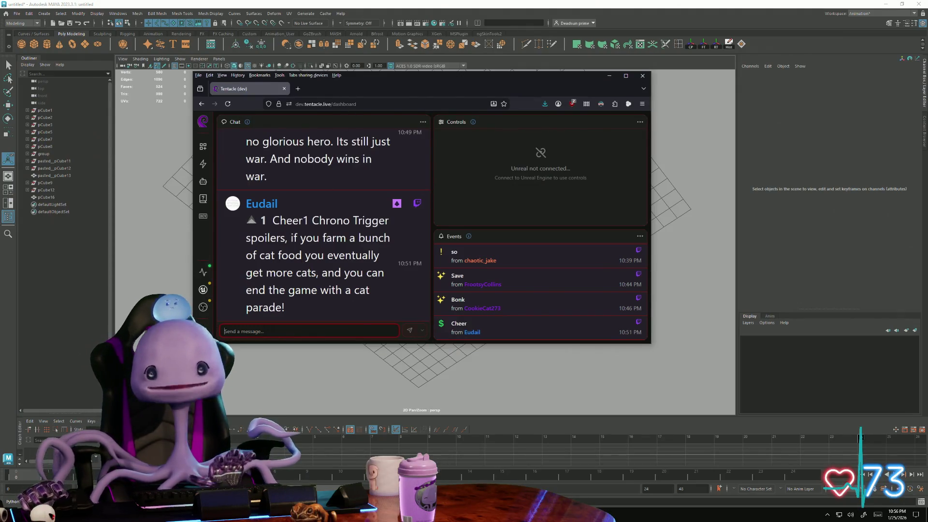
# Step: Switch windows with Alt+Tab and bring up the list of open windows
pyautogui.hotkey('alt', 'Tab')
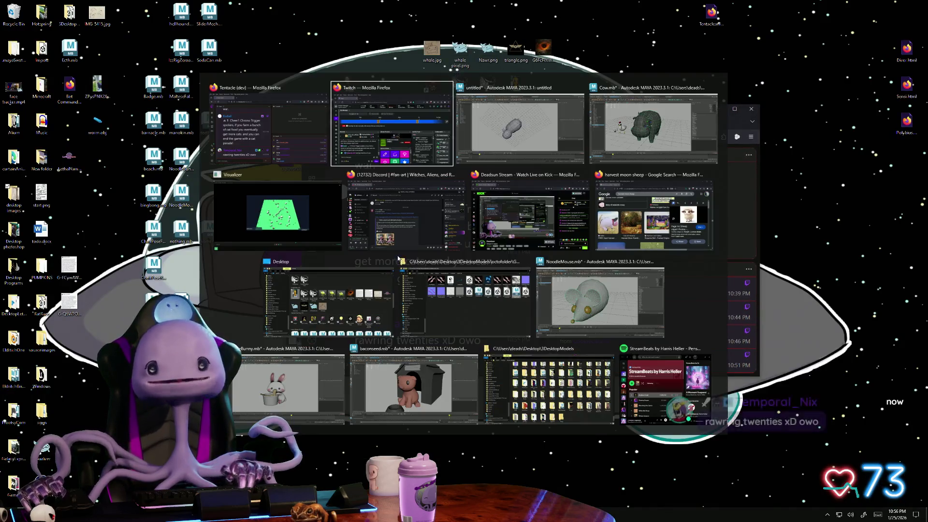
pyautogui.hotkey('alt', 'Tab')
pyautogui.hotkey('alt', 'Tab')
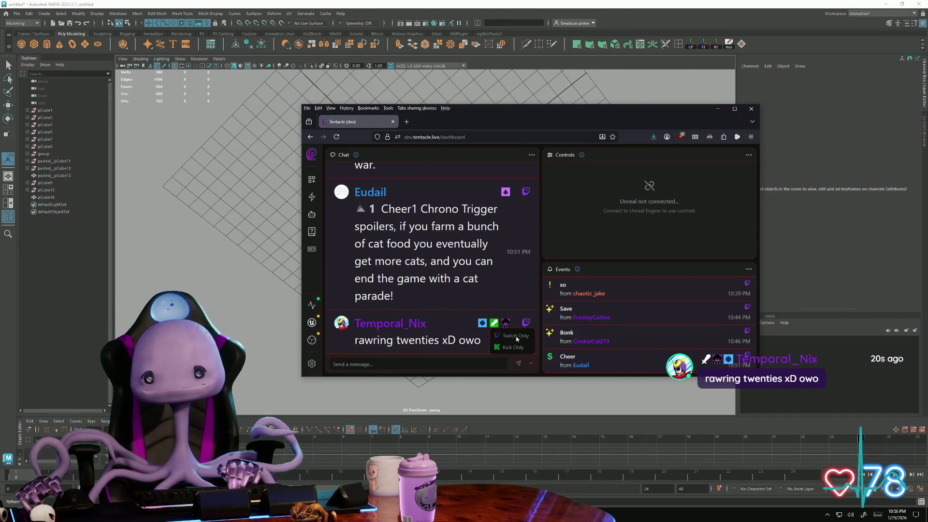
pyautogui.hotkey('alt', 'Tab')
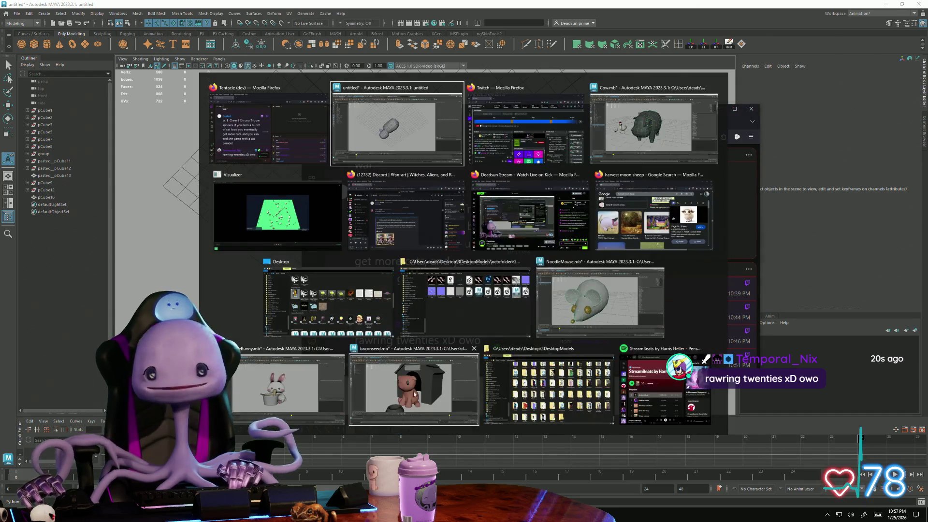
# Step: Check the Kick stream page and Tentacle dashboard, highlighting a chat message
pyautogui.click(534, 219)
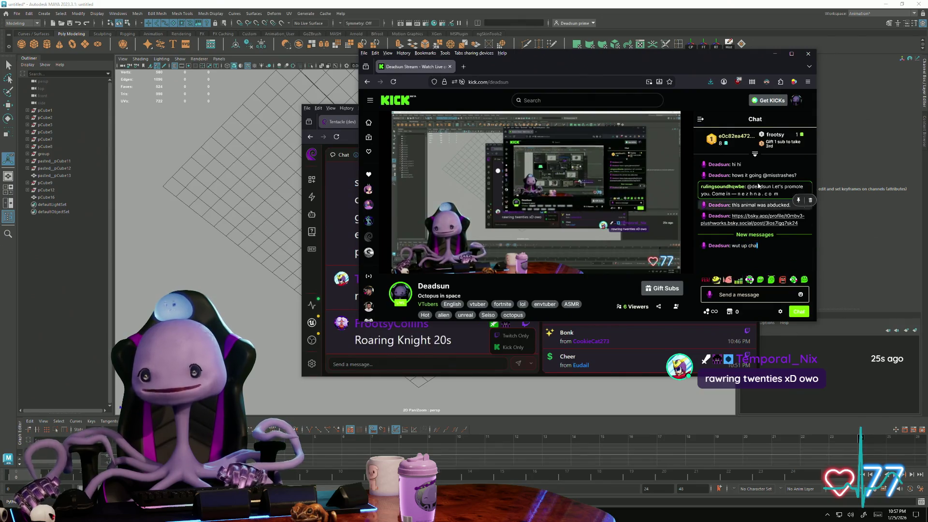
pyautogui.click(399, 364)
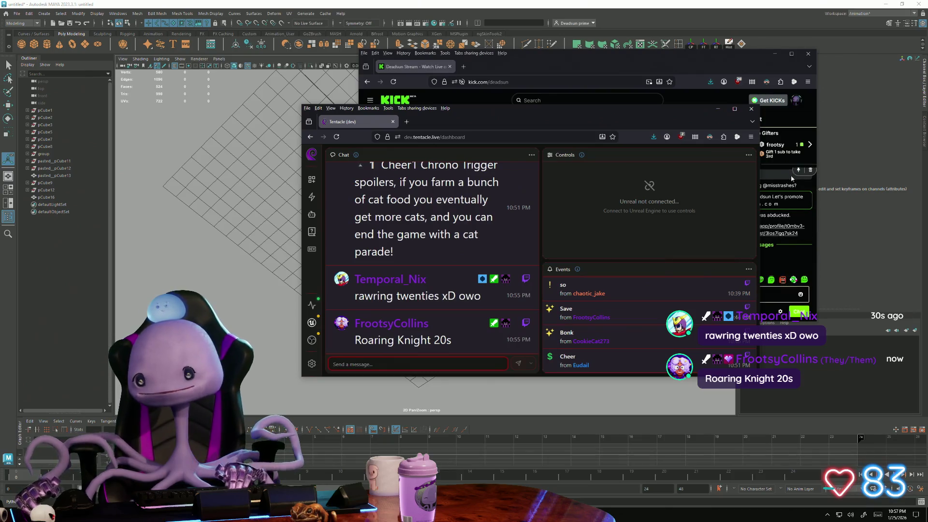
pyautogui.click(774, 287)
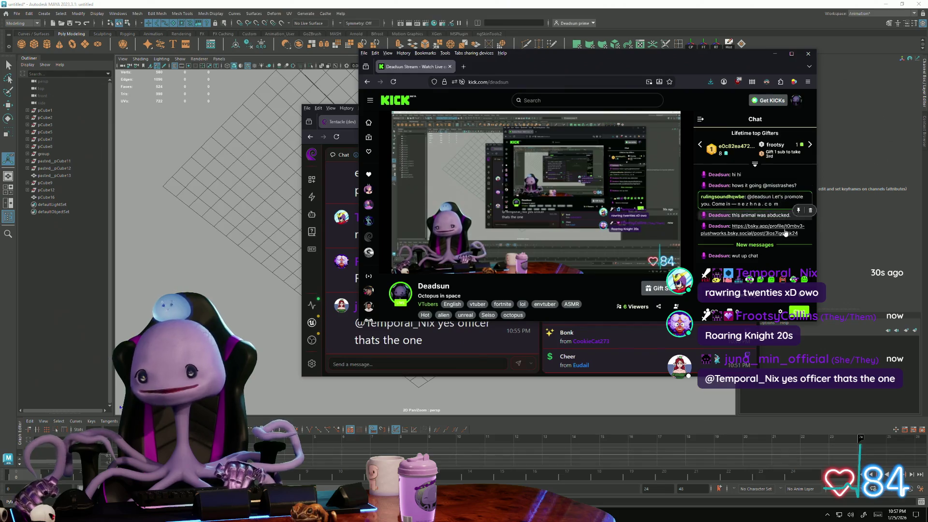
pyautogui.moveTo(761, 185)
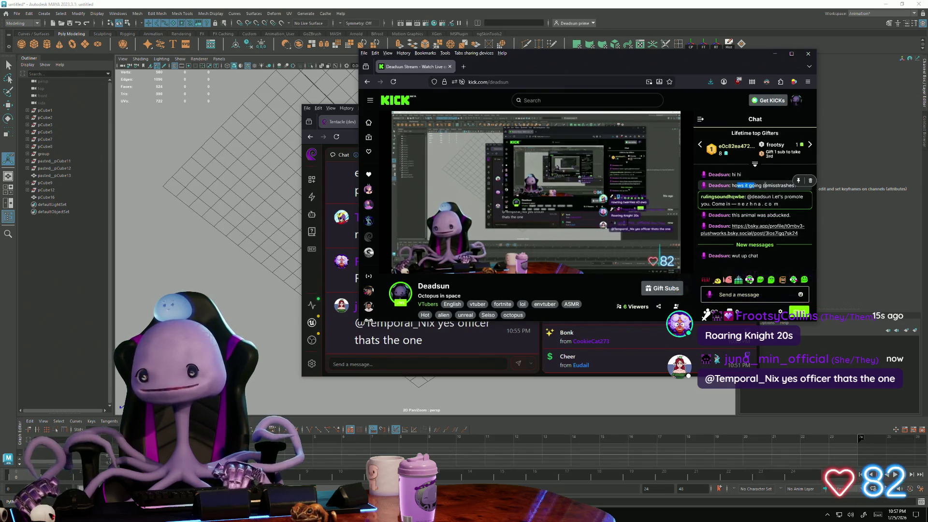
pyautogui.moveTo(736, 186); pyautogui.dragTo(796, 186)
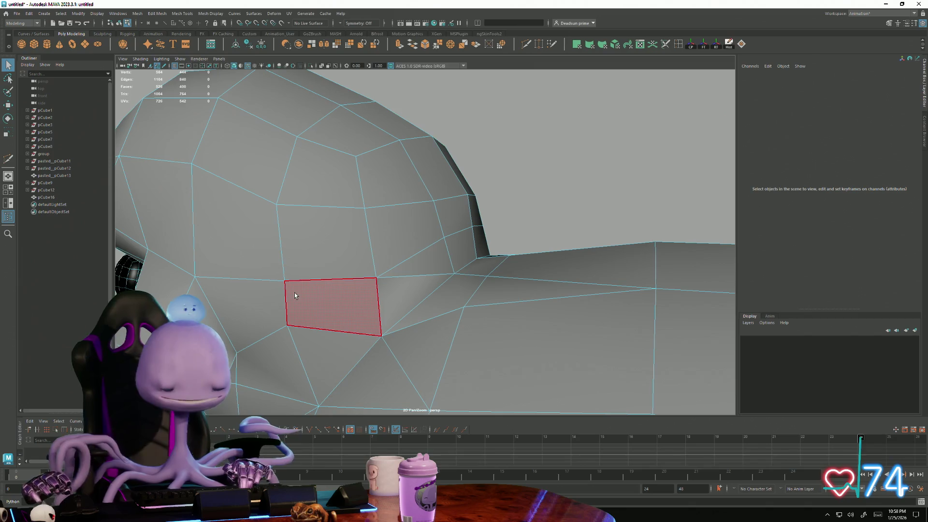
# Step: Start a cut on the neck face and inspect the edge at the neck junction from several angles
pyautogui.click(281, 239)
pyautogui.keyDown('alt'); pyautogui.moveTo(407, 266); pyautogui.dragTo(3, 84); pyautogui.keyUp('alt')
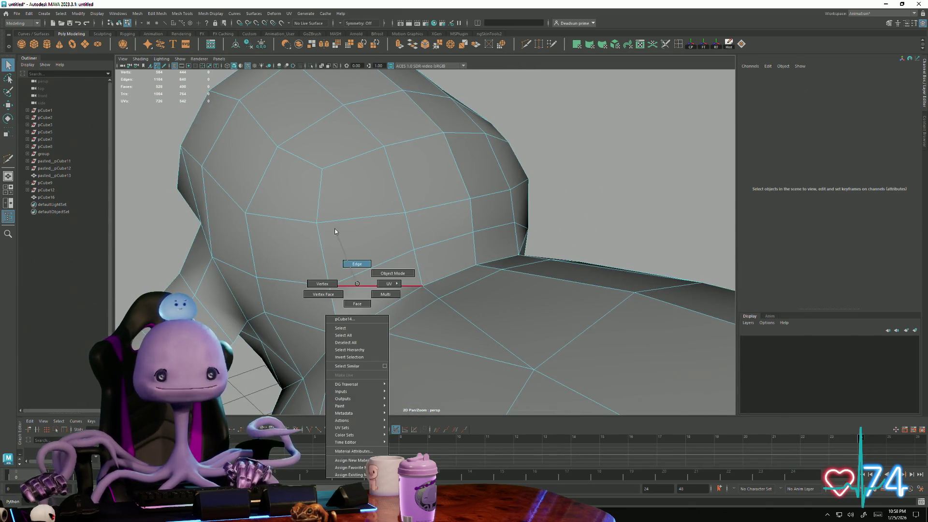
pyautogui.moveTo(357, 286); pyautogui.dragTo(357, 291, button='right')
pyautogui.click(356, 291)
pyautogui.keyDown('alt'); pyautogui.moveTo(356, 291); pyautogui.dragTo(527, 291); pyautogui.keyUp('alt')
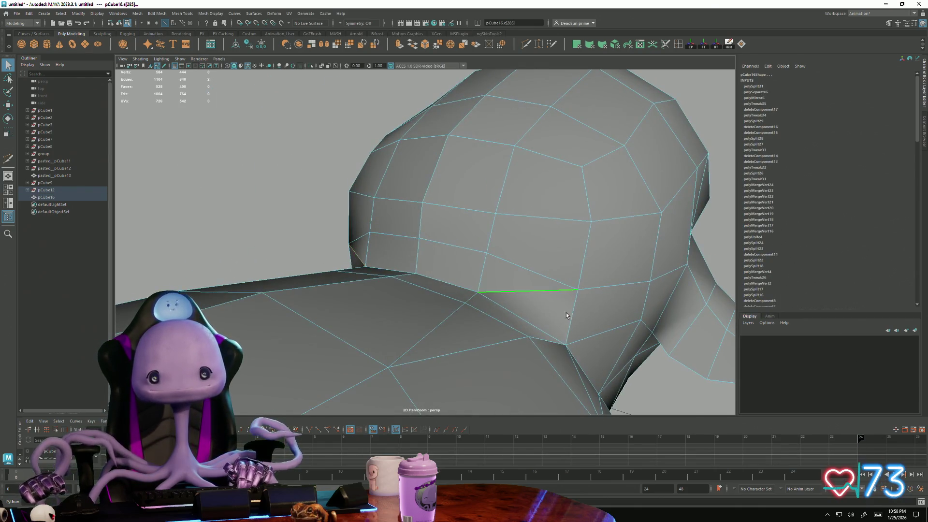
pyautogui.keyDown('alt'); pyautogui.moveTo(566, 313); pyautogui.dragTo(435, 304); pyautogui.keyUp('alt')
# Step: Clear the edge selection and orbit to a three-quarter view showing the eye for the head cut
pyautogui.click(355, 289)
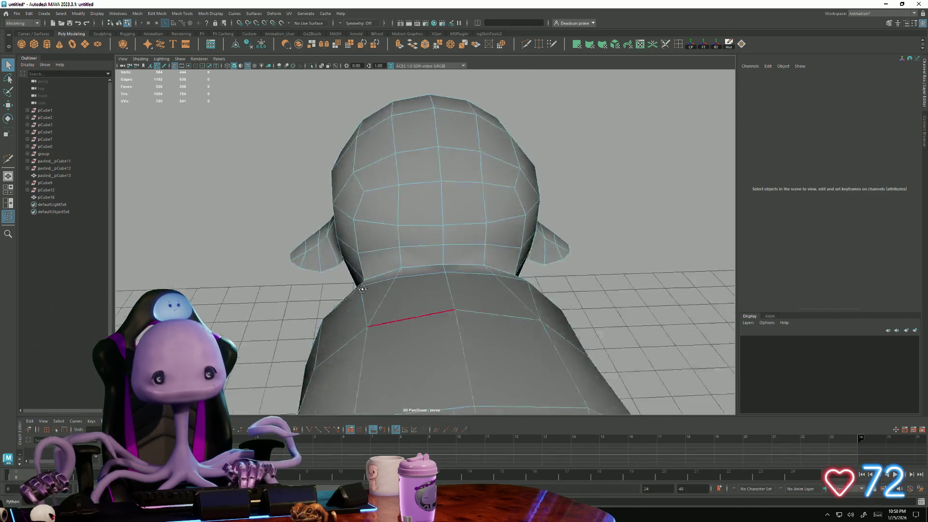
pyautogui.keyDown('alt'); pyautogui.moveTo(356, 289); pyautogui.dragTo(413, 269); pyautogui.keyUp('alt')
pyautogui.scroll(5, 382, 282)
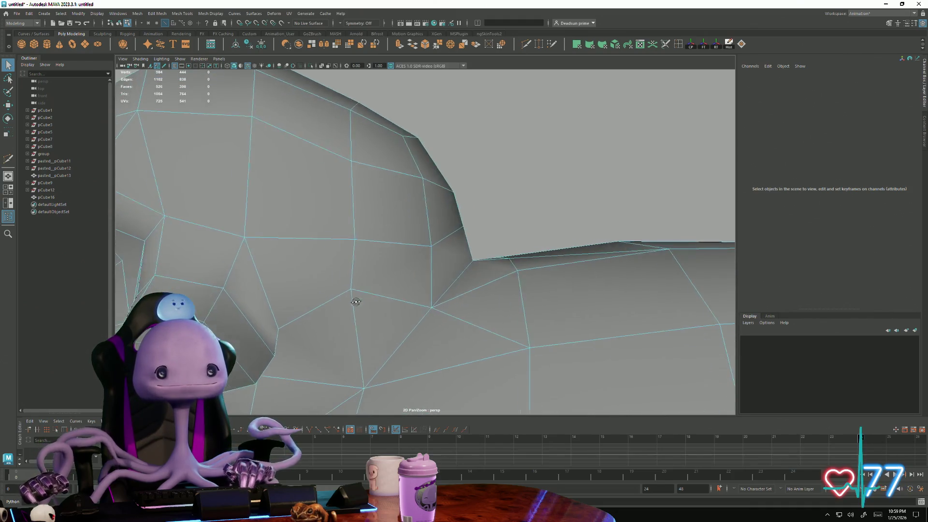
pyautogui.scroll(-2, 356, 301)
pyautogui.scroll(-3, 341, 306)
pyautogui.scroll(-1, 332, 307)
pyautogui.scroll(-2, 334, 306)
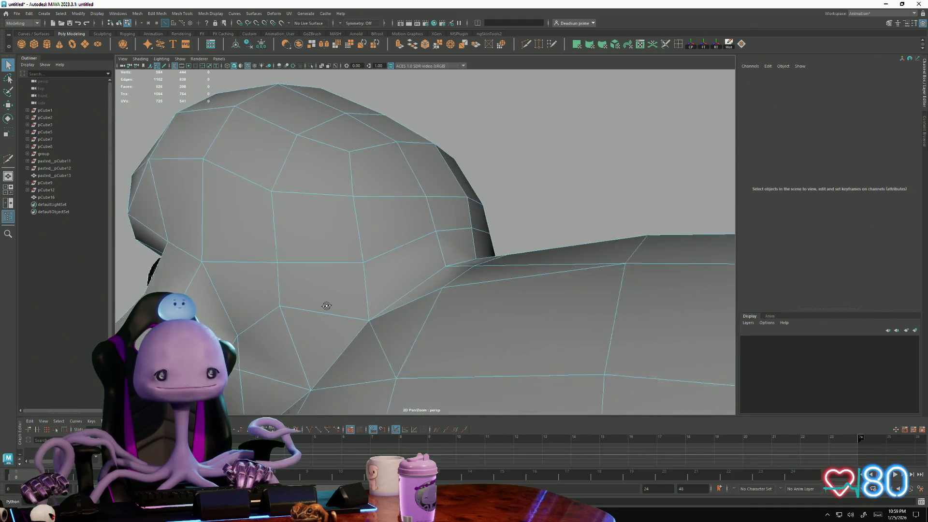
pyautogui.scroll(2, 322, 307)
pyautogui.scroll(2, 327, 307)
pyautogui.scroll(2, 352, 307)
pyautogui.scroll(1, 349, 310)
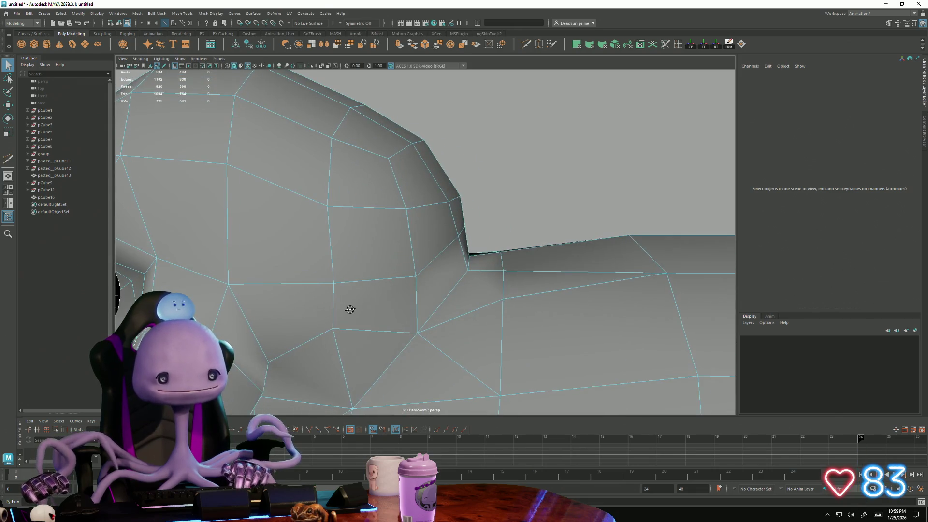
pyautogui.scroll(-3, 350, 310)
pyautogui.moveTo(305, 286)
pyautogui.keyDown('alt'); pyautogui.mouseDown()
pyautogui.moveTo(374, 294)
pyautogui.moveTo(355, 269)
pyautogui.moveTo(412, 282)
pyautogui.moveTo(455, 127)
pyautogui.mouseUp(); pyautogui.keyUp('alt')
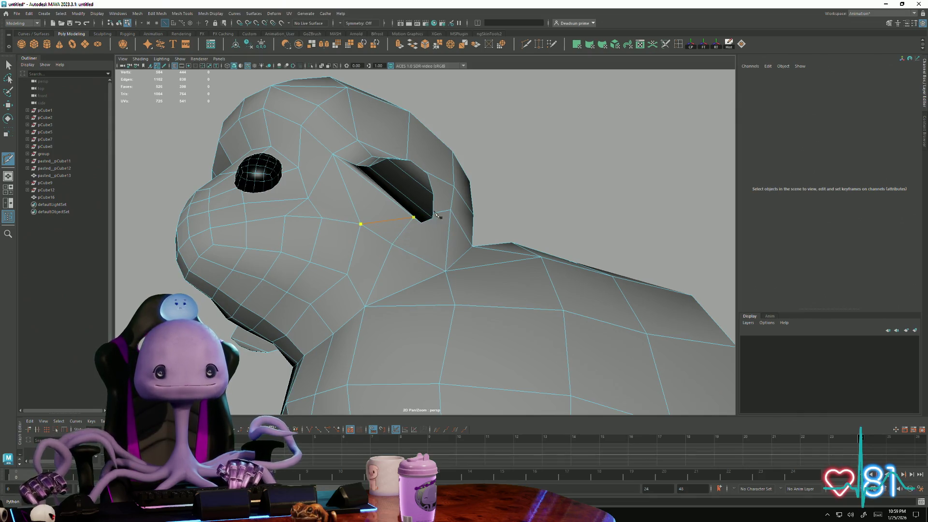
# Step: Merge the stray vertices at the head-neck junction, checking the Merge Vertices settings once
pyautogui.moveTo(275, 300)
pyautogui.keyDown('alt'); pyautogui.mouseDown()
pyautogui.moveTo(352, 306)
pyautogui.moveTo(398, 251)
pyautogui.mouseUp(); pyautogui.keyUp('alt')
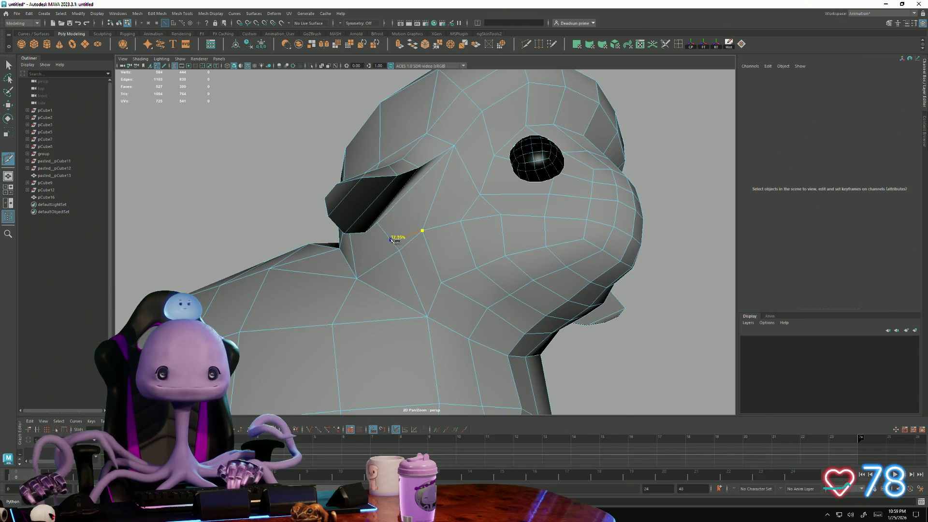
pyautogui.moveTo(342, 283)
pyautogui.keyDown('alt'); pyautogui.mouseDown()
pyautogui.moveTo(423, 315)
pyautogui.moveTo(433, 307)
pyautogui.moveTo(463, 322)
pyautogui.moveTo(526, 307)
pyautogui.moveTo(522, 314)
pyautogui.mouseUp(); pyautogui.keyUp('alt')
pyautogui.scroll(3, 522, 315)
pyautogui.scroll(2, 439, 285)
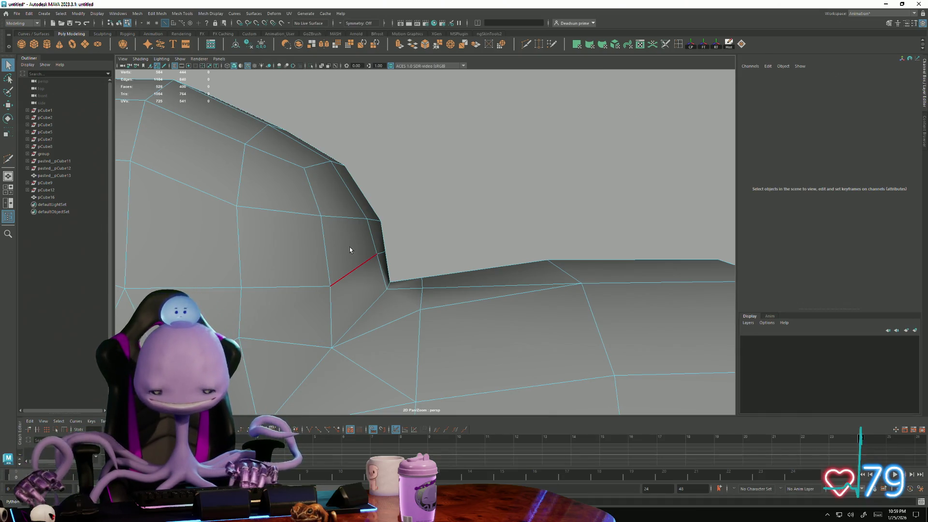
pyautogui.press('F9')
pyautogui.moveTo(359, 231)
pyautogui.keyDown('alt'); pyautogui.mouseDown()
pyautogui.moveTo(397, 252)
pyautogui.moveTo(387, 134)
pyautogui.mouseUp(); pyautogui.keyUp('alt')
pyautogui.click(407, 255)
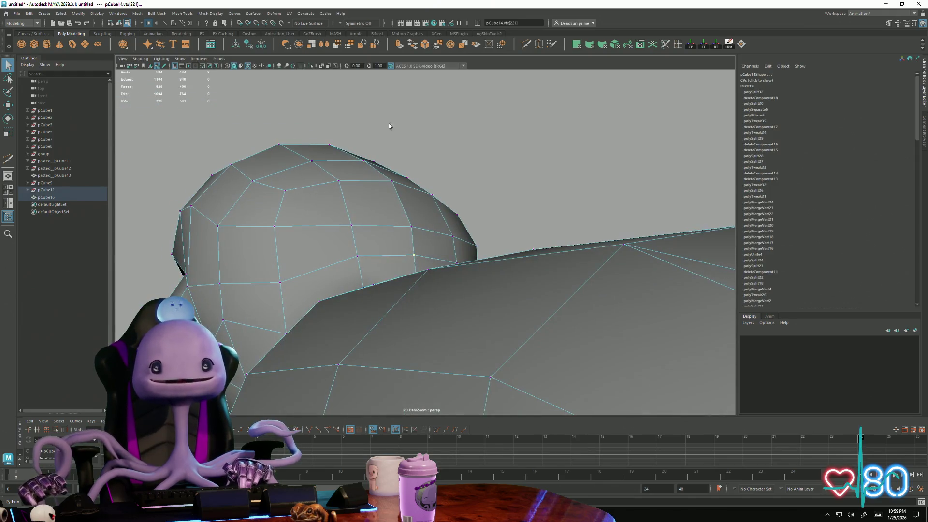
pyautogui.click(436, 45)
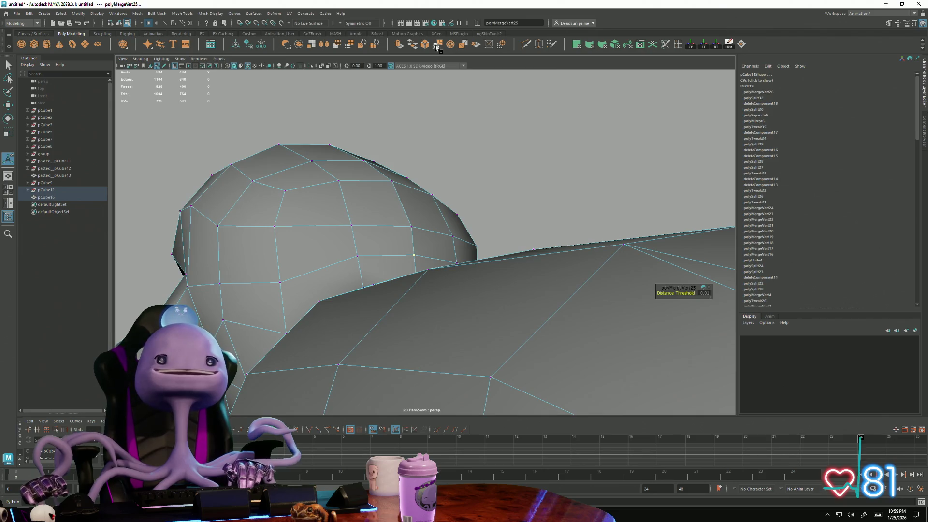
pyautogui.doubleClick(437, 45)
pyautogui.keyDown('alt'); pyautogui.moveTo(501, 231); pyautogui.dragTo(321, 176); pyautogui.keyUp('alt')
pyautogui.click(259, 130)
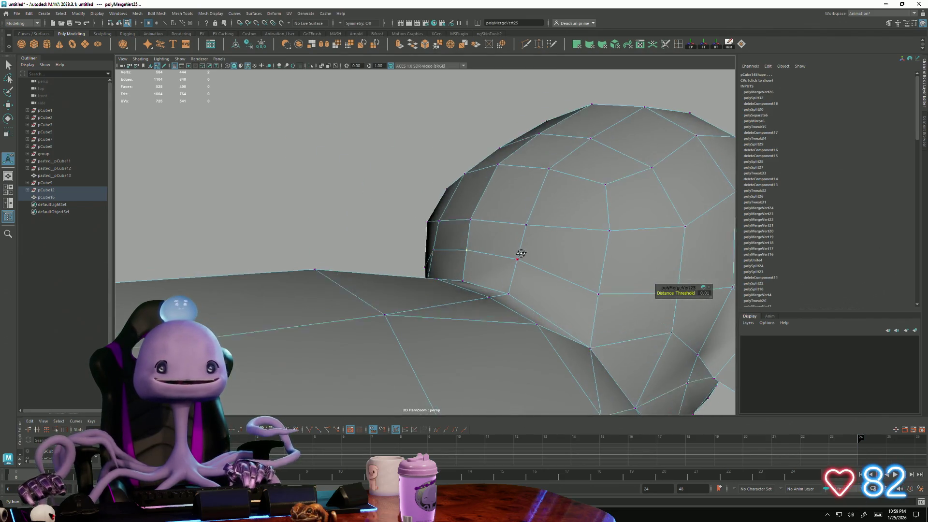
pyautogui.keyDown('alt'); pyautogui.moveTo(522, 254); pyautogui.dragTo(498, 256); pyautogui.keyUp('alt')
pyautogui.click(467, 252)
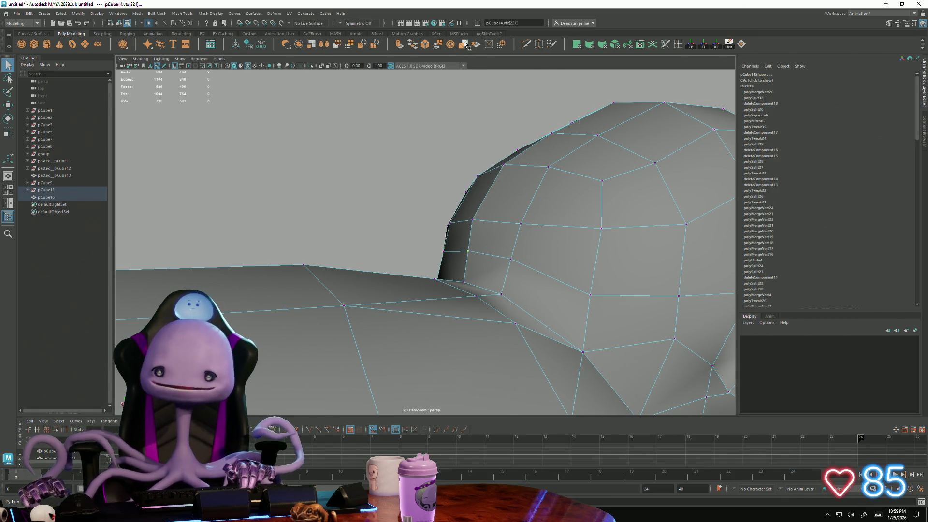
pyautogui.click(437, 45)
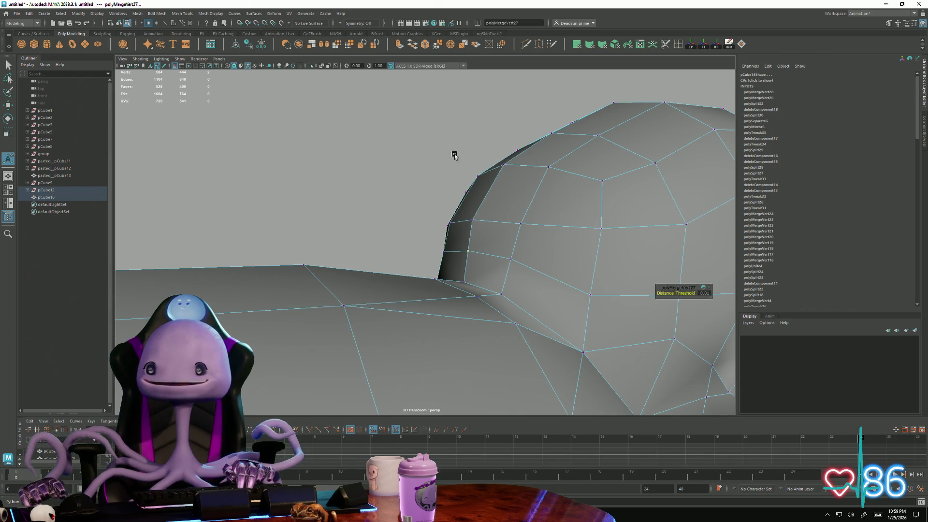
# Step: Cut a new edge across the neck faces with Multi-Cut, then view the head from behind
pyautogui.keyDown('alt'); pyautogui.moveTo(455, 250); pyautogui.dragTo(317, 184); pyautogui.keyUp('alt')
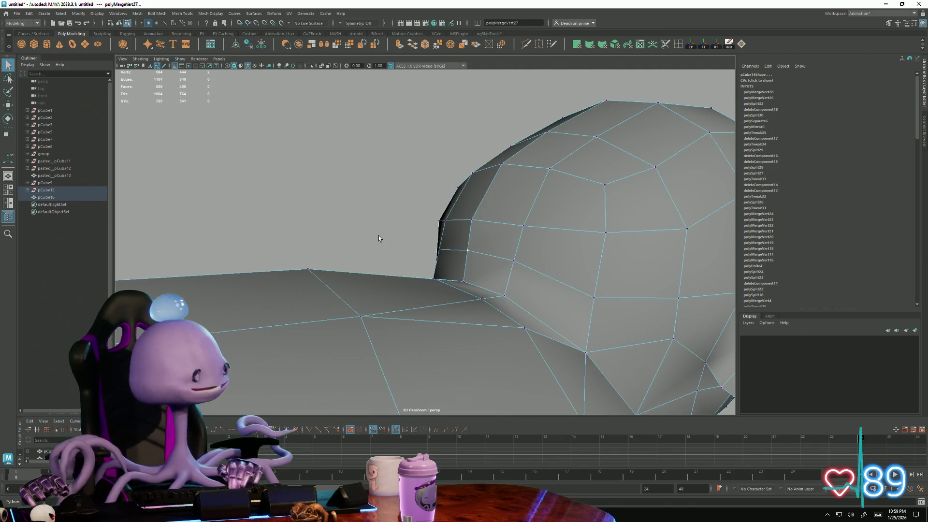
pyautogui.keyDown('alt'); pyautogui.moveTo(377, 235); pyautogui.dragTo(435, 232, button='right'); pyautogui.keyUp('alt')
pyautogui.moveTo(435, 233)
pyautogui.keyDown('alt'); pyautogui.mouseDown()
pyautogui.moveTo(467, 263)
pyautogui.moveTo(586, 275)
pyautogui.moveTo(529, 264)
pyautogui.mouseUp(); pyautogui.keyUp('alt')
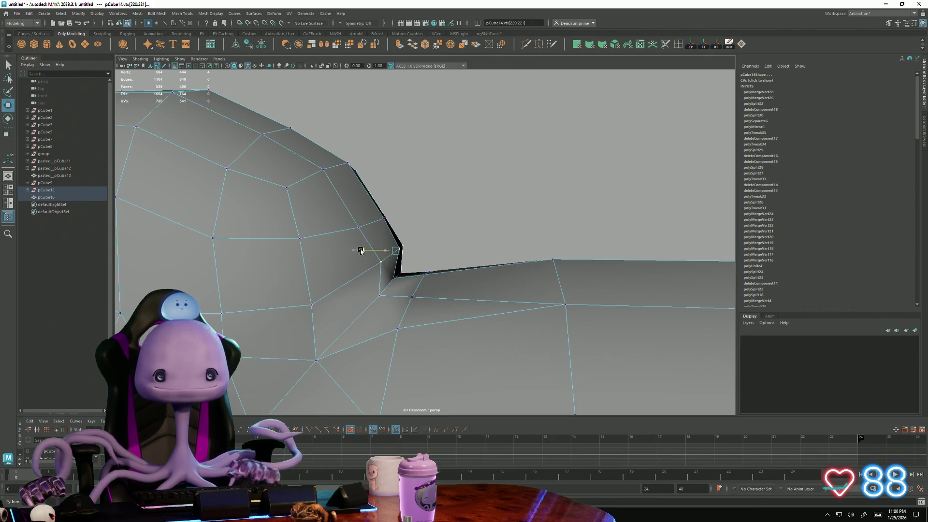
pyautogui.scroll(-5, 371, 249)
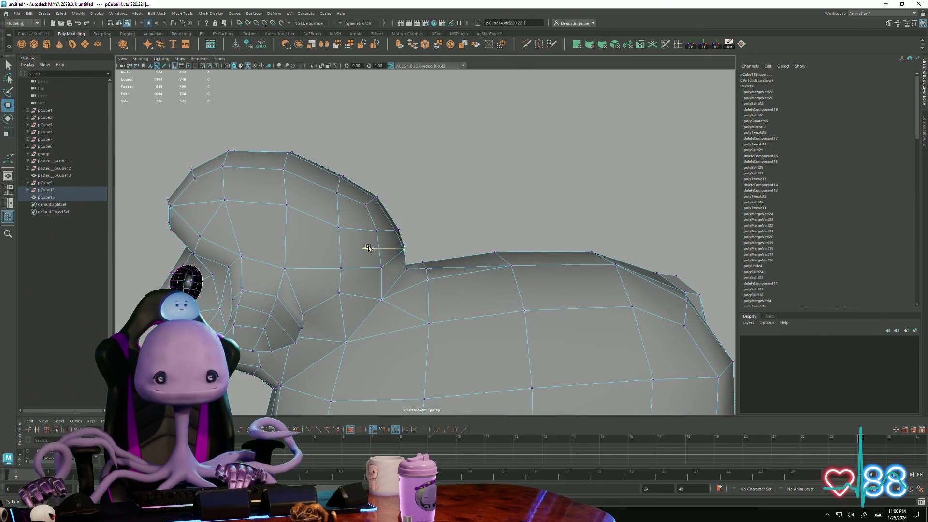
pyautogui.scroll(-3, 369, 251)
pyautogui.moveTo(411, 265)
pyautogui.keyDown('alt'); pyautogui.mouseDown()
pyautogui.moveTo(291, 247)
pyautogui.moveTo(420, 260)
pyautogui.mouseUp(); pyautogui.keyUp('alt')
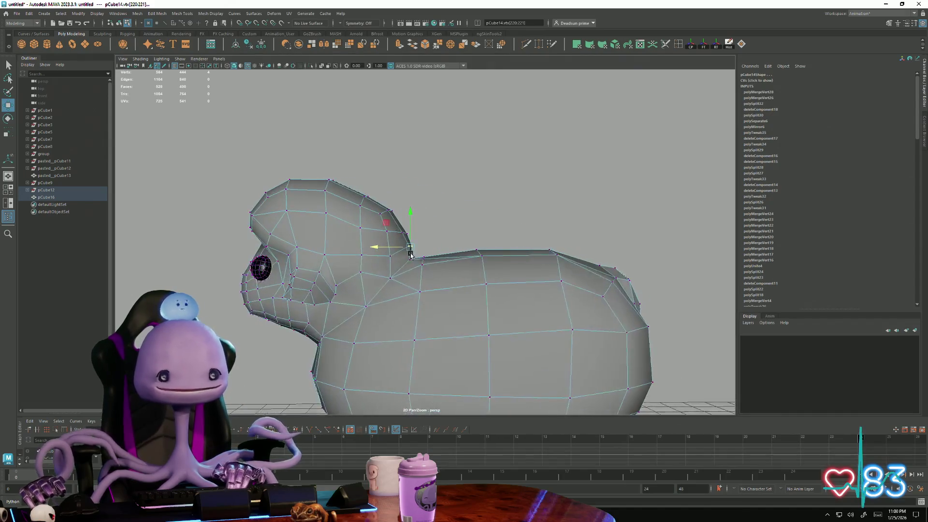
pyautogui.moveTo(420, 260)
pyautogui.keyDown('alt'); pyautogui.mouseDown()
pyautogui.moveTo(402, 322)
pyautogui.moveTo(438, 283)
pyautogui.mouseUp(); pyautogui.keyUp('alt')
pyautogui.scroll(5, 402, 322)
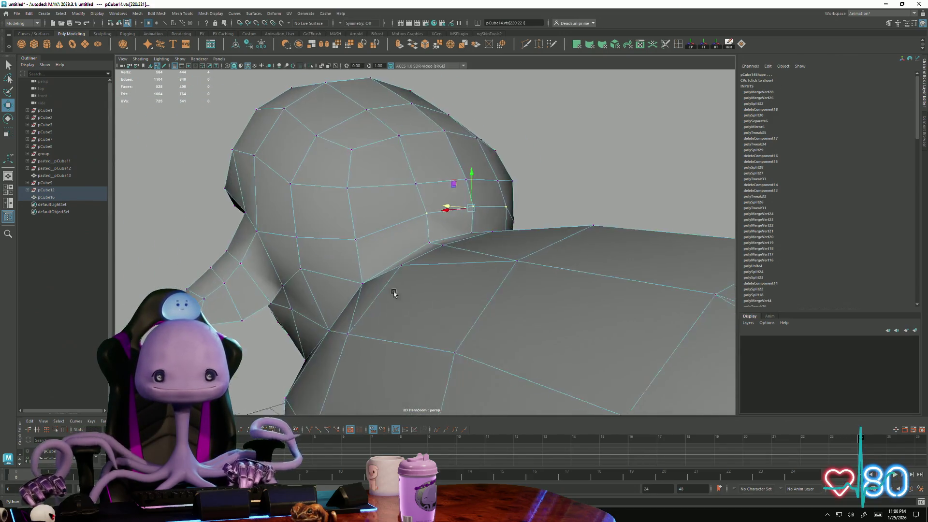
pyautogui.keyDown('alt'); pyautogui.moveTo(439, 283); pyautogui.dragTo(423, 286); pyautogui.keyUp('alt')
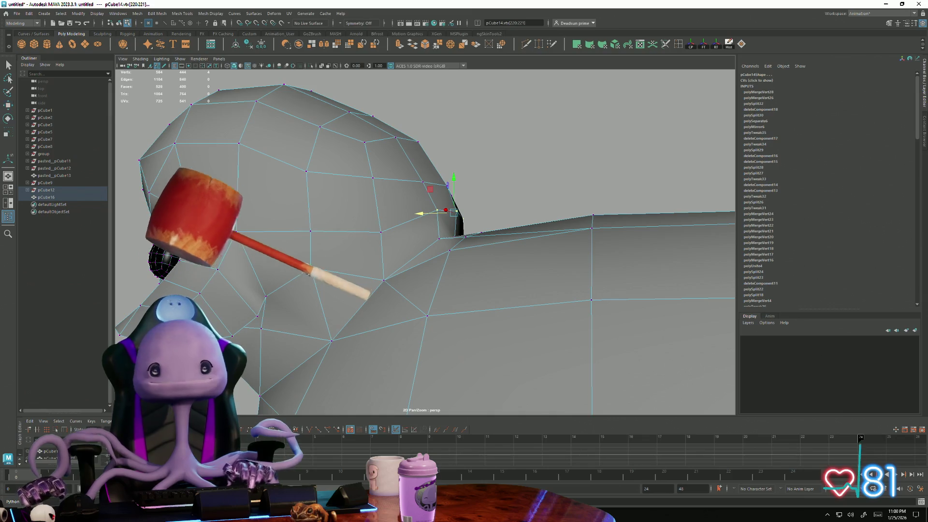
pyautogui.keyDown('shift'); pyautogui.moveTo(348, 217); pyautogui.dragTo(341, 239, button='right'); pyautogui.keyUp('shift')
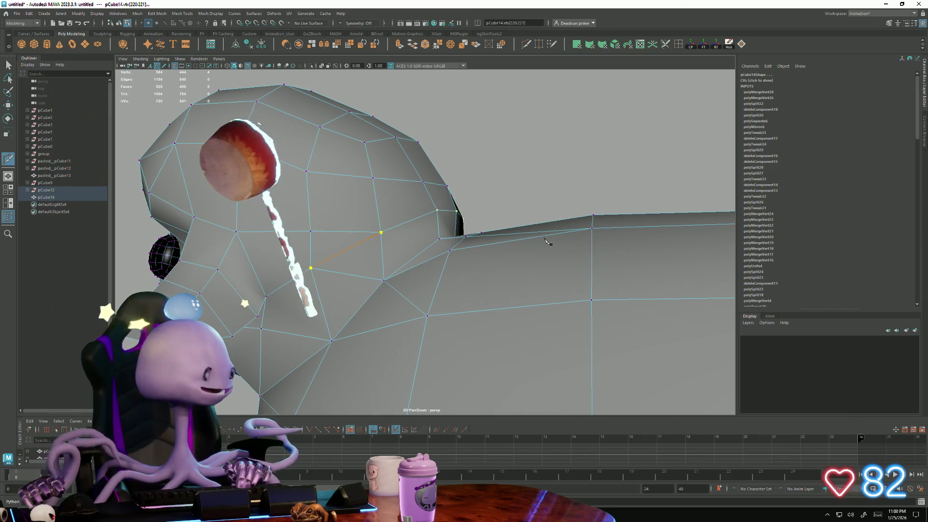
pyautogui.keyDown('alt'); pyautogui.moveTo(584, 230); pyautogui.dragTo(486, 235); pyautogui.keyUp('alt')
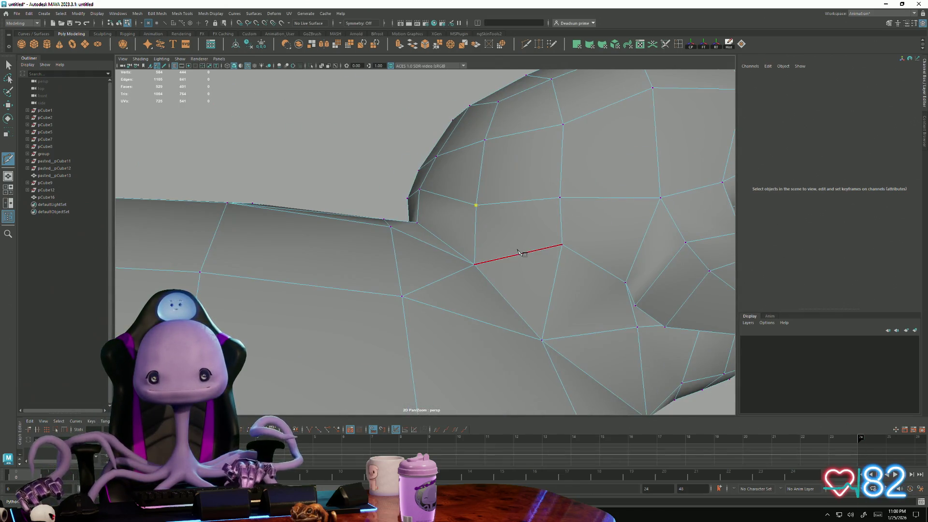
pyautogui.scroll(-5, 360, 284)
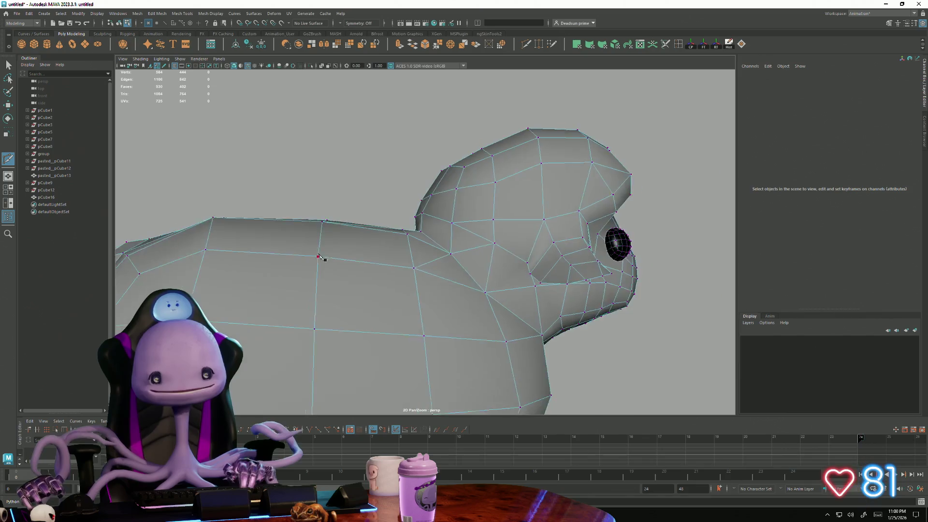
pyautogui.keyDown('alt'); pyautogui.moveTo(360, 283); pyautogui.dragTo(400, 273); pyautogui.keyUp('alt')
pyautogui.scroll(-3, 372, 238)
pyautogui.rightClick(404, 228)
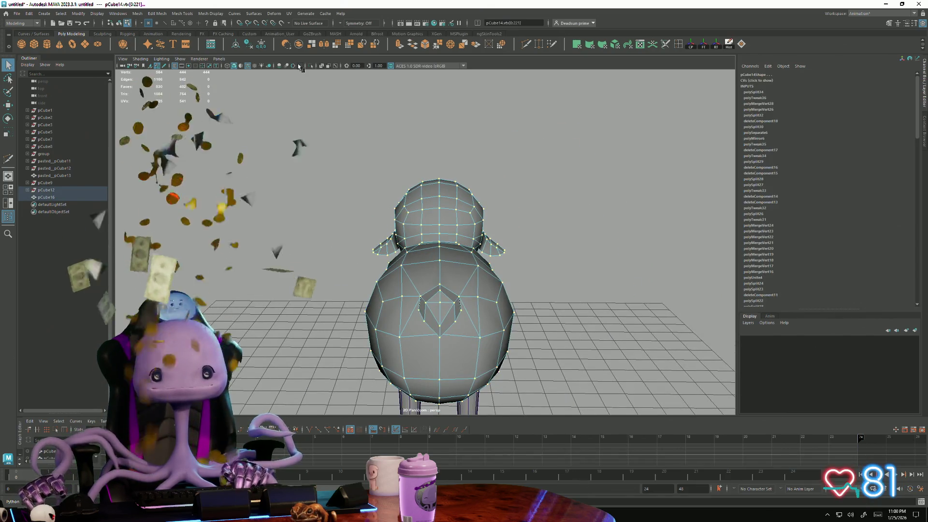
pyautogui.moveTo(552, 406); pyautogui.dragTo(294, 144)
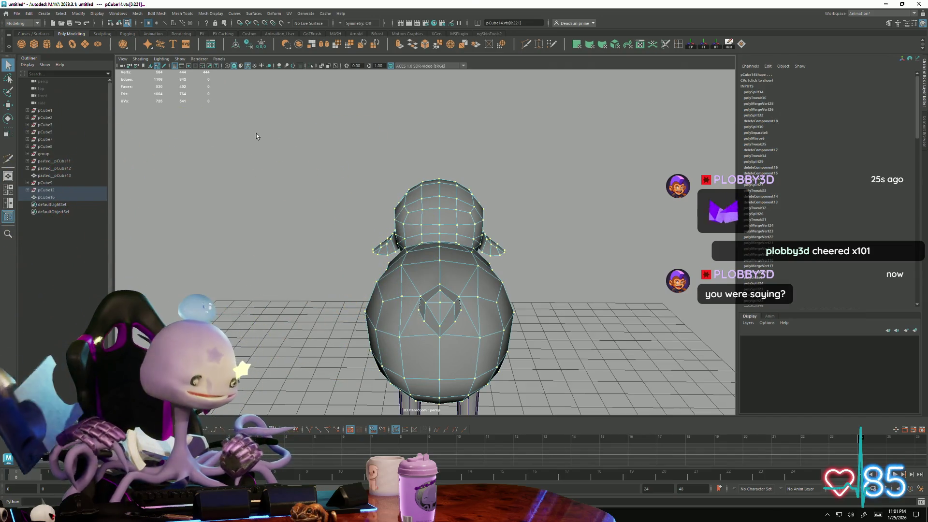
pyautogui.keyDown('alt'); pyautogui.moveTo(291, 187); pyautogui.dragTo(324, 316); pyautogui.keyUp('alt')
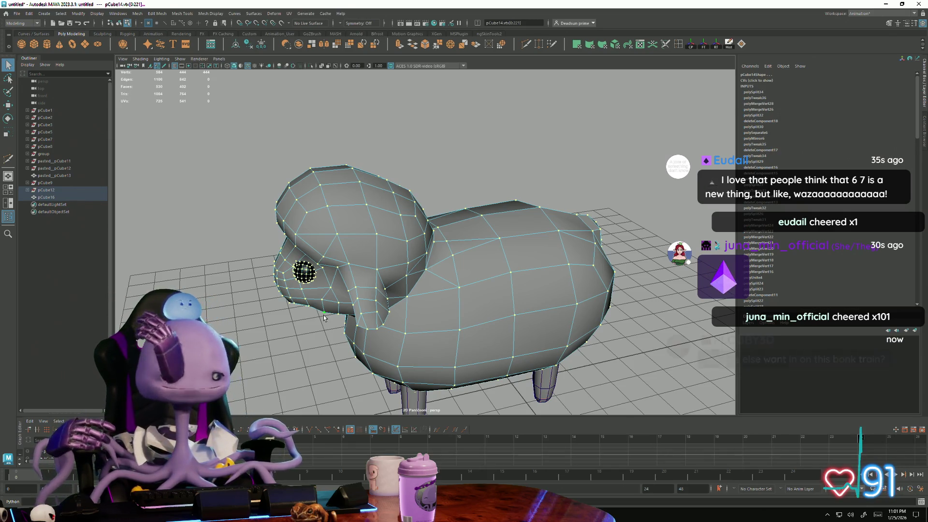
pyautogui.moveTo(324, 317)
pyautogui.keyDown('alt'); pyautogui.mouseDown()
pyautogui.moveTo(233, 330)
pyautogui.moveTo(343, 380)
pyautogui.moveTo(414, 368)
pyautogui.mouseUp(); pyautogui.keyUp('alt')
pyautogui.keyDown('alt'); pyautogui.moveTo(414, 368); pyautogui.dragTo(311, 180, button='right'); pyautogui.keyUp('alt')
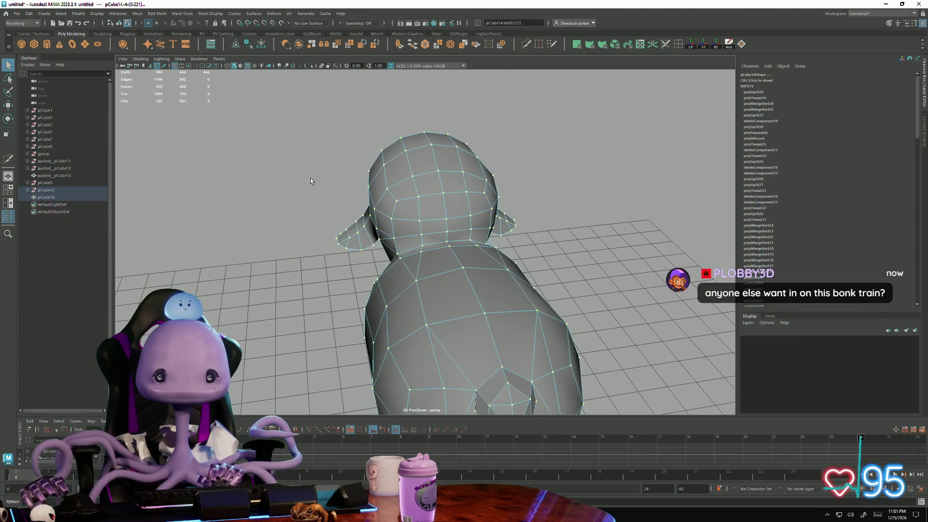
# Step: Merge the selected seam vertices and a further vertex pair at the back of the head
pyautogui.click(438, 44)
pyautogui.keyDown('alt'); pyautogui.moveTo(438, 198); pyautogui.dragTo(456, 209); pyautogui.keyUp('alt')
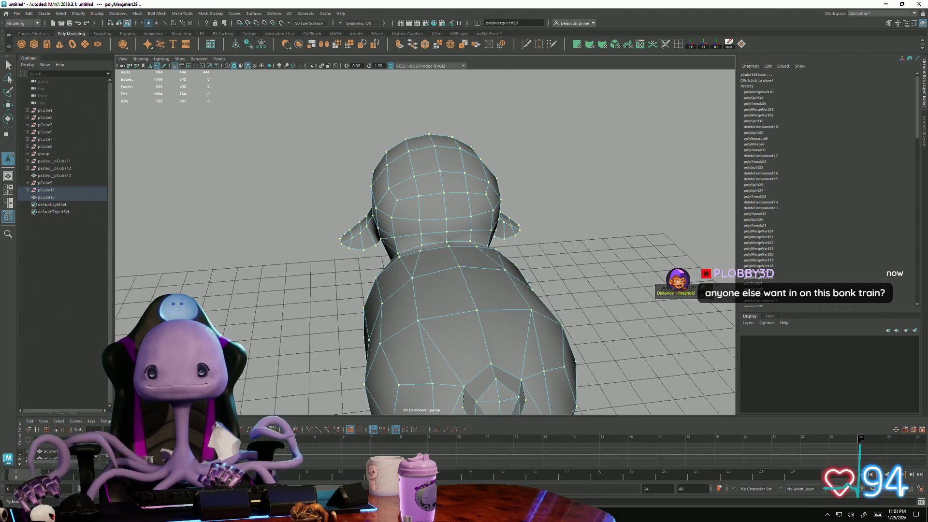
pyautogui.click(448, 238)
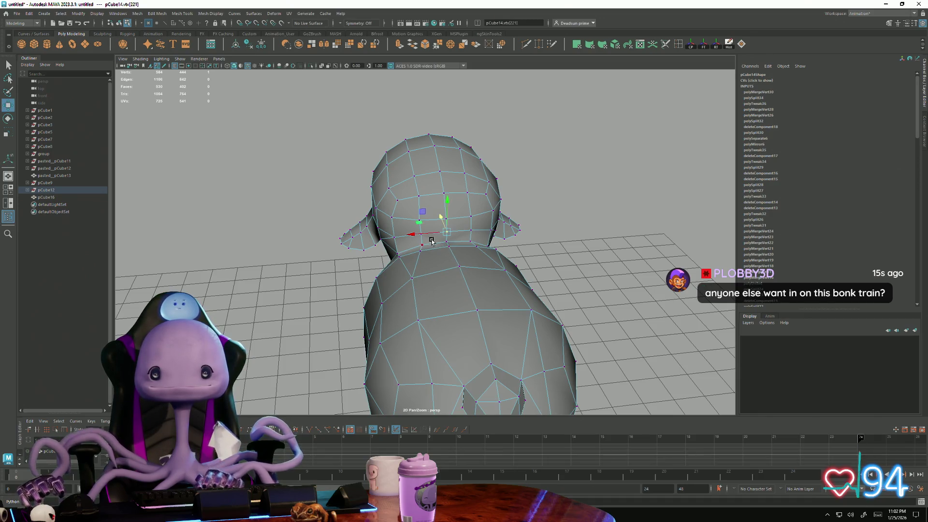
pyautogui.keyDown('alt'); pyautogui.moveTo(384, 235); pyautogui.dragTo(583, 269); pyautogui.keyUp('alt')
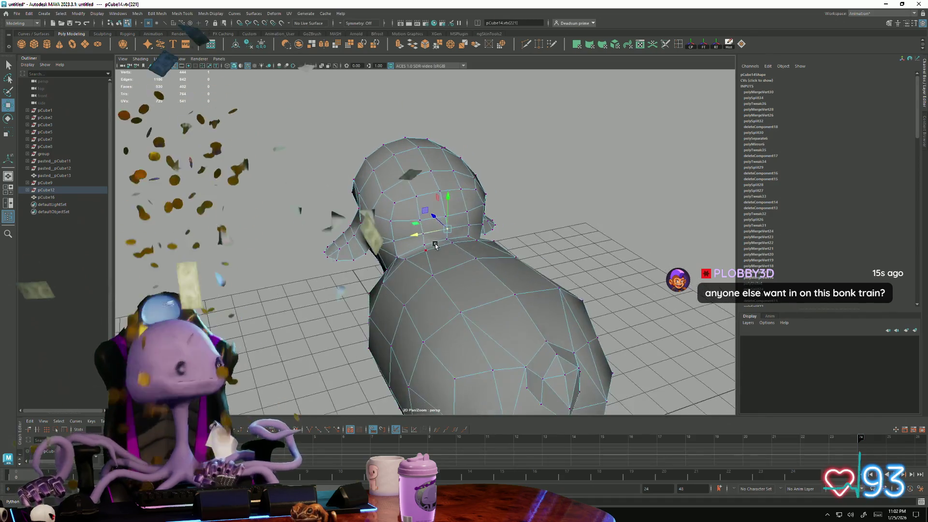
pyautogui.scroll(5, 581, 268)
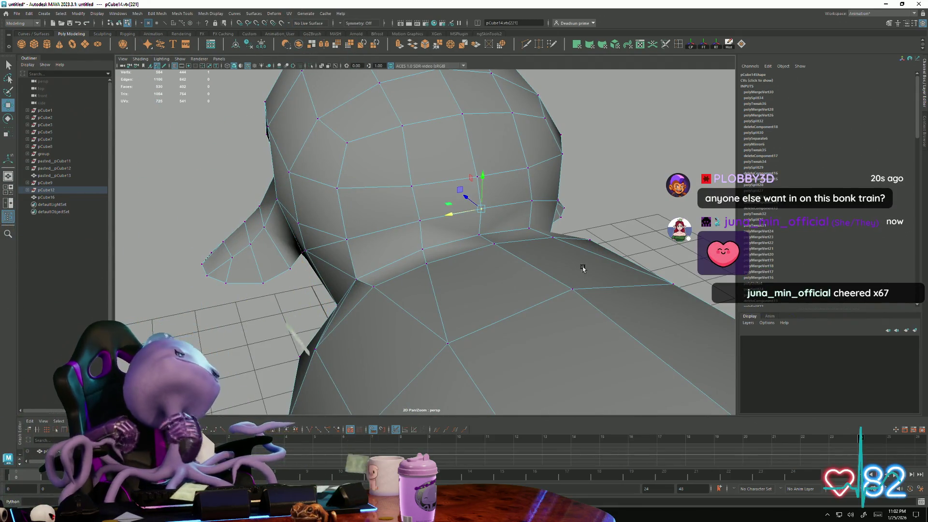
pyautogui.click(642, 152)
pyautogui.scroll(3, 645, 153)
pyautogui.moveTo(644, 155)
pyautogui.keyDown('alt'); pyautogui.mouseDown()
pyautogui.moveTo(483, 234)
pyautogui.moveTo(511, 246)
pyautogui.moveTo(506, 226)
pyautogui.moveTo(518, 248)
pyautogui.mouseUp(); pyautogui.keyUp('alt')
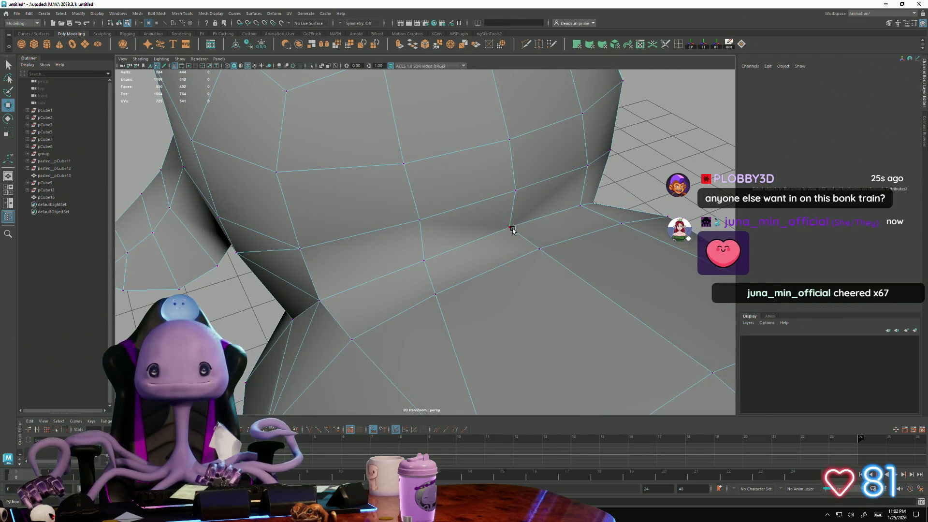
pyautogui.click(512, 230)
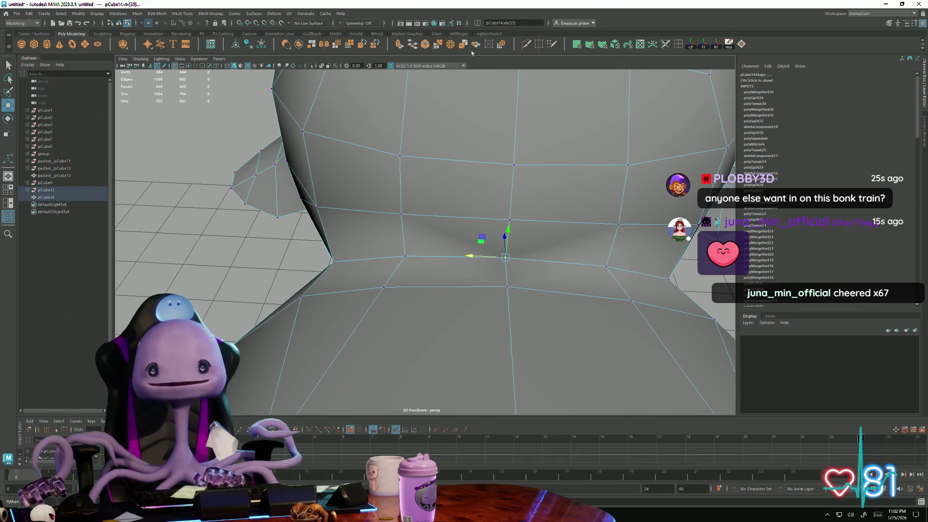
pyautogui.click(437, 45)
# Step: Check the merged neck seam and bring up the Merge Vertices Options window
pyautogui.moveTo(498, 182)
pyautogui.keyDown('alt'); pyautogui.mouseDown()
pyautogui.moveTo(530, 224)
pyautogui.moveTo(510, 192)
pyautogui.mouseUp(); pyautogui.keyUp('alt')
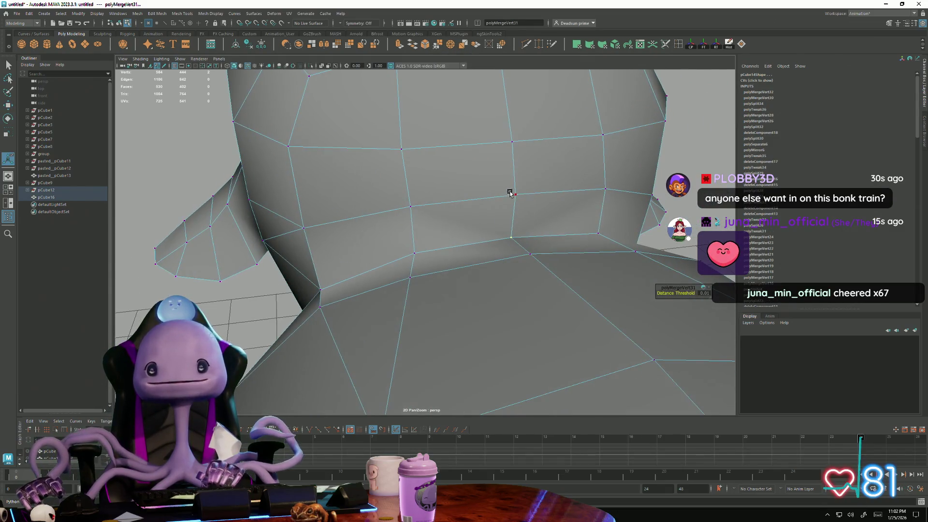
pyautogui.keyDown('alt'); pyautogui.moveTo(513, 240); pyautogui.dragTo(464, 245); pyautogui.keyUp('alt')
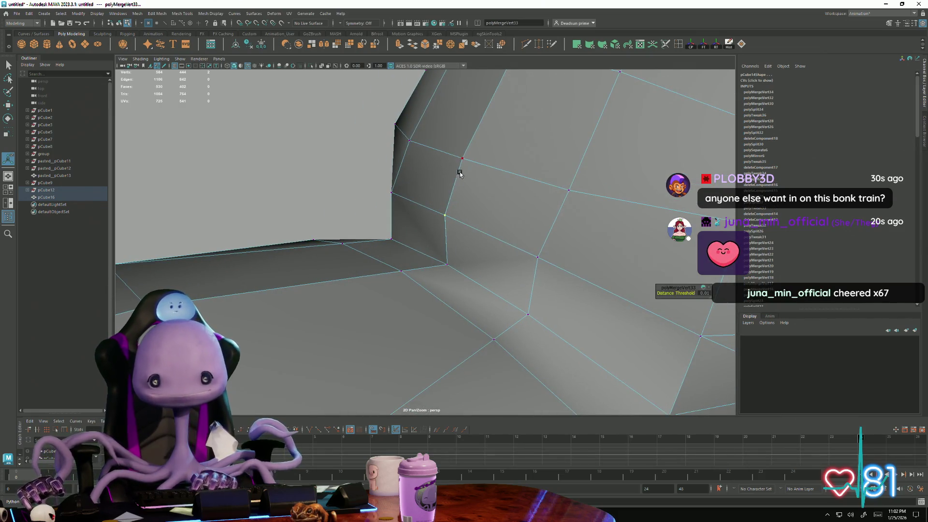
pyautogui.doubleClick(436, 45)
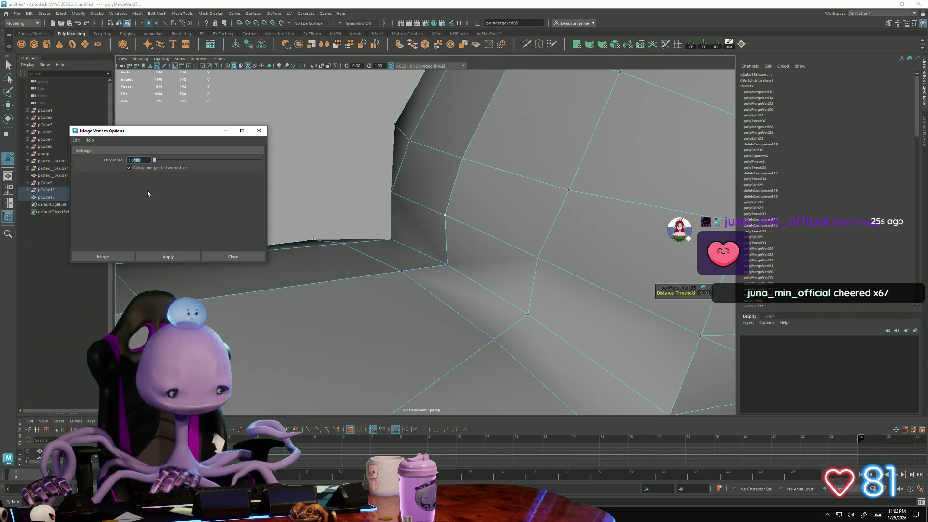
pyautogui.write('0.001')
# Step: Apply the merge with threshold 0.0010 to the neck seam vertex
pyautogui.click(163, 256)
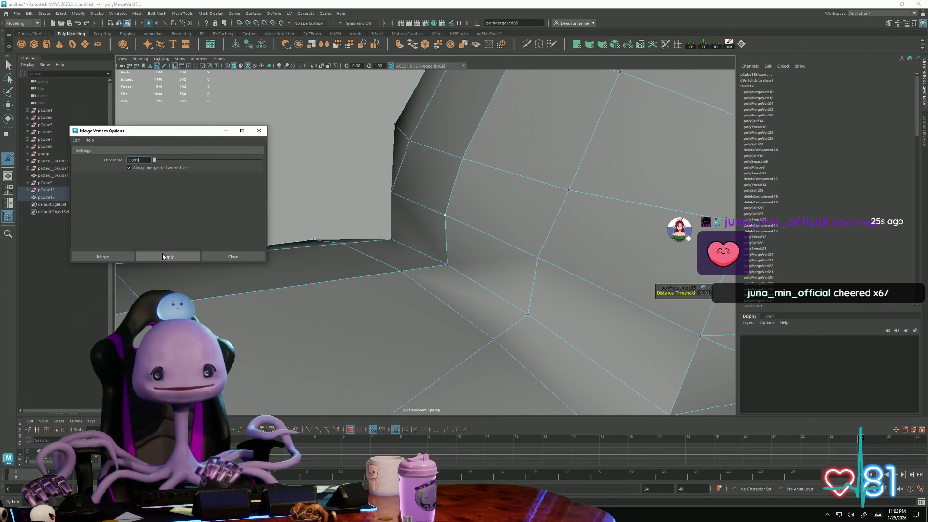
pyautogui.click(311, 182)
pyautogui.click(443, 214)
pyautogui.moveTo(440, 224)
pyautogui.keyDown('alt'); pyautogui.mouseDown()
pyautogui.moveTo(429, 238)
pyautogui.moveTo(513, 251)
pyautogui.moveTo(336, 204)
pyautogui.mouseUp(); pyautogui.keyUp('alt')
pyautogui.scroll(-10, 336, 204)
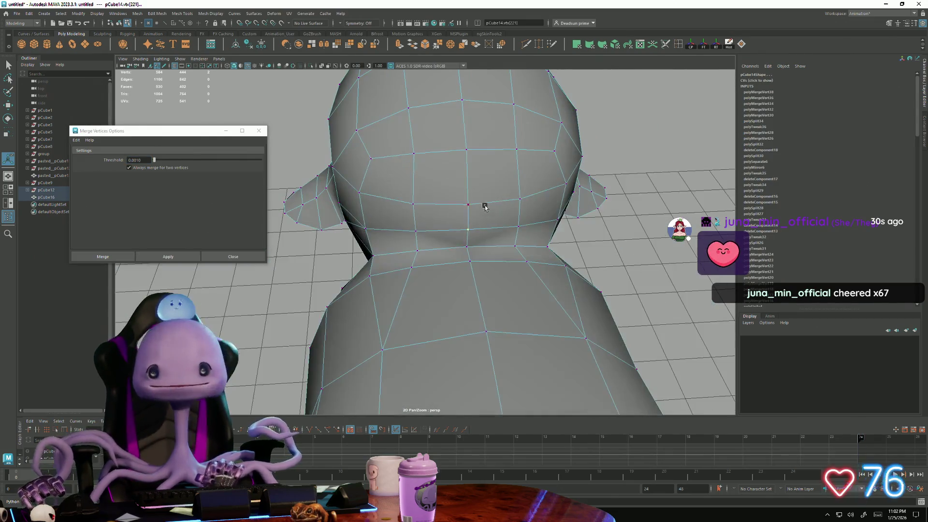
# Step: Combine the two sheep halves into one mesh, pCube17, and return to vertex editing
pyautogui.press('F8')
pyautogui.keyDown('shift'); pyautogui.click(433, 201); pyautogui.keyUp('shift')
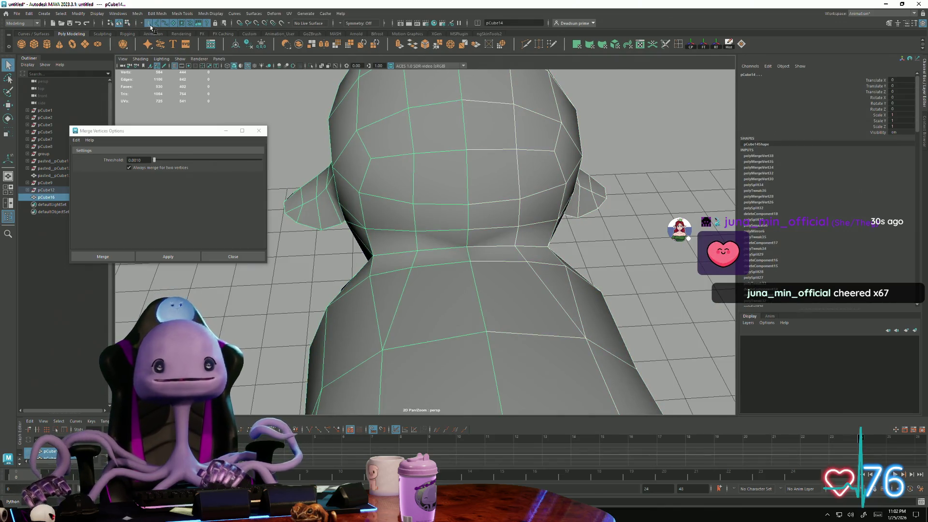
pyautogui.click(137, 14)
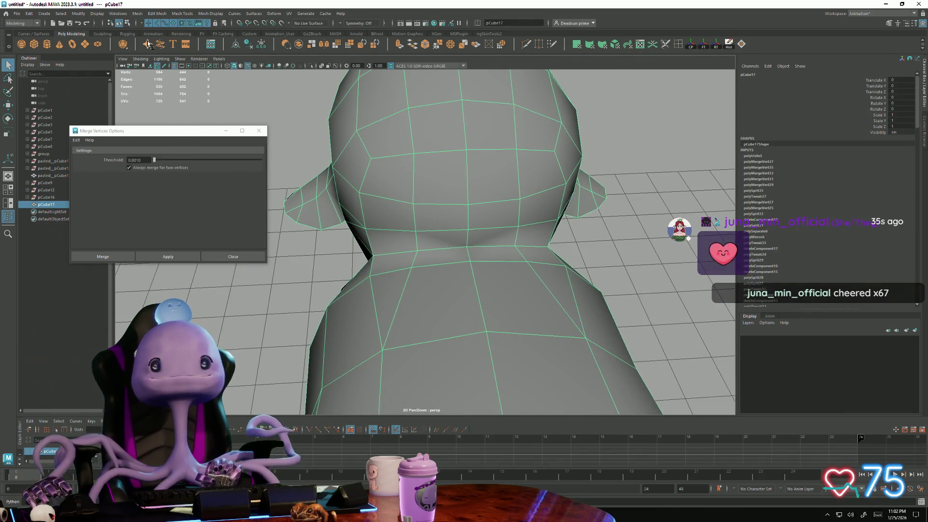
pyautogui.click(139, 10)
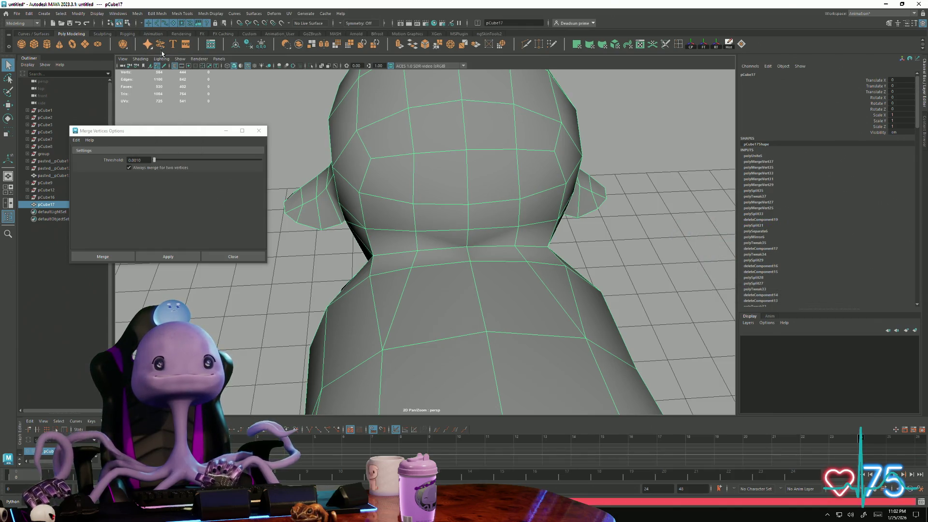
pyautogui.keyDown('alt'); pyautogui.moveTo(475, 184); pyautogui.dragTo(449, 276); pyautogui.keyUp('alt')
pyautogui.scroll(4, 455, 266)
pyautogui.moveTo(456, 266); pyautogui.dragTo(453, 250, button='right')
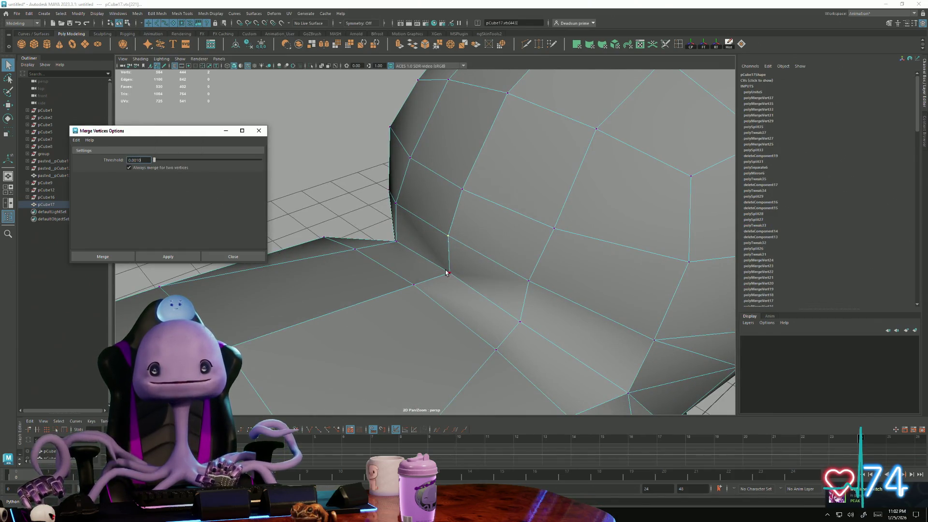
pyautogui.press('f')
pyautogui.moveTo(436, 254)
pyautogui.keyDown('alt'); pyautogui.mouseDown()
pyautogui.moveTo(405, 258)
pyautogui.moveTo(444, 248)
pyautogui.moveTo(474, 282)
pyautogui.mouseUp(); pyautogui.keyUp('alt')
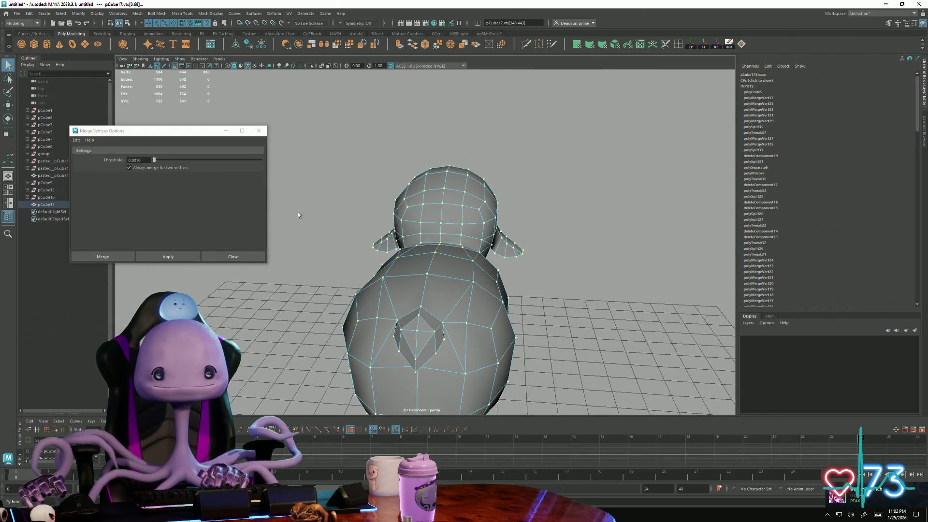
# Step: Merge the overlapping centre-seam vertices and inspect the joined head and neck all round
pyautogui.click(425, 47)
pyautogui.moveTo(510, 234)
pyautogui.keyDown('alt'); pyautogui.mouseDown()
pyautogui.moveTo(499, 302)
pyautogui.moveTo(416, 275)
pyautogui.mouseUp(); pyautogui.keyUp('alt')
pyautogui.scroll(5, 514, 252)
pyautogui.scroll(-5, 499, 302)
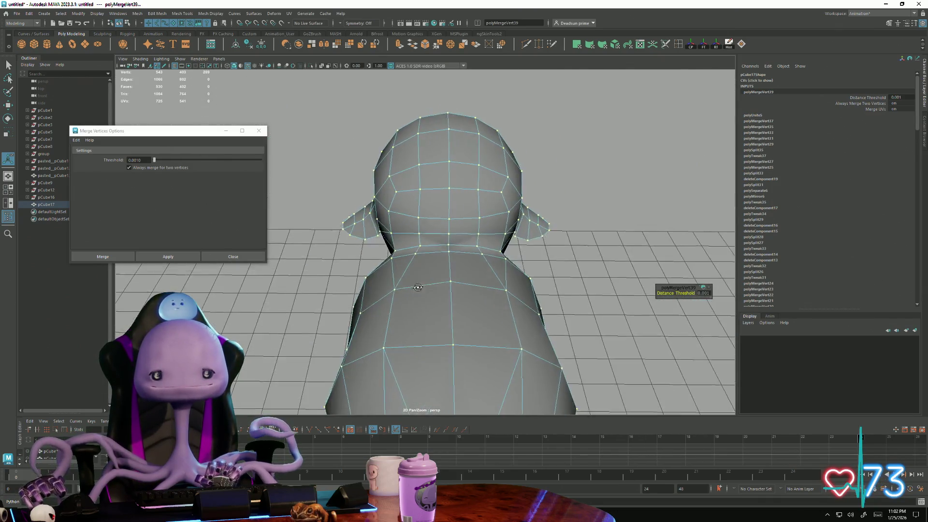
pyautogui.click(450, 275)
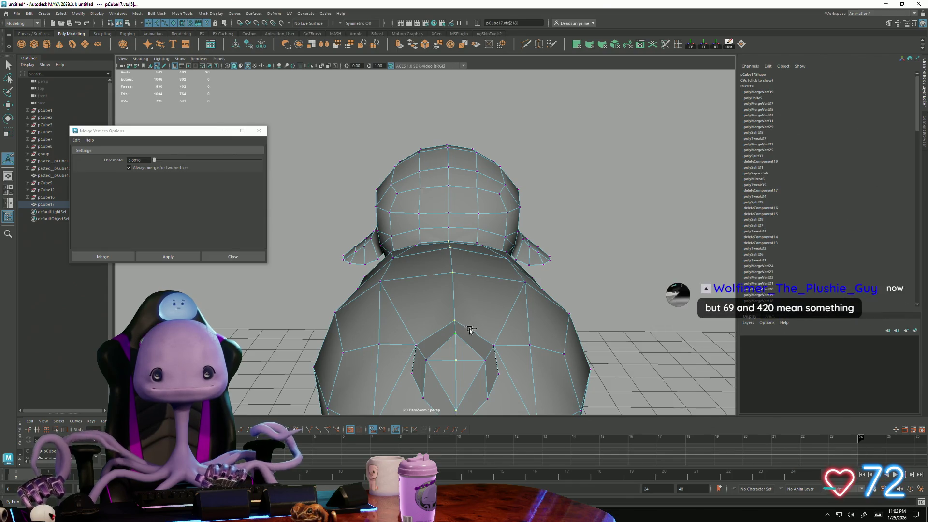
pyautogui.scroll(2, 470, 332)
pyautogui.scroll(2, 543, 369)
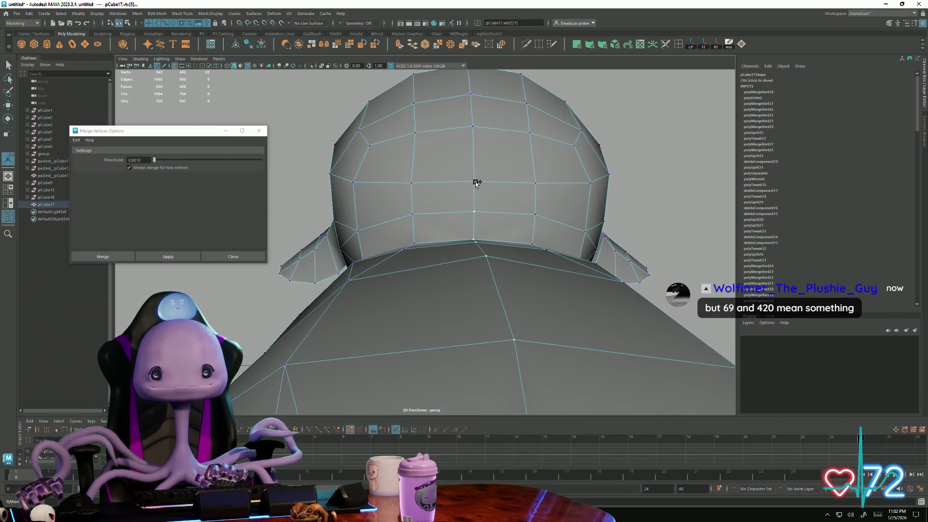
pyautogui.keyDown('alt'); pyautogui.moveTo(478, 231); pyautogui.dragTo(484, 155); pyautogui.keyUp('alt')
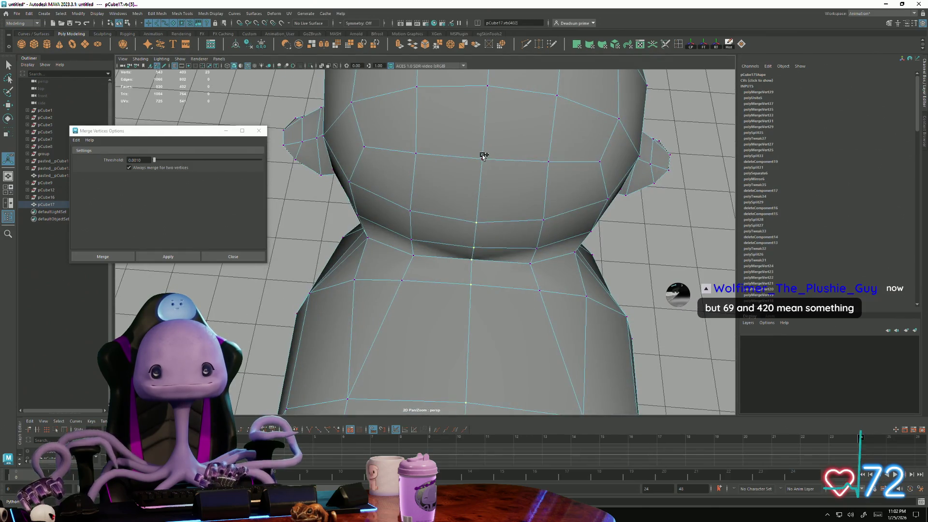
pyautogui.scroll(-3, 504, 201)
pyautogui.moveTo(504, 200)
pyautogui.keyDown('alt'); pyautogui.mouseDown()
pyautogui.moveTo(455, 145)
pyautogui.moveTo(420, 161)
pyautogui.mouseUp(); pyautogui.keyUp('alt')
pyautogui.scroll(-2, 421, 162)
pyautogui.scroll(-2, 420, 155)
pyautogui.scroll(-2, 354, 213)
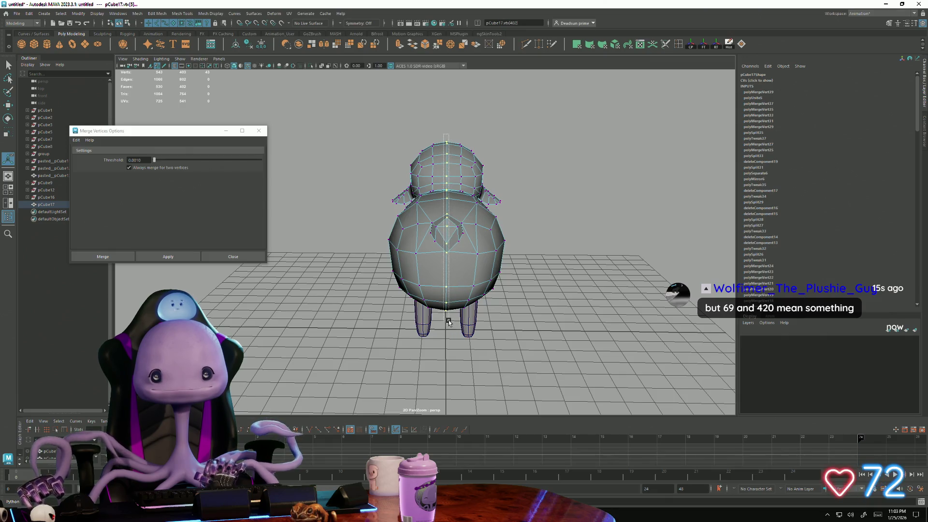
pyautogui.moveTo(448, 322)
pyautogui.keyDown('alt'); pyautogui.mouseDown()
pyautogui.moveTo(493, 333)
pyautogui.moveTo(406, 320)
pyautogui.moveTo(391, 271)
pyautogui.mouseUp(); pyautogui.keyUp('alt')
pyautogui.scroll(3, 503, 339)
pyautogui.scroll(2, 380, 309)
pyautogui.press('w')
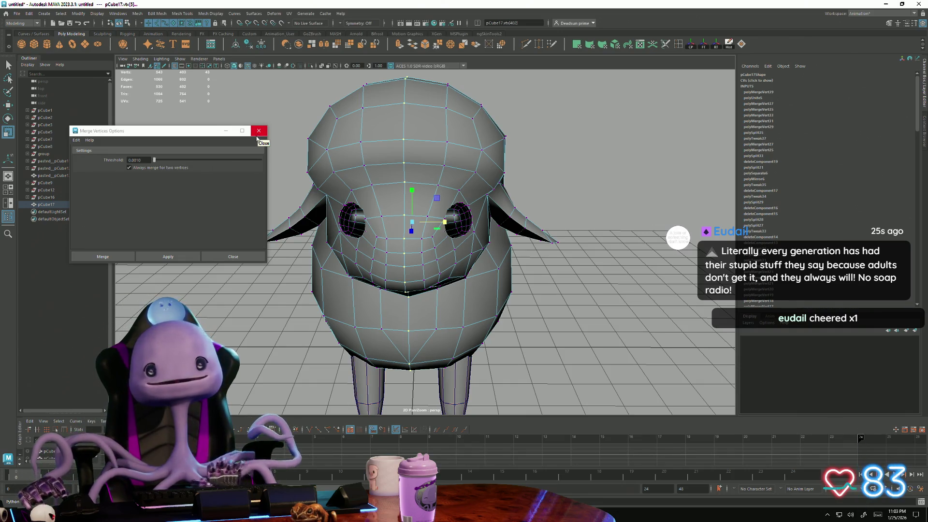
# Step: Merge successive stray vertex pairs along the neck seam with Apply at threshold 0.001
pyautogui.click(170, 255)
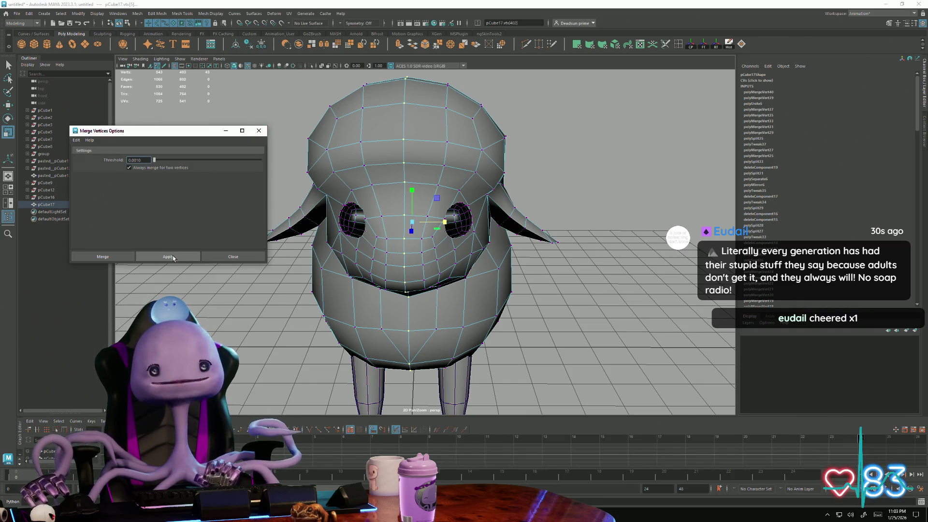
pyautogui.click(170, 255)
pyautogui.moveTo(305, 232)
pyautogui.keyDown('alt'); pyautogui.mouseDown()
pyautogui.moveTo(380, 206)
pyautogui.moveTo(515, 240)
pyautogui.moveTo(425, 231)
pyautogui.mouseUp(); pyautogui.keyUp('alt')
pyautogui.scroll(3, 381, 206)
pyautogui.scroll(4, 382, 210)
pyautogui.scroll(4, 384, 212)
pyautogui.scroll(2, 385, 213)
pyautogui.scroll(3, 518, 236)
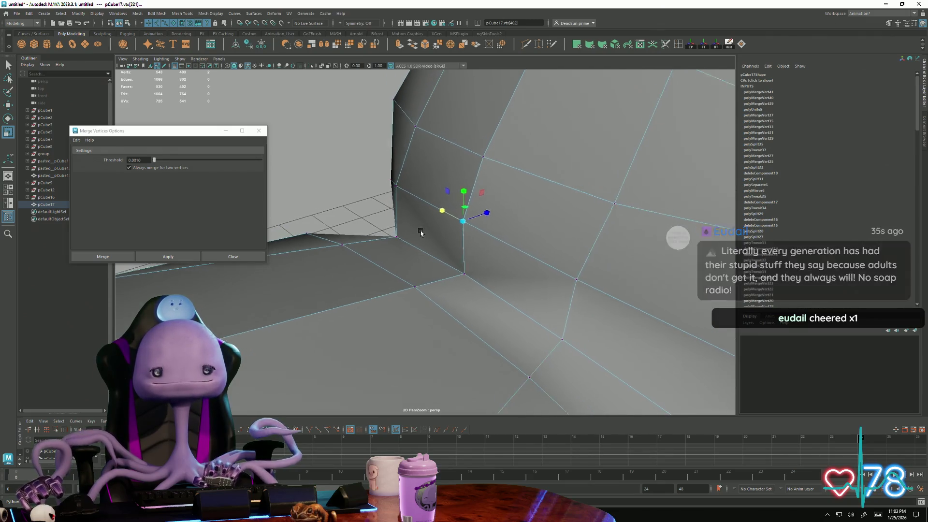
pyautogui.click(169, 257)
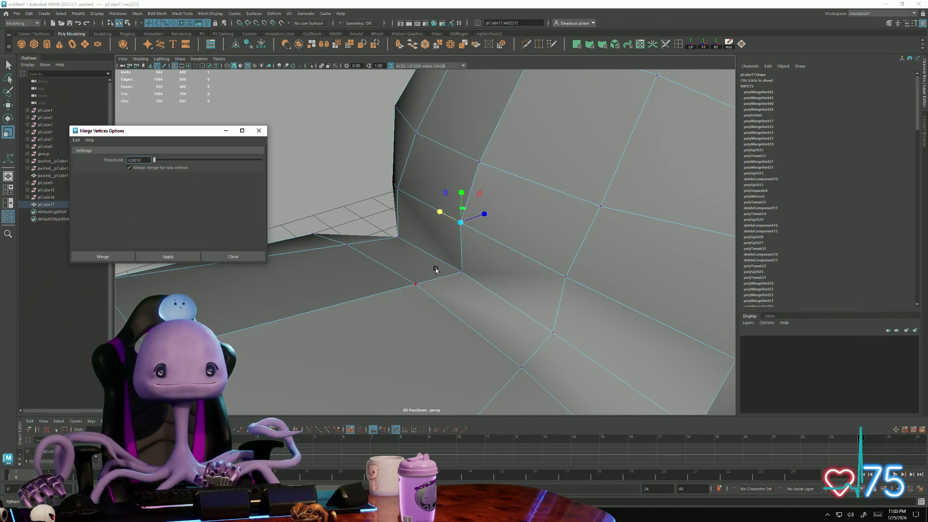
pyautogui.moveTo(464, 271)
pyautogui.keyDown('alt'); pyautogui.mouseDown()
pyautogui.moveTo(404, 290)
pyautogui.moveTo(414, 296)
pyautogui.mouseUp(); pyautogui.keyUp('alt')
pyautogui.click(462, 289)
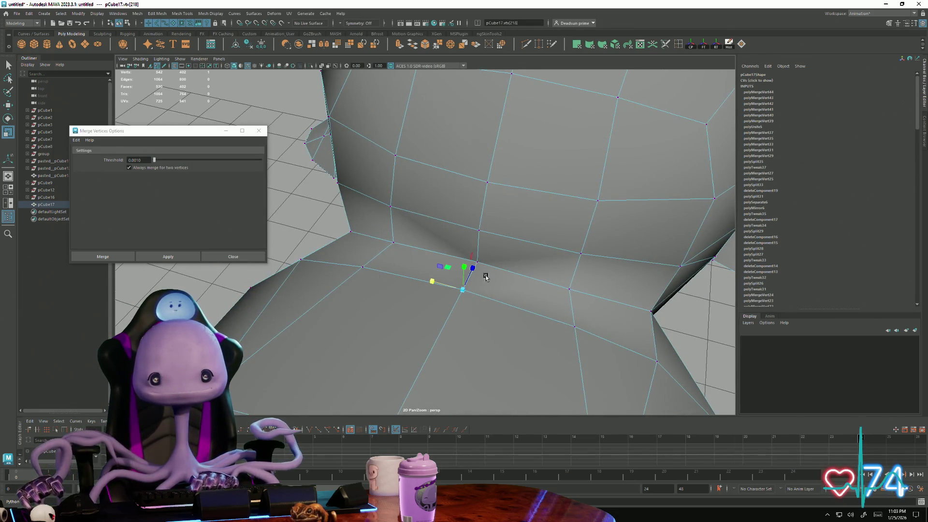
pyautogui.click(487, 182)
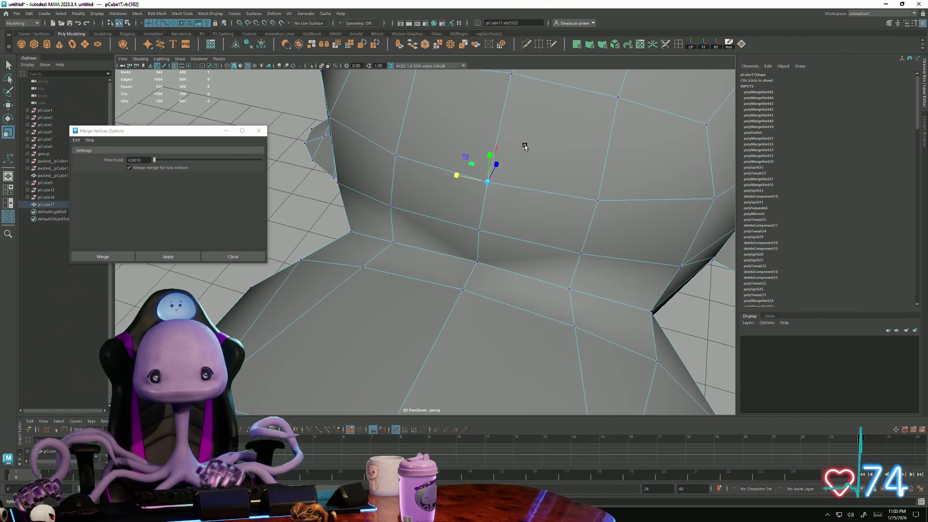
# Step: Weld the duplicate vertices over the top of the head, repeating the merge with G
pyautogui.keyDown('alt'); pyautogui.moveTo(524, 143); pyautogui.dragTo(469, 193); pyautogui.keyUp('alt')
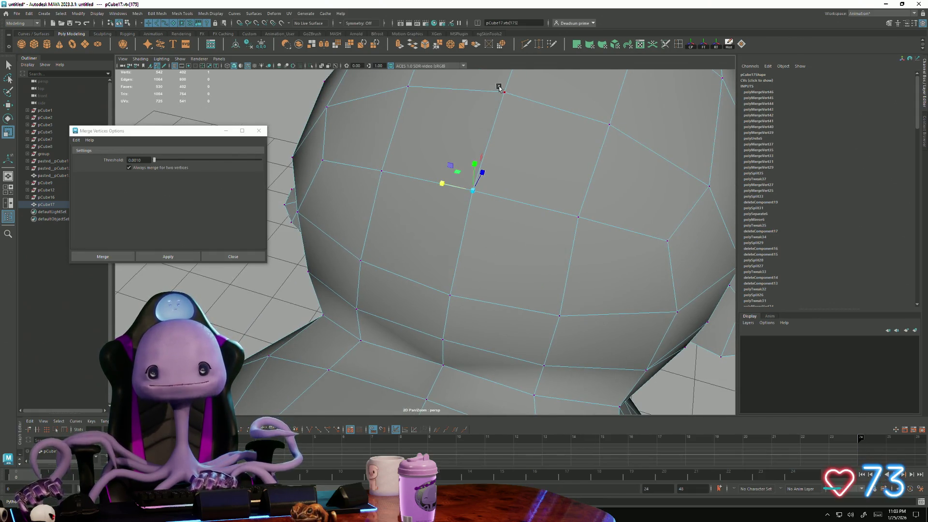
pyautogui.keyDown('alt'); pyautogui.moveTo(523, 117); pyautogui.dragTo(484, 211); pyautogui.keyUp('alt')
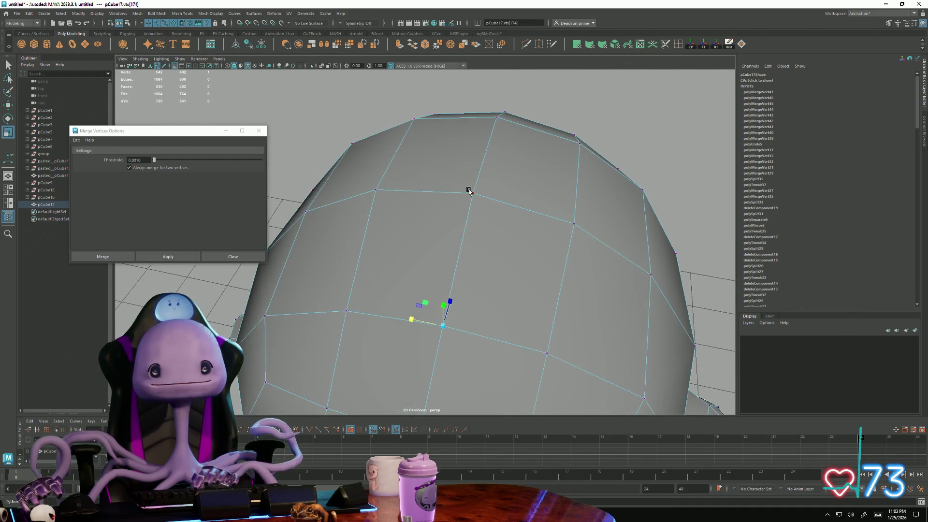
pyautogui.moveTo(544, 197)
pyautogui.keyDown('alt'); pyautogui.mouseDown()
pyautogui.moveTo(485, 108)
pyautogui.moveTo(453, 209)
pyautogui.mouseUp(); pyautogui.keyUp('alt')
pyautogui.scroll(3, 484, 125)
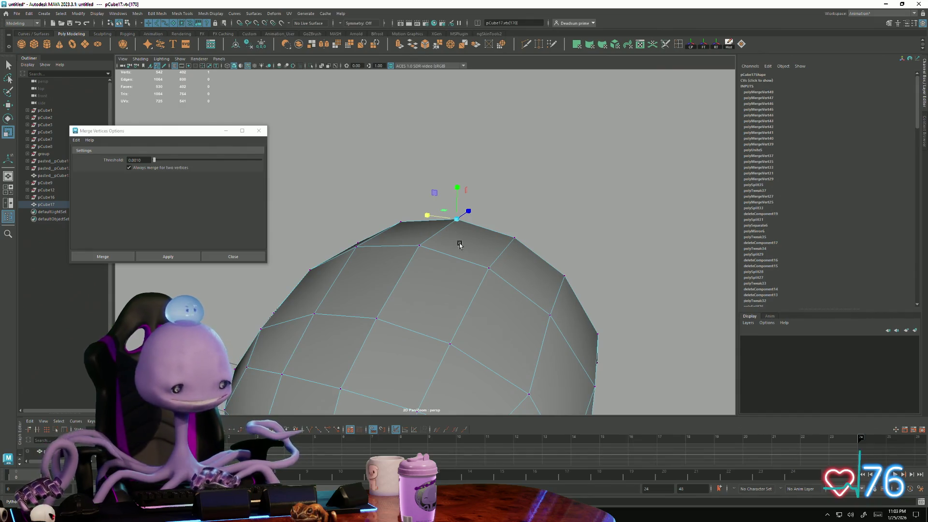
pyautogui.keyDown('alt'); pyautogui.moveTo(532, 241); pyautogui.dragTo(498, 236); pyautogui.keyUp('alt')
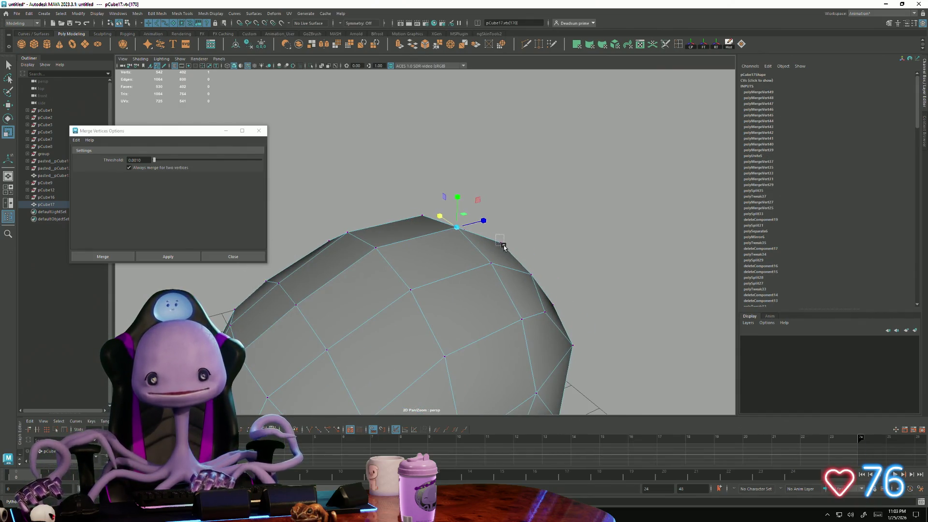
pyautogui.keyDown('alt'); pyautogui.moveTo(603, 264); pyautogui.dragTo(480, 303); pyautogui.keyUp('alt')
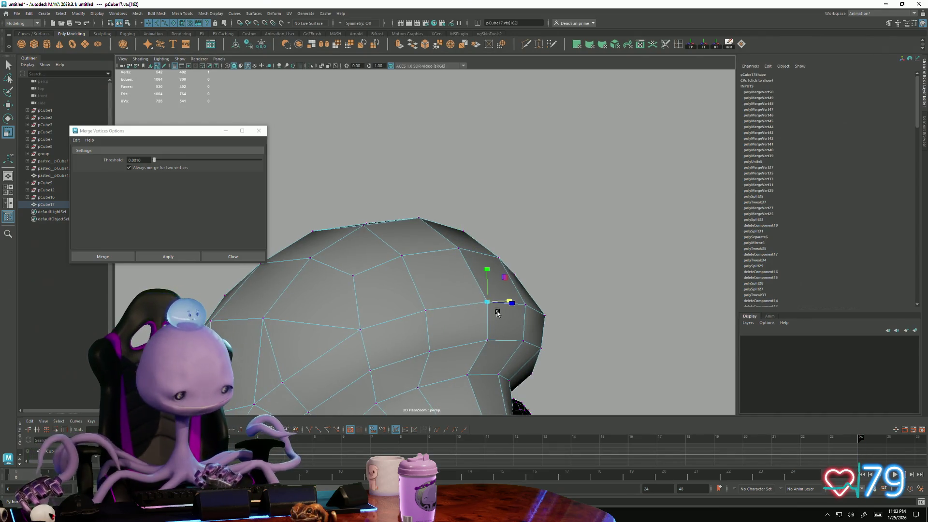
pyautogui.press('g')
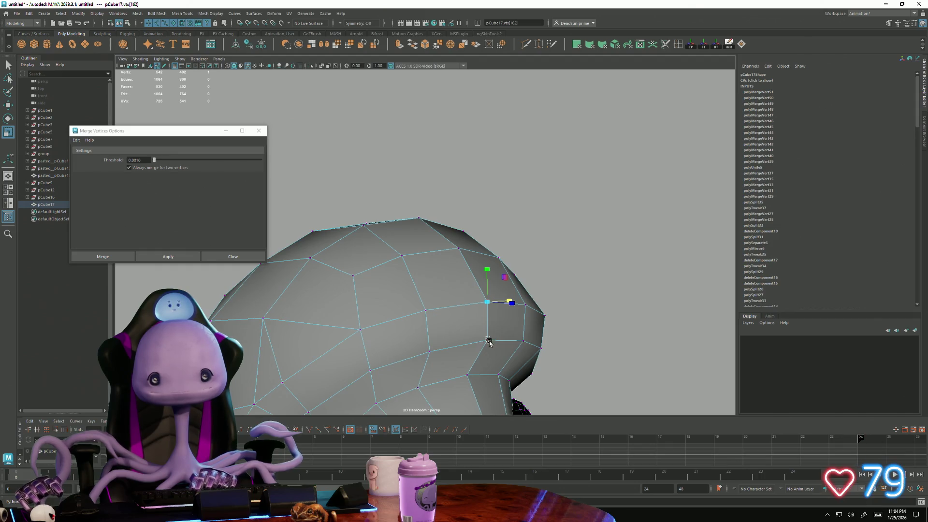
pyautogui.keyDown('alt'); pyautogui.moveTo(488, 342); pyautogui.dragTo(444, 237, button='middle'); pyautogui.keyUp('alt')
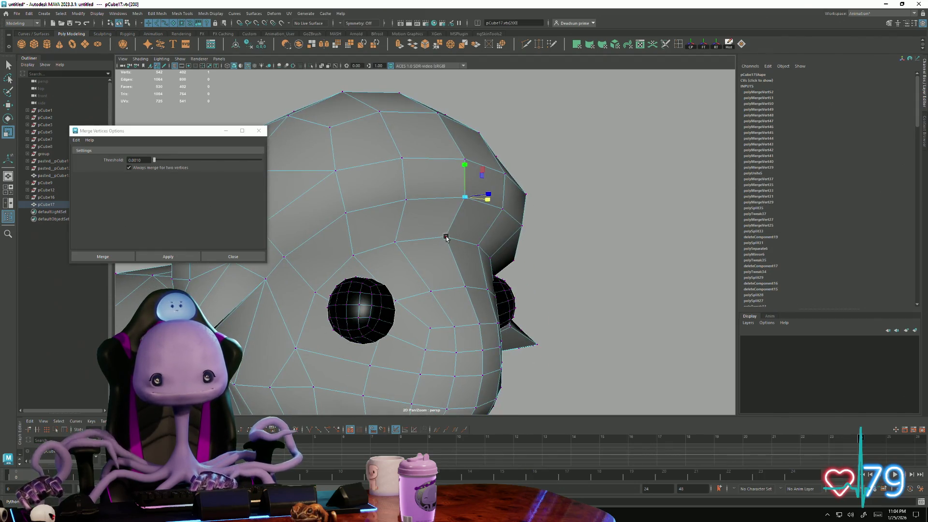
pyautogui.press('g')
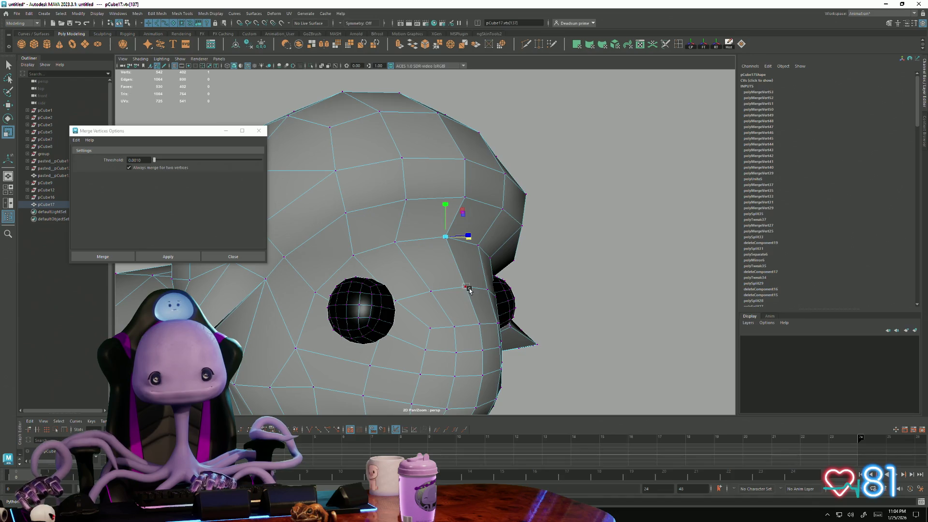
pyautogui.press('g')
# Step: Merge the stray vertices beside the eyes and between them
pyautogui.keyDown('shift'); pyautogui.click(479, 327); pyautogui.keyUp('shift')
pyautogui.press('g')
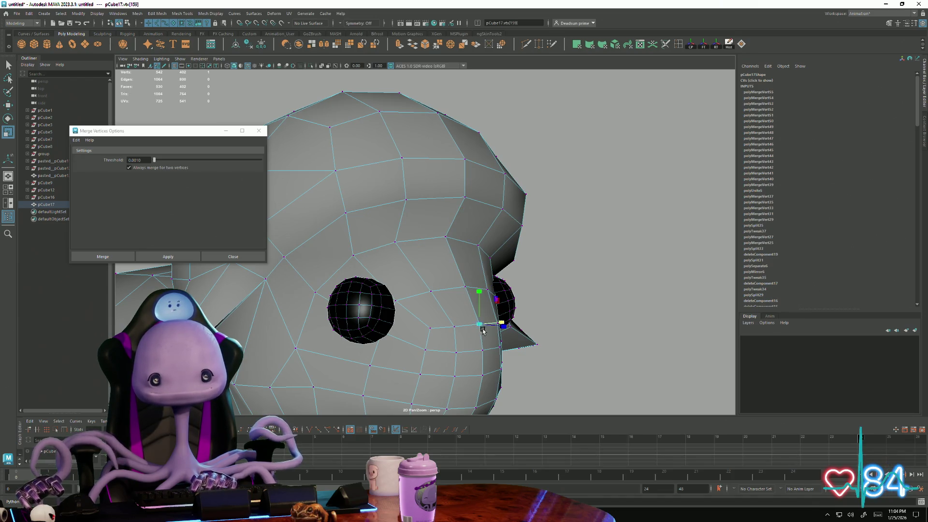
pyautogui.keyDown('shift'); pyautogui.click(479, 349); pyautogui.keyUp('shift')
pyautogui.press('g')
pyautogui.moveTo(562, 352)
pyautogui.keyDown('alt'); pyautogui.mouseDown()
pyautogui.moveTo(440, 326)
pyautogui.moveTo(379, 292)
pyautogui.mouseUp(); pyautogui.keyUp('alt')
pyautogui.click(389, 282)
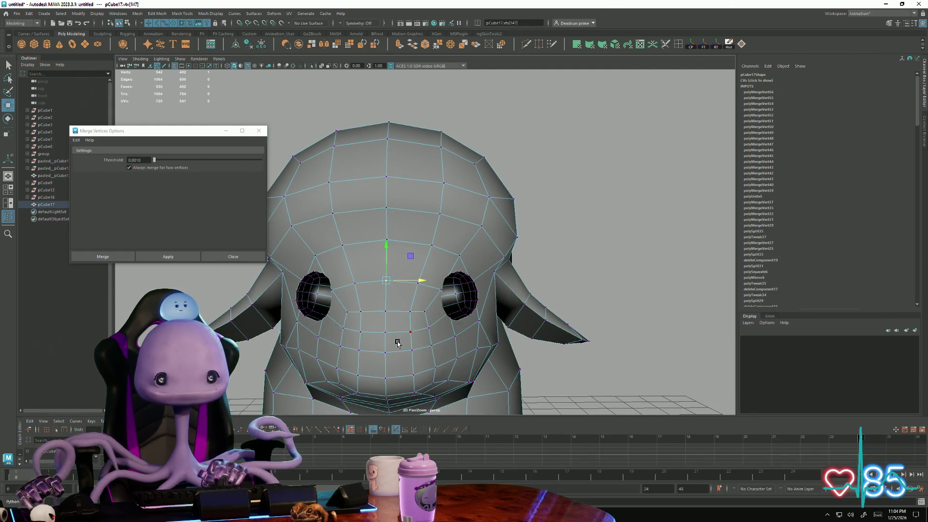
# Step: Weld the vertices down the side of the snout and under the chin
pyautogui.keyDown('alt'); pyautogui.moveTo(399, 338); pyautogui.dragTo(338, 252); pyautogui.keyUp('alt')
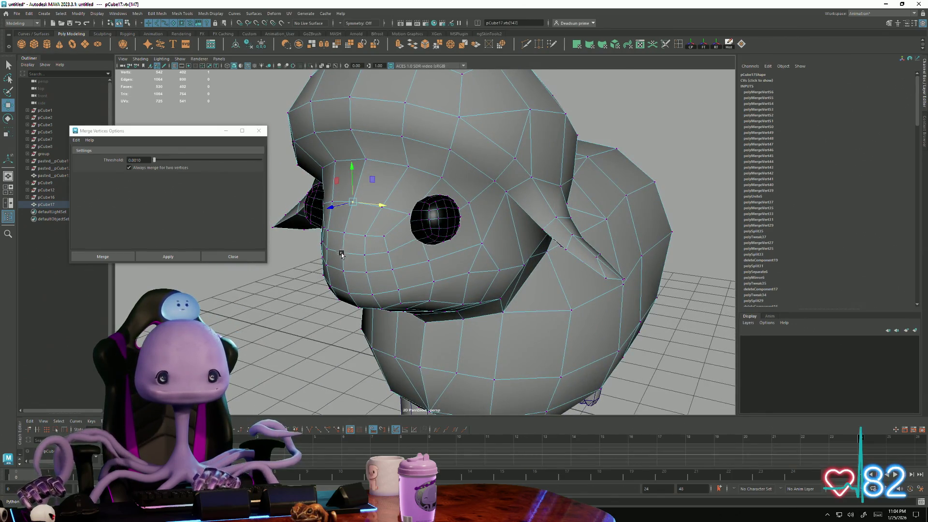
pyautogui.click(344, 256)
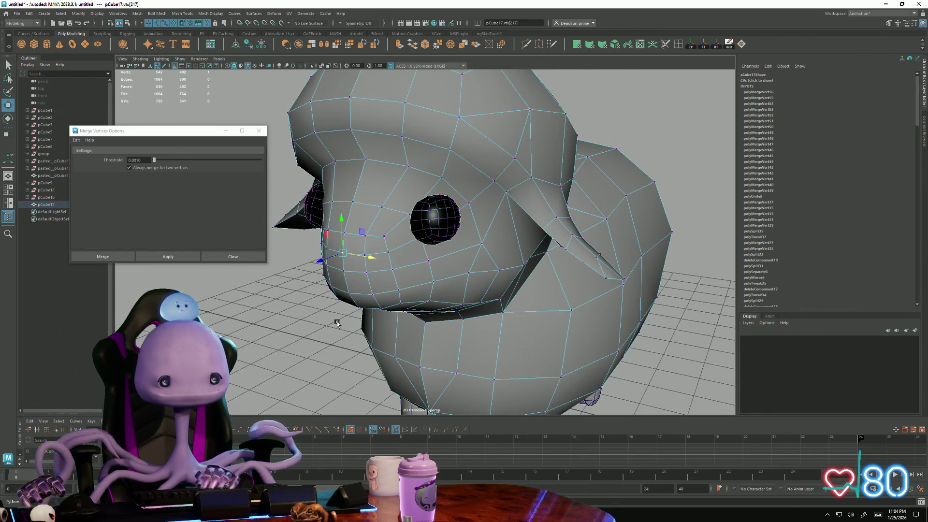
pyautogui.click(342, 271)
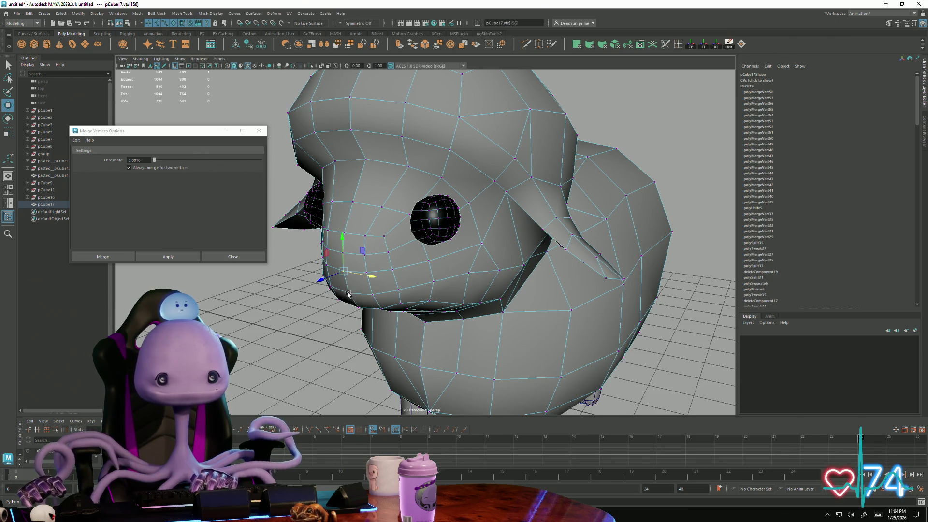
pyautogui.click(351, 297)
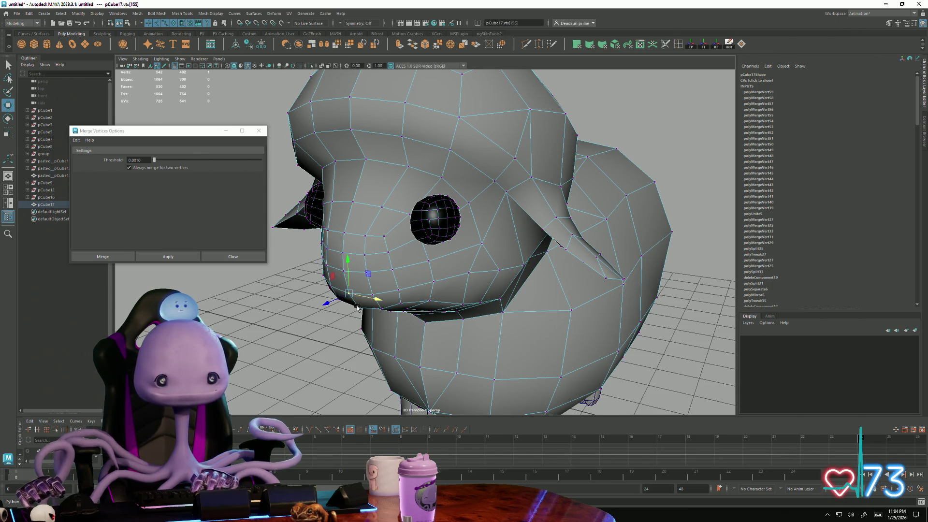
pyautogui.moveTo(357, 310)
pyautogui.keyDown('alt'); pyautogui.mouseDown()
pyautogui.moveTo(361, 325)
pyautogui.moveTo(365, 279)
pyautogui.mouseUp(); pyautogui.keyUp('alt')
pyautogui.click(368, 281)
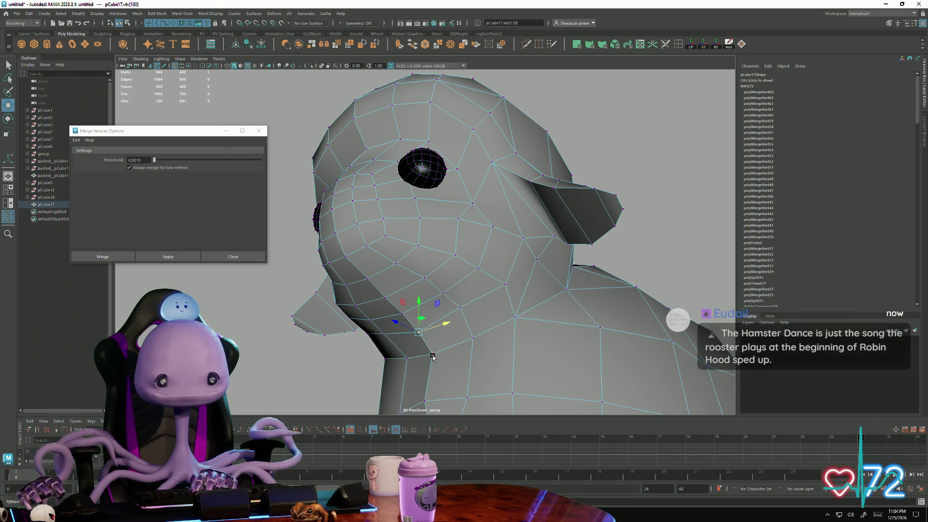
# Step: Inspect the neck, chest, body and legs and close in on the back corner
pyautogui.moveTo(431, 354)
pyautogui.keyDown('alt'); pyautogui.mouseDown()
pyautogui.moveTo(410, 281)
pyautogui.moveTo(400, 319)
pyautogui.mouseUp(); pyautogui.keyUp('alt')
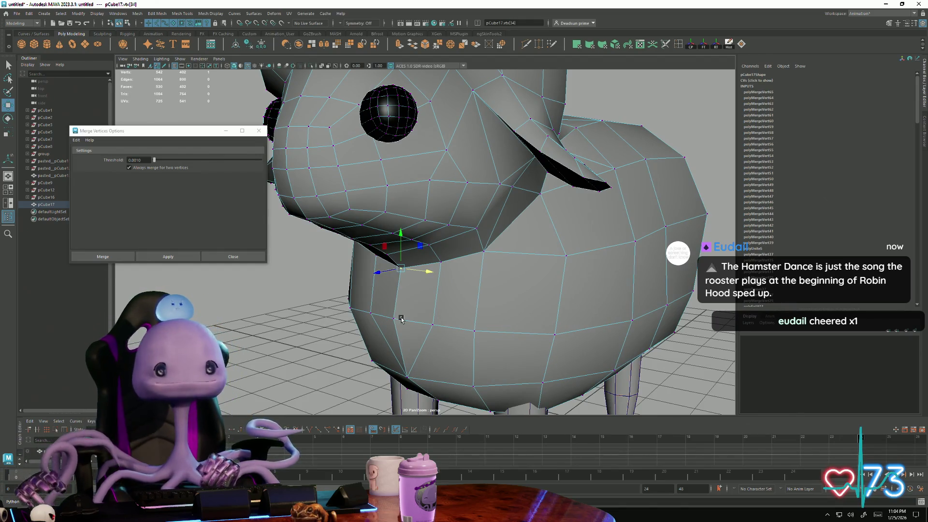
pyautogui.keyDown('alt'); pyautogui.moveTo(400, 319); pyautogui.dragTo(394, 323); pyautogui.keyUp('alt')
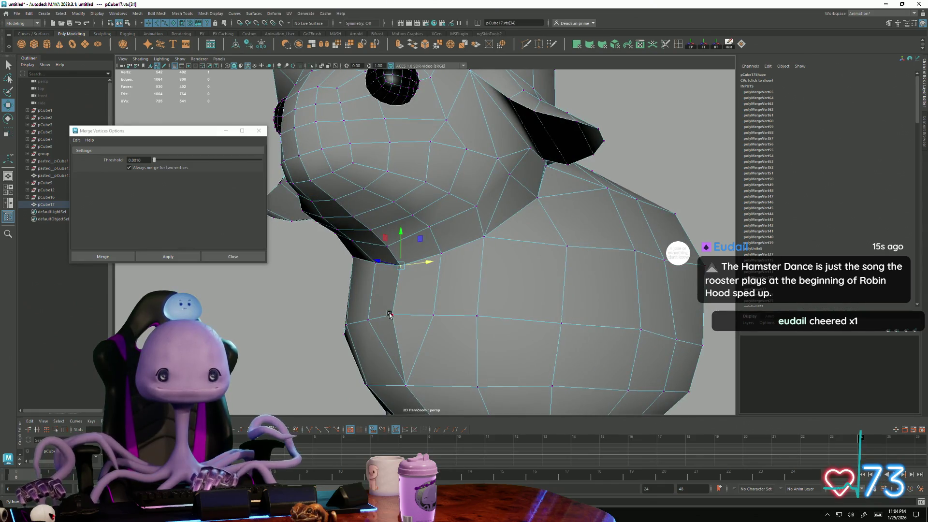
pyautogui.moveTo(397, 376)
pyautogui.keyDown('alt'); pyautogui.mouseDown()
pyautogui.moveTo(416, 321)
pyautogui.moveTo(399, 313)
pyautogui.mouseUp(); pyautogui.keyUp('alt')
pyautogui.click(399, 313)
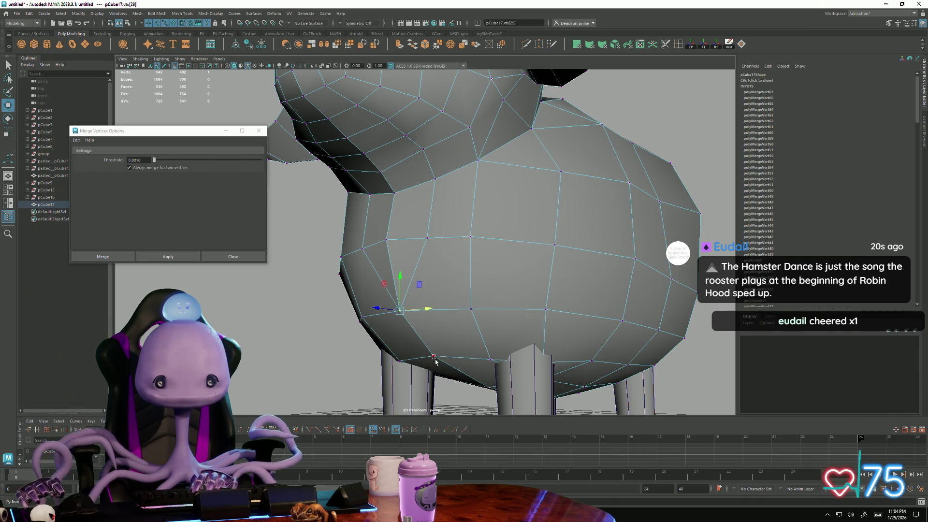
pyautogui.moveTo(485, 407)
pyautogui.keyDown('alt'); pyautogui.mouseDown()
pyautogui.moveTo(465, 288)
pyautogui.moveTo(445, 337)
pyautogui.mouseUp(); pyautogui.keyUp('alt')
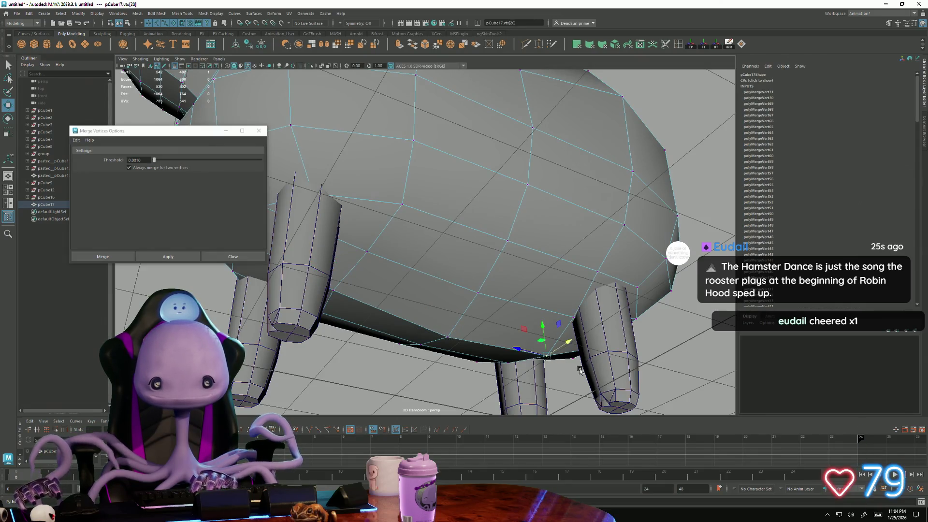
pyautogui.keyDown('alt'); pyautogui.moveTo(575, 370); pyautogui.dragTo(493, 328); pyautogui.keyUp('alt')
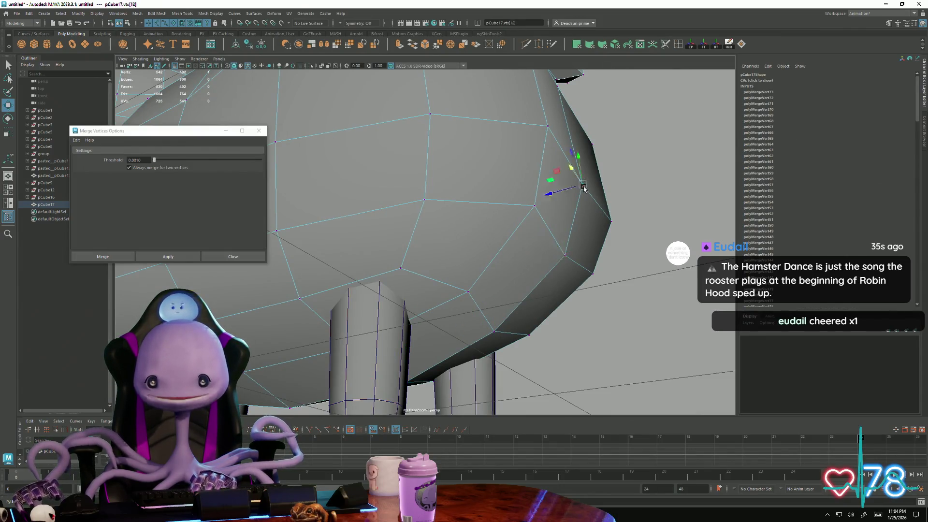
pyautogui.keyDown('alt'); pyautogui.moveTo(592, 210); pyautogui.dragTo(583, 218); pyautogui.keyUp('alt')
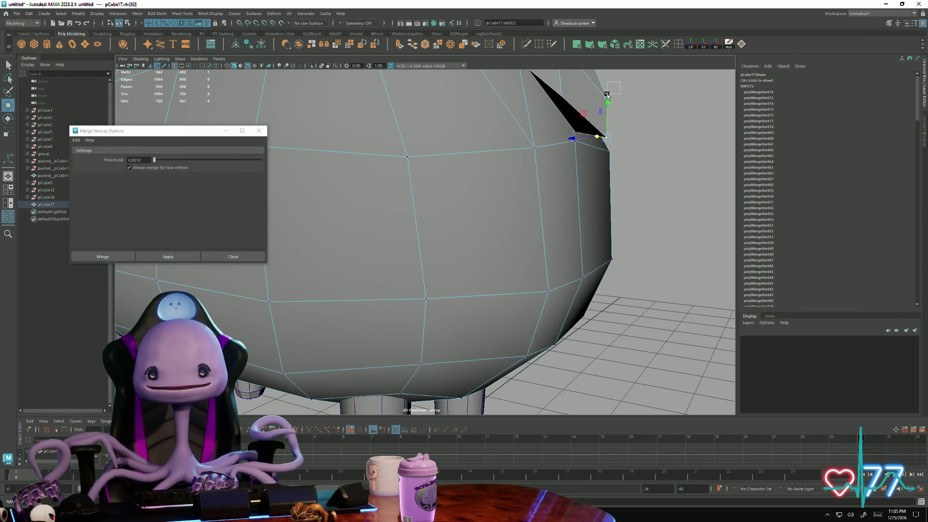
pyautogui.keyDown('alt'); pyautogui.moveTo(611, 100); pyautogui.dragTo(564, 209); pyautogui.keyUp('alt')
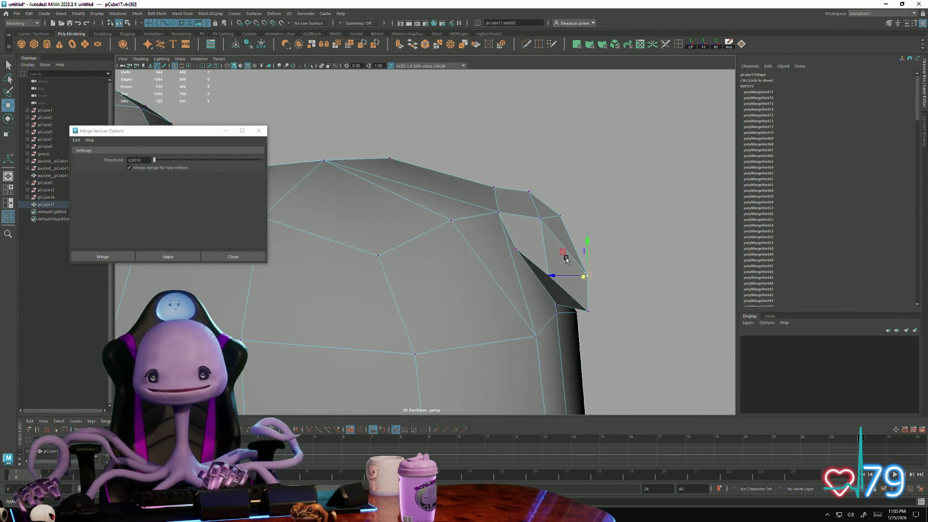
# Step: Weld the open vertices at the back corner and along the top edge of the back
pyautogui.click(558, 219)
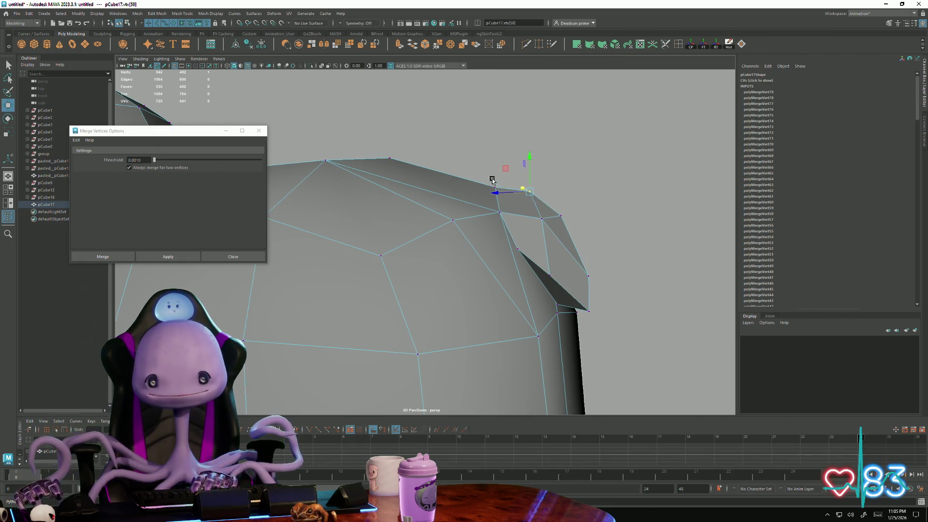
pyautogui.click(498, 190)
pyautogui.click(394, 159)
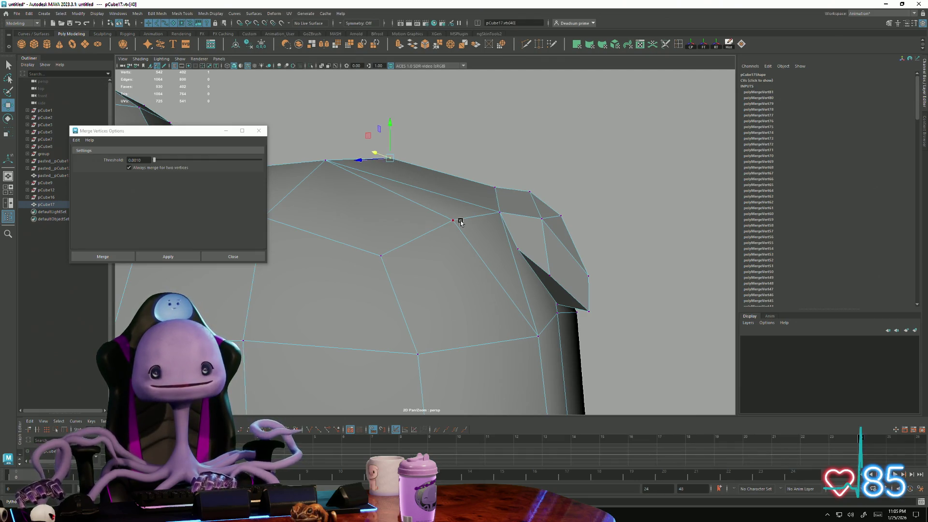
pyautogui.moveTo(497, 269)
pyautogui.keyDown('alt'); pyautogui.mouseDown(button='right')
pyautogui.moveTo(654, 313)
pyautogui.moveTo(474, 307)
pyautogui.moveTo(490, 326)
pyautogui.moveTo(534, 325)
pyautogui.moveTo(377, 260)
pyautogui.mouseUp(button='right'); pyautogui.keyUp('alt')
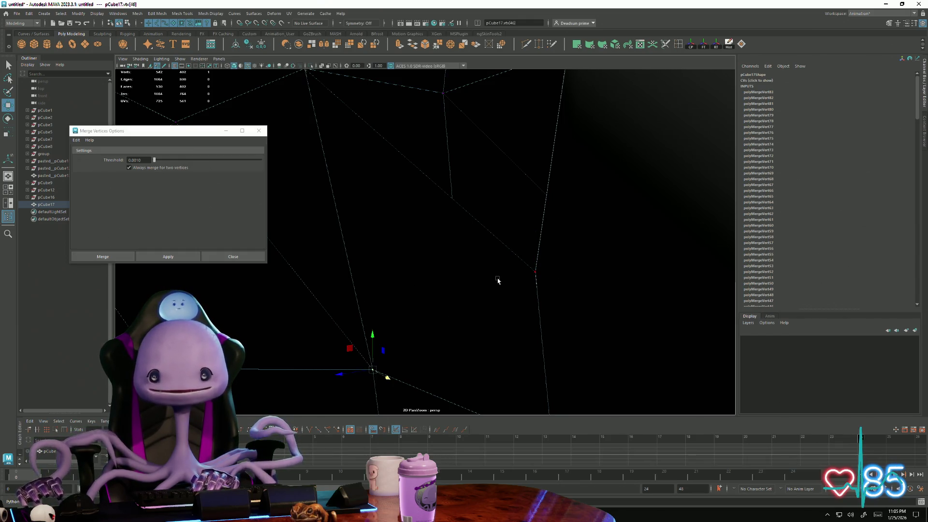
# Step: Merge two more stray back vertices with Apply and return to whole-object mode
pyautogui.click(533, 273)
pyautogui.click(168, 256)
pyautogui.scroll(-3, 486, 321)
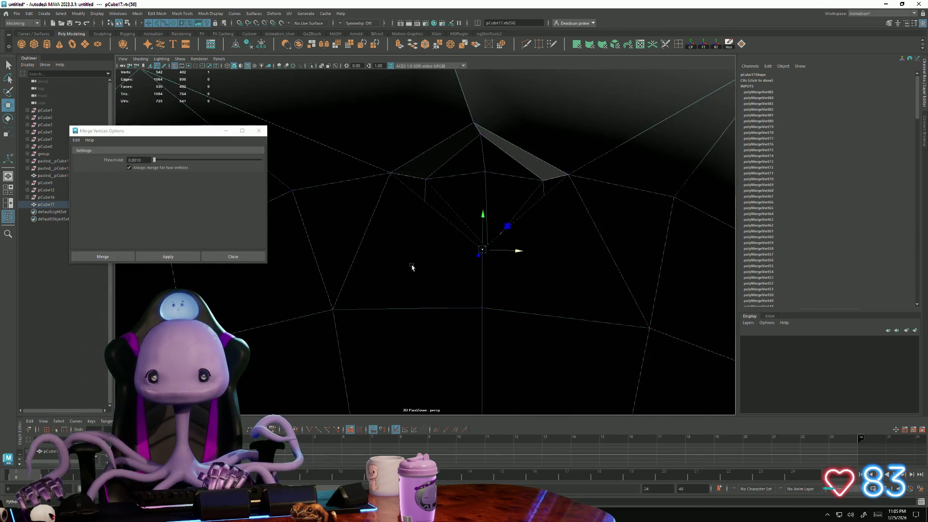
pyautogui.scroll(-3, 412, 265)
pyautogui.scroll(-2, 377, 269)
pyautogui.scroll(-2, 441, 253)
pyautogui.keyDown('alt'); pyautogui.moveTo(439, 291); pyautogui.dragTo(472, 207); pyautogui.keyUp('alt')
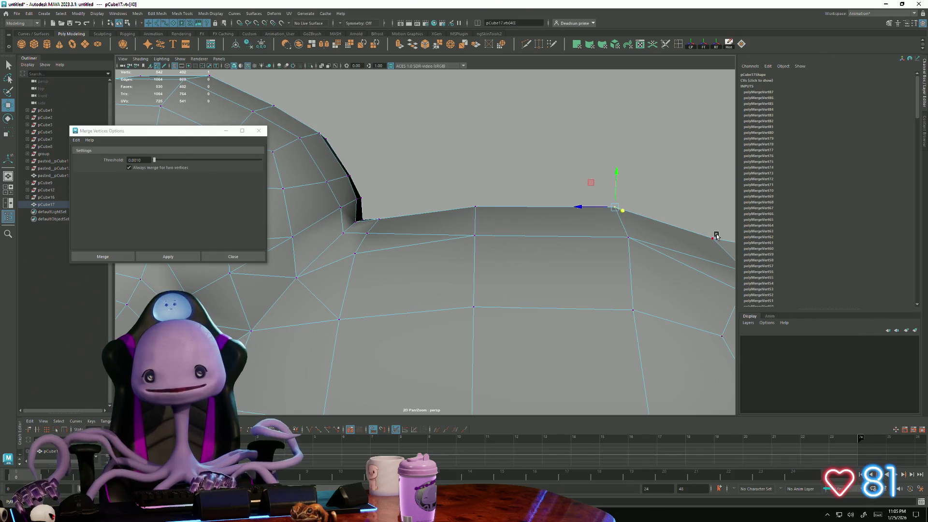
pyautogui.scroll(-2, 656, 261)
pyautogui.moveTo(518, 300)
pyautogui.keyDown('alt'); pyautogui.mouseDown()
pyautogui.moveTo(431, 307)
pyautogui.moveTo(423, 259)
pyautogui.mouseUp(); pyautogui.keyUp('alt')
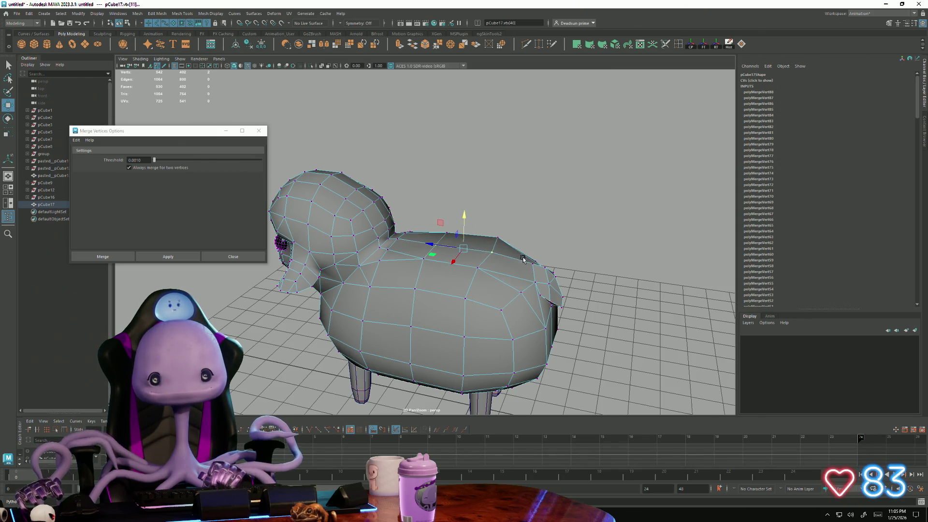
pyautogui.scroll(-5, 511, 253)
pyautogui.keyDown('alt'); pyautogui.moveTo(511, 253); pyautogui.dragTo(390, 289); pyautogui.keyUp('alt')
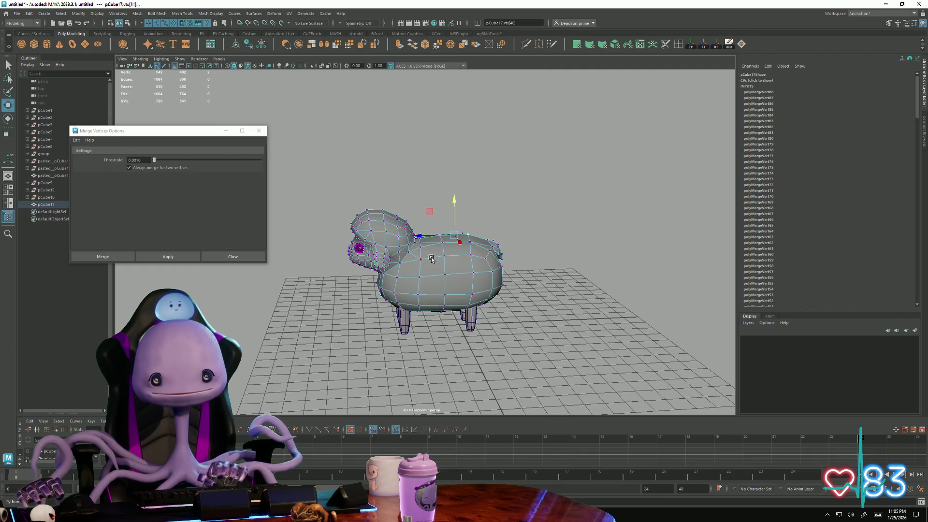
pyautogui.moveTo(430, 259); pyautogui.dragTo(430, 239, button='right')
pyautogui.scroll(-3, 338, 306)
pyautogui.moveTo(338, 307)
pyautogui.keyDown('alt'); pyautogui.mouseDown()
pyautogui.moveTo(472, 315)
pyautogui.moveTo(358, 311)
pyautogui.mouseUp(); pyautogui.keyUp('alt')
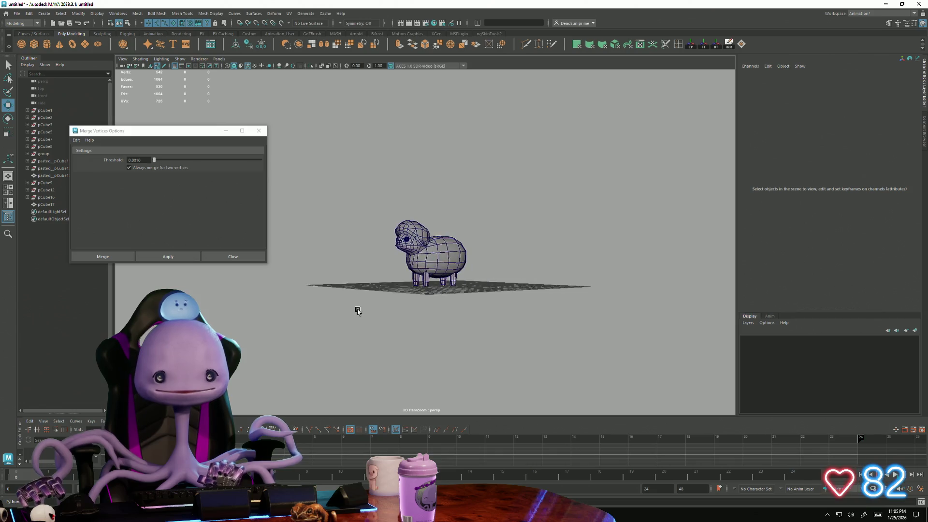
pyautogui.scroll(3, 416, 327)
pyautogui.moveTo(416, 328)
pyautogui.keyDown('alt'); pyautogui.mouseDown()
pyautogui.moveTo(374, 307)
pyautogui.moveTo(451, 287)
pyautogui.moveTo(435, 279)
pyautogui.moveTo(345, 304)
pyautogui.moveTo(362, 315)
pyautogui.moveTo(405, 315)
pyautogui.moveTo(371, 359)
pyautogui.moveTo(399, 348)
pyautogui.moveTo(425, 314)
pyautogui.moveTo(461, 309)
pyautogui.moveTo(481, 336)
pyautogui.moveTo(535, 331)
pyautogui.moveTo(538, 341)
pyautogui.moveTo(464, 314)
pyautogui.moveTo(415, 325)
pyautogui.moveTo(446, 343)
pyautogui.moveTo(367, 284)
pyautogui.moveTo(700, 327)
pyautogui.moveTo(341, 309)
pyautogui.moveTo(499, 285)
pyautogui.moveTo(481, 280)
pyautogui.mouseUp(); pyautogui.keyUp('alt')
pyautogui.rightClick(406, 316)
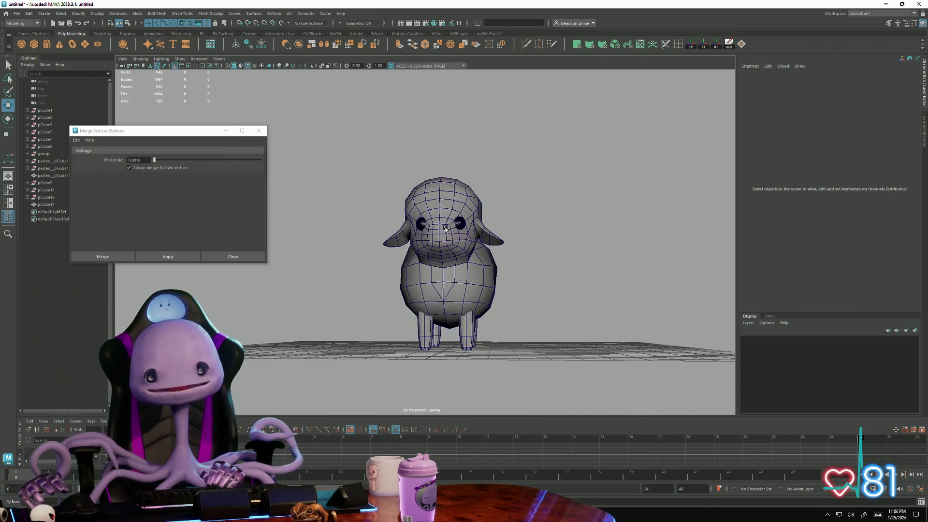
pyautogui.moveTo(456, 252)
pyautogui.keyDown('alt'); pyautogui.mouseDown()
pyautogui.moveTo(461, 265)
pyautogui.moveTo(418, 268)
pyautogui.moveTo(463, 278)
pyautogui.moveTo(503, 305)
pyautogui.moveTo(552, 287)
pyautogui.mouseUp(); pyautogui.keyUp('alt')
pyautogui.keyDown('alt'); pyautogui.moveTo(553, 288); pyautogui.dragTo(330, 286, button='right'); pyautogui.keyUp('alt')
pyautogui.moveTo(330, 287)
pyautogui.keyDown('alt'); pyautogui.mouseDown()
pyautogui.moveTo(383, 300)
pyautogui.moveTo(430, 258)
pyautogui.moveTo(443, 280)
pyautogui.moveTo(446, 253)
pyautogui.moveTo(475, 302)
pyautogui.moveTo(470, 362)
pyautogui.moveTo(440, 307)
pyautogui.moveTo(456, 270)
pyautogui.moveTo(402, 315)
pyautogui.mouseUp(); pyautogui.keyUp('alt')
pyautogui.scroll(5, 475, 302)
pyautogui.scroll(3, 456, 270)
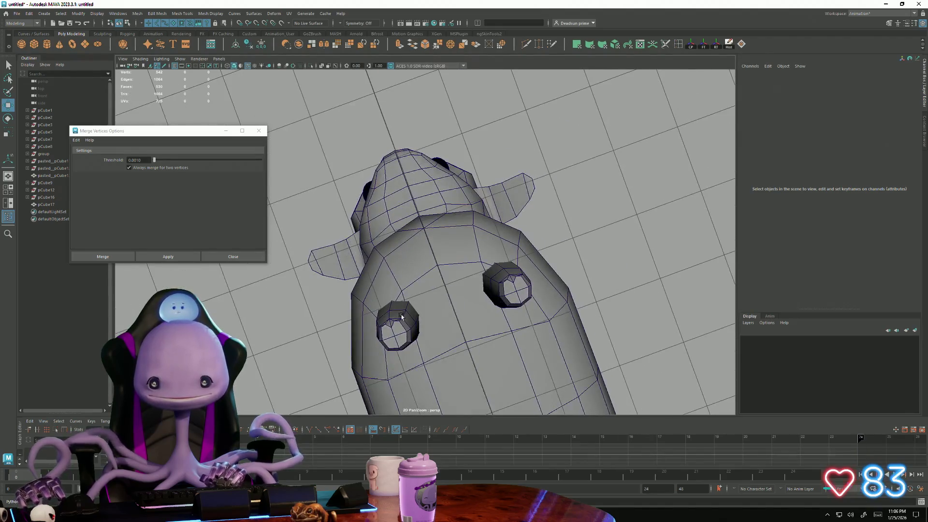
pyautogui.moveTo(378, 330); pyautogui.dragTo(383, 290, button='right')
pyautogui.click(394, 330)
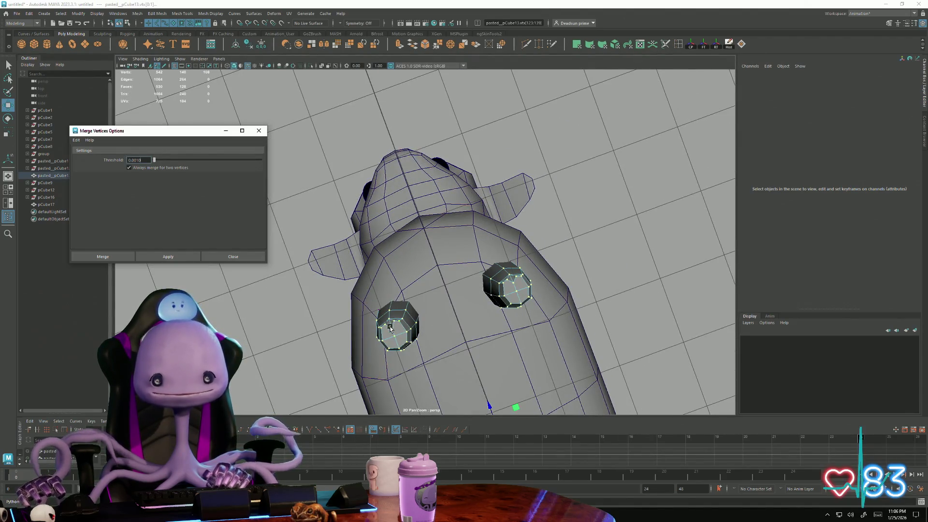
pyautogui.keyDown('alt'); pyautogui.moveTo(513, 281); pyautogui.dragTo(451, 220); pyautogui.keyUp('alt')
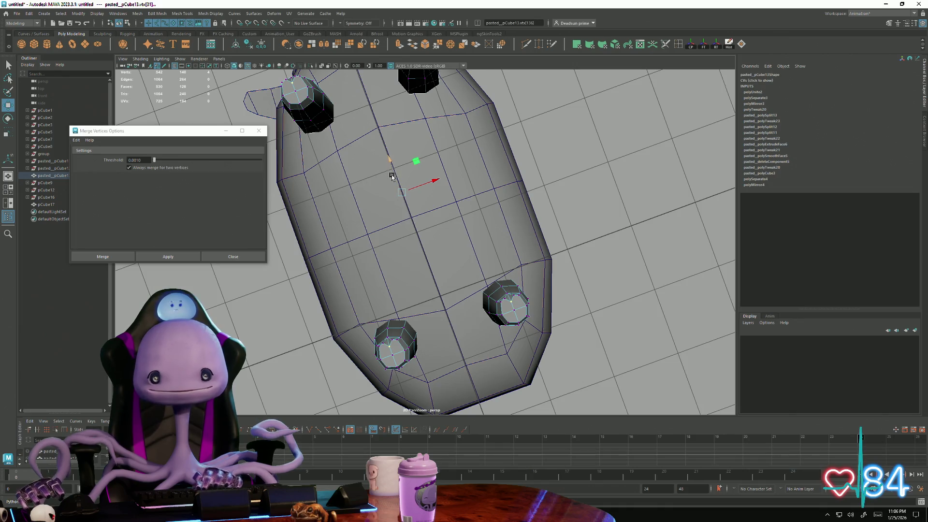
pyautogui.moveTo(392, 164)
pyautogui.keyDown('alt'); pyautogui.mouseDown()
pyautogui.moveTo(394, 232)
pyautogui.moveTo(379, 213)
pyautogui.moveTo(378, 257)
pyautogui.moveTo(389, 243)
pyautogui.moveTo(425, 341)
pyautogui.mouseUp(); pyautogui.keyUp('alt')
pyautogui.click(403, 329)
pyautogui.keyDown('shift'); pyautogui.click(406, 330); pyautogui.keyUp('shift')
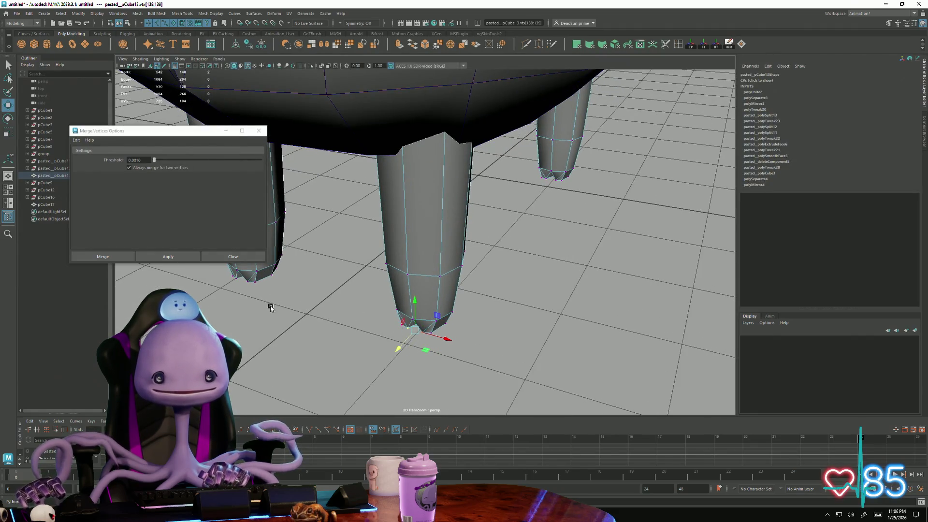
pyautogui.keyDown('shift'); pyautogui.click(247, 281); pyautogui.keyUp('shift')
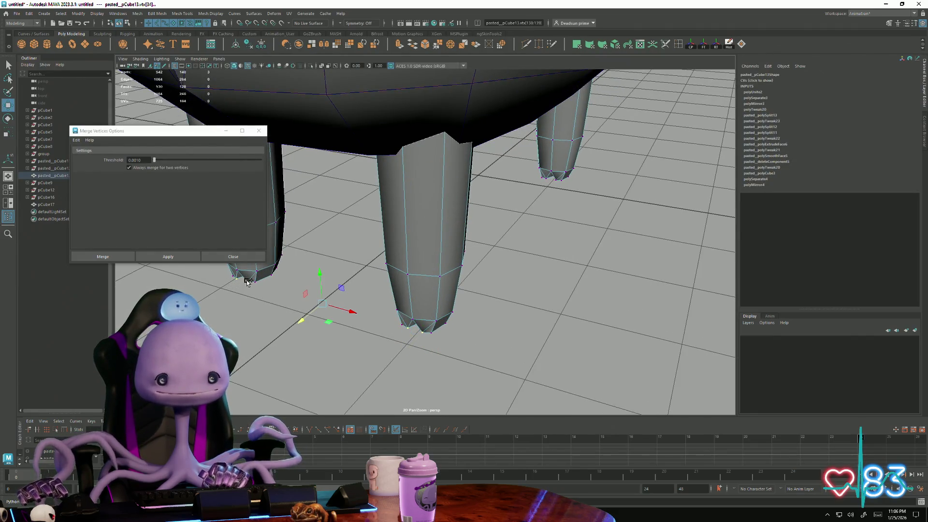
pyautogui.keyDown('shift'); pyautogui.click(558, 180); pyautogui.keyUp('shift')
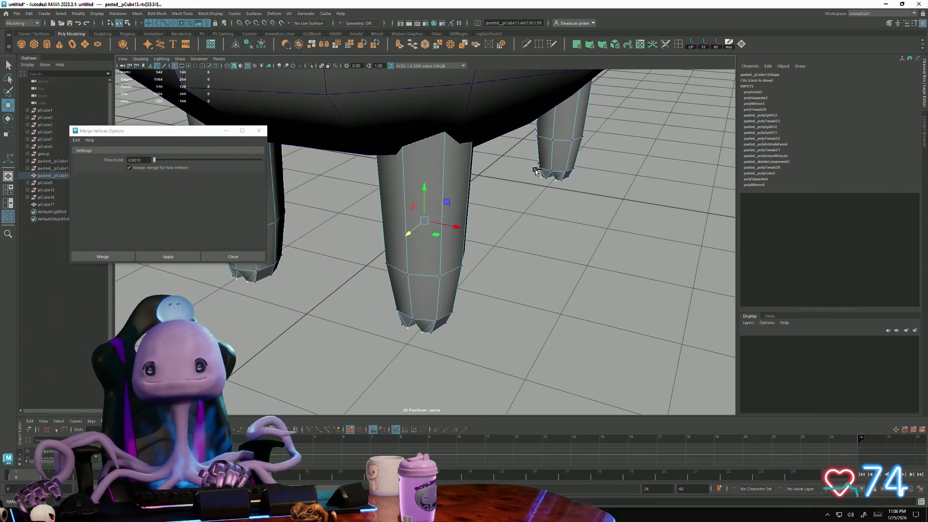
pyautogui.moveTo(540, 183)
pyautogui.keyDown('alt'); pyautogui.mouseDown()
pyautogui.moveTo(386, 265)
pyautogui.moveTo(453, 167)
pyautogui.mouseUp(); pyautogui.keyUp('alt')
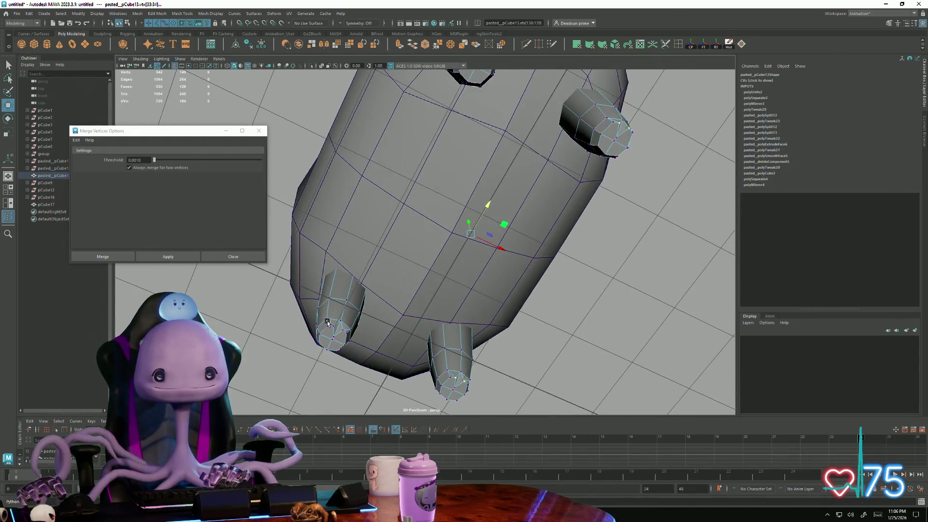
pyautogui.keyDown('alt'); pyautogui.moveTo(393, 324); pyautogui.dragTo(404, 305); pyautogui.keyUp('alt')
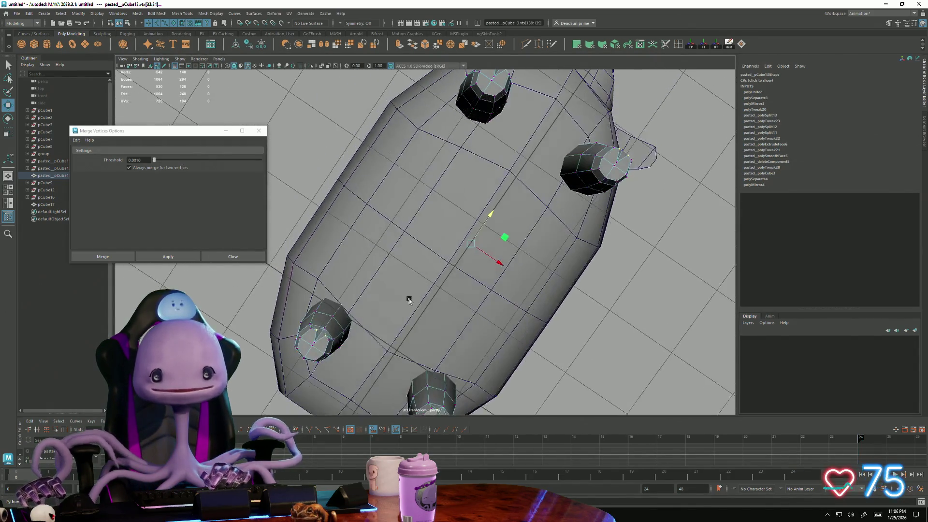
pyautogui.press('r')
pyautogui.keyDown('alt'); pyautogui.moveTo(487, 260); pyautogui.dragTo(468, 208); pyautogui.keyUp('alt')
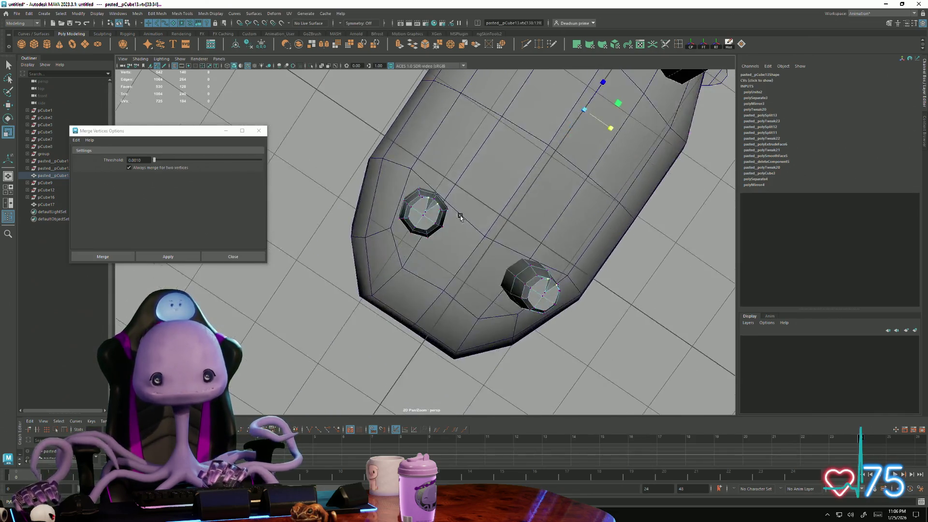
pyautogui.scroll(4, 468, 207)
pyautogui.moveTo(553, 258)
pyautogui.keyDown('alt'); pyautogui.mouseDown()
pyautogui.moveTo(512, 276)
pyautogui.moveTo(541, 309)
pyautogui.moveTo(382, 285)
pyautogui.moveTo(420, 209)
pyautogui.moveTo(334, 299)
pyautogui.moveTo(416, 320)
pyautogui.moveTo(412, 294)
pyautogui.moveTo(416, 302)
pyautogui.moveTo(497, 242)
pyautogui.moveTo(476, 234)
pyautogui.mouseUp(); pyautogui.keyUp('alt')
pyautogui.click(420, 209)
pyautogui.press('f')
pyautogui.scroll(2, 334, 299)
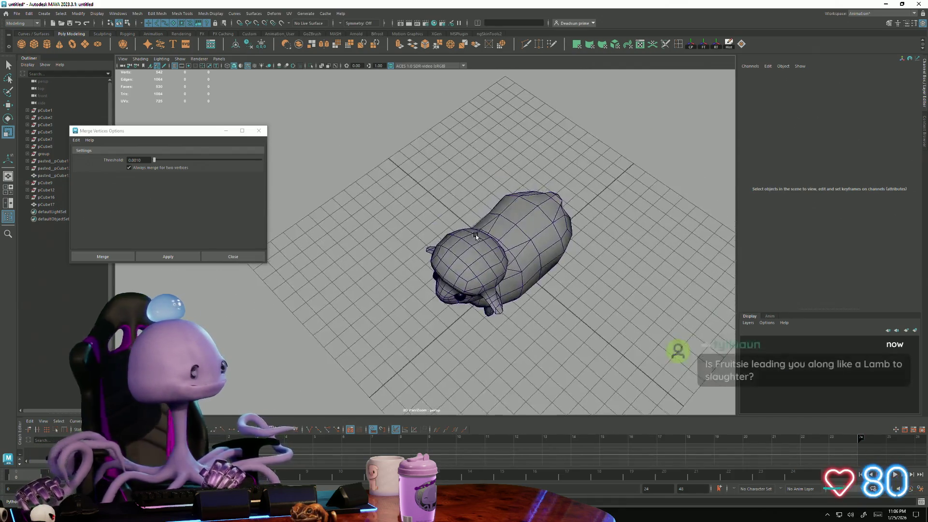
pyautogui.scroll(2, 471, 238)
# Step: Select the sheep mesh and switch it to edge editing
pyautogui.keyDown('alt'); pyautogui.moveTo(410, 267); pyautogui.dragTo(455, 212); pyautogui.keyUp('alt')
pyautogui.moveTo(455, 212); pyautogui.dragTo(478, 182, button='right')
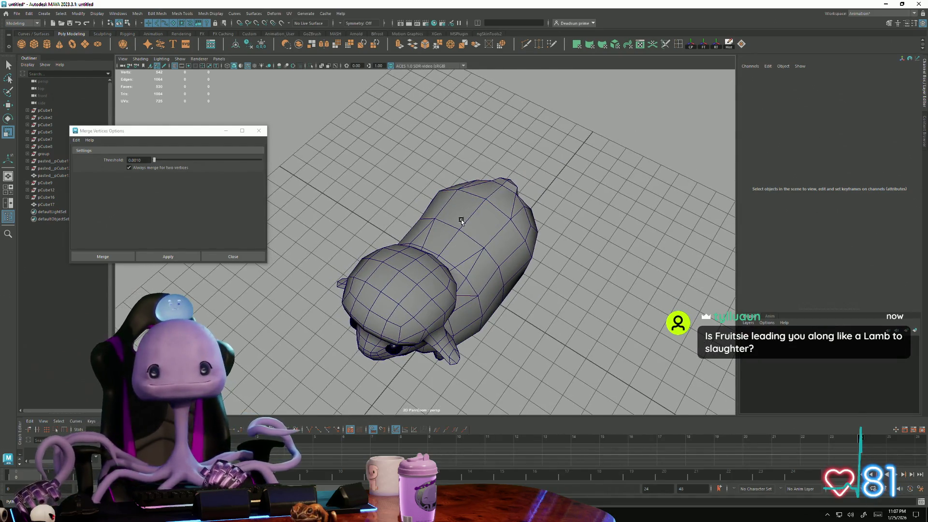
pyautogui.click(464, 218)
pyautogui.moveTo(468, 221); pyautogui.dragTo(472, 208, button='right')
pyautogui.click(443, 265)
pyautogui.moveTo(444, 265)
pyautogui.keyDown('alt'); pyautogui.mouseDown()
pyautogui.moveTo(415, 277)
pyautogui.moveTo(404, 300)
pyautogui.mouseUp(); pyautogui.keyUp('alt')
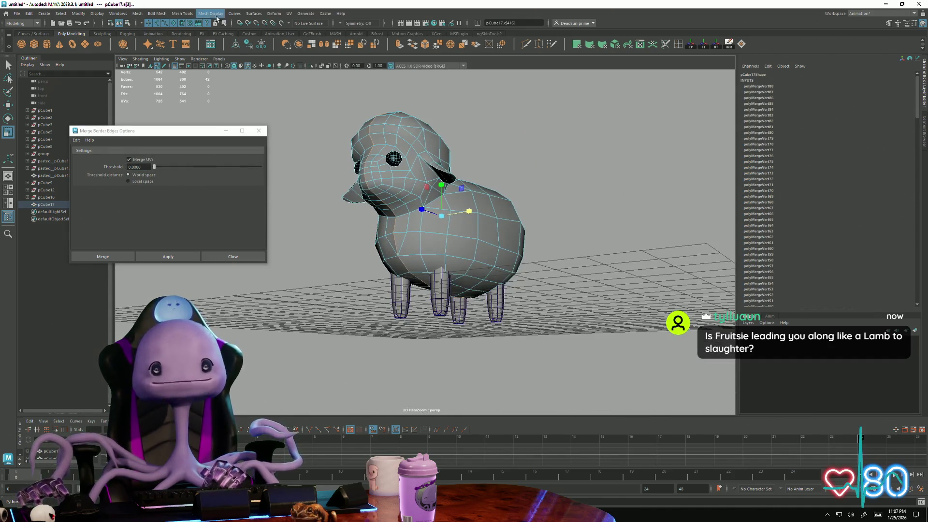
# Step: Soften all the sheep's edges for smooth shading and deselect it
pyautogui.click(182, 13)
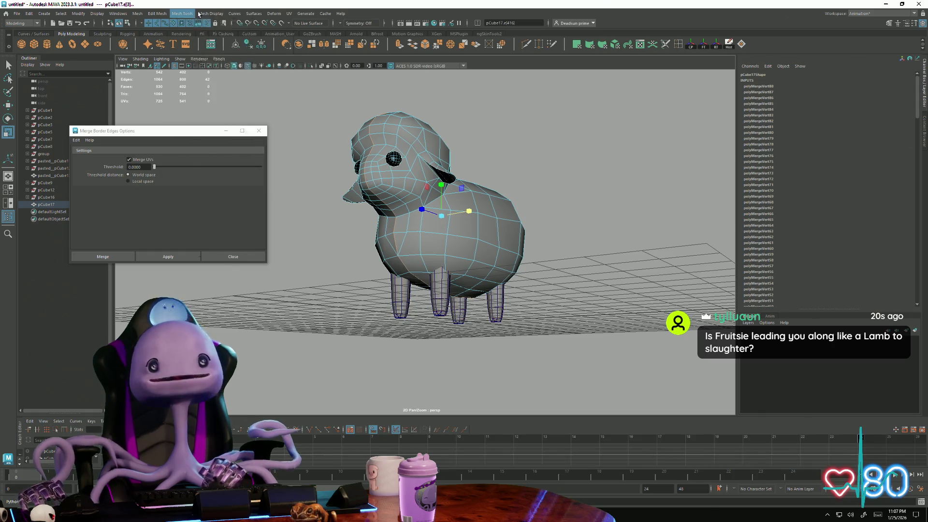
pyautogui.click(218, 81)
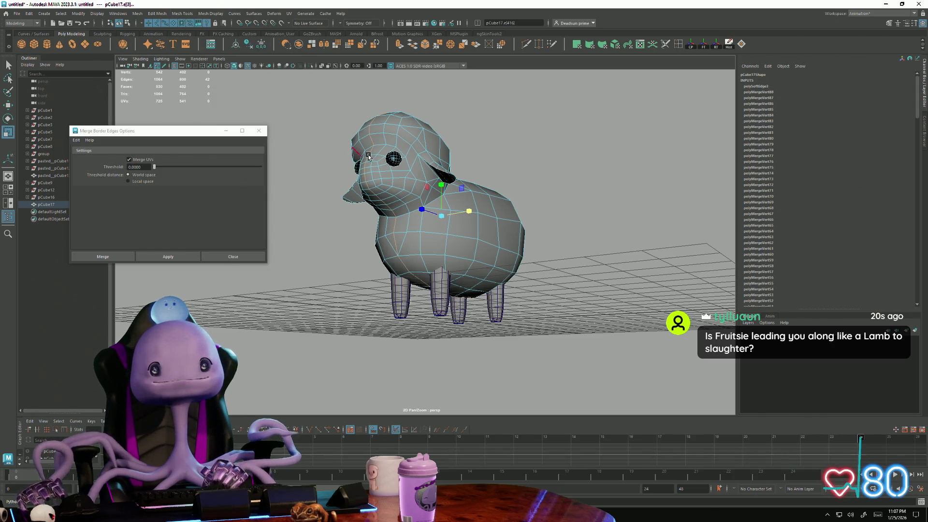
pyautogui.moveTo(361, 156); pyautogui.dragTo(456, 128, button='right')
pyautogui.click(456, 128)
pyautogui.scroll(-5, 362, 232)
pyautogui.keyDown('alt'); pyautogui.moveTo(362, 232); pyautogui.dragTo(386, 276); pyautogui.keyUp('alt')
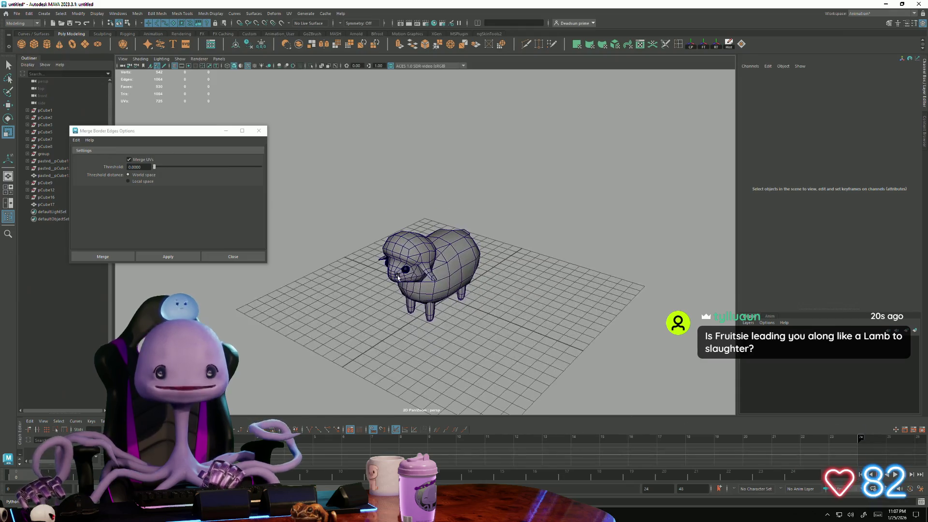
# Step: Tumble to the sheep's neck and switch the mesh to vertex editing
pyautogui.moveTo(386, 274); pyautogui.dragTo(507, 205, button='right')
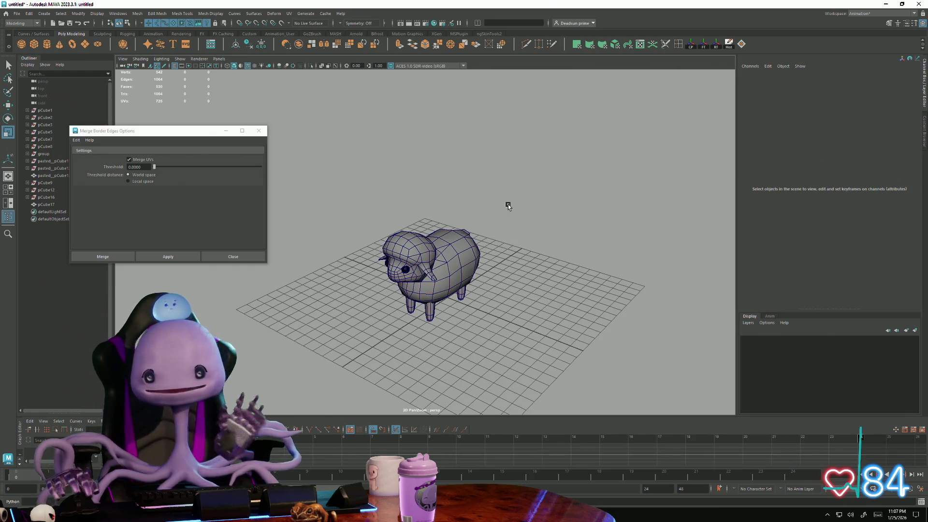
pyautogui.keyDown('alt'); pyautogui.moveTo(428, 217); pyautogui.dragTo(328, 298); pyautogui.keyUp('alt')
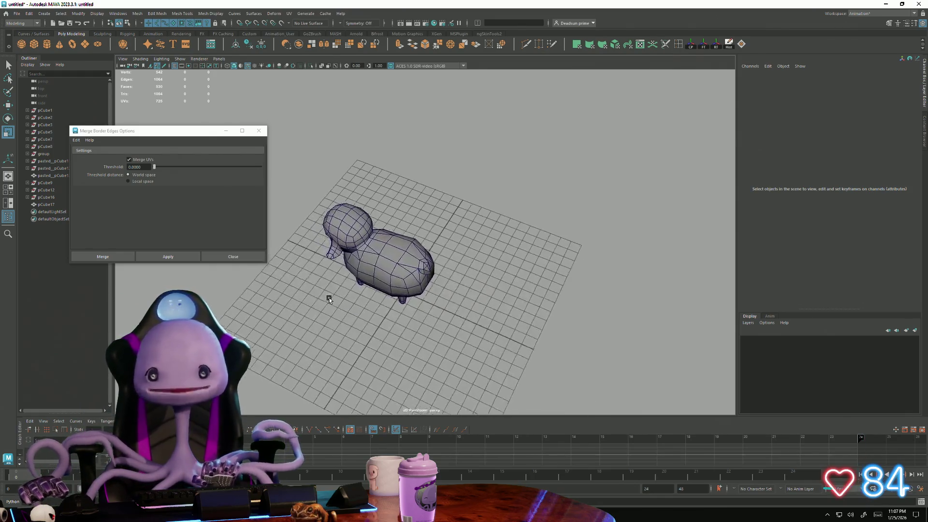
pyautogui.scroll(5, 328, 298)
pyautogui.keyDown('alt'); pyautogui.moveTo(502, 310); pyautogui.dragTo(410, 272); pyautogui.keyUp('alt')
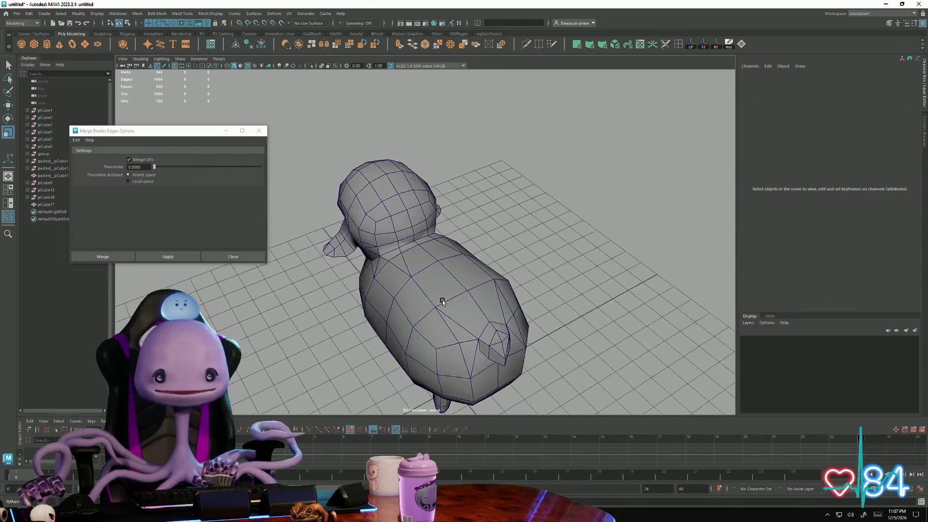
pyautogui.moveTo(409, 272); pyautogui.dragTo(382, 273, button='right')
pyautogui.moveTo(435, 290)
pyautogui.keyDown('alt'); pyautogui.mouseDown()
pyautogui.moveTo(526, 339)
pyautogui.moveTo(451, 312)
pyautogui.mouseUp(); pyautogui.keyUp('alt')
pyautogui.scroll(4, 526, 339)
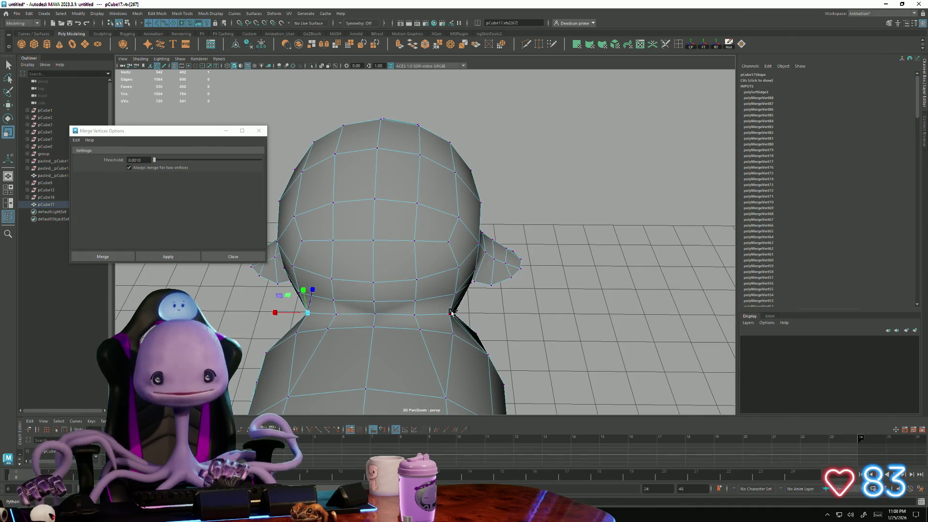
# Step: Nudge the neck-junction vertices with Move and return to Object Mode
pyautogui.moveTo(345, 314)
pyautogui.mouseDown()
pyautogui.moveTo(529, 289)
pyautogui.moveTo(499, 281)
pyautogui.moveTo(550, 265)
pyautogui.moveTo(549, 275)
pyautogui.moveTo(442, 310)
pyautogui.moveTo(472, 373)
pyautogui.moveTo(311, 283)
pyautogui.moveTo(283, 292)
pyautogui.moveTo(305, 315)
pyautogui.moveTo(341, 297)
pyautogui.moveTo(368, 301)
pyautogui.moveTo(365, 312)
pyautogui.moveTo(319, 311)
pyautogui.moveTo(328, 310)
pyautogui.mouseUp()
pyautogui.rightClick(529, 290)
pyautogui.click(557, 271)
pyautogui.scroll(-3, 581, 265)
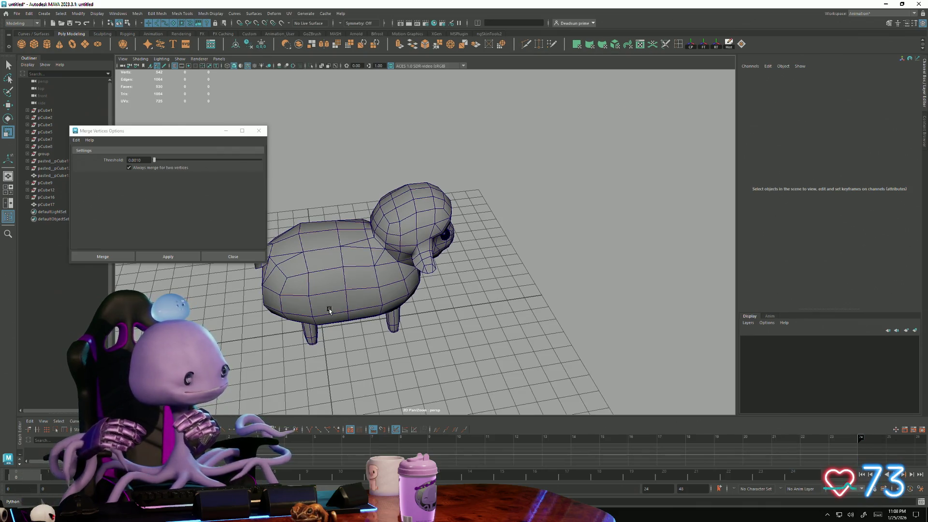
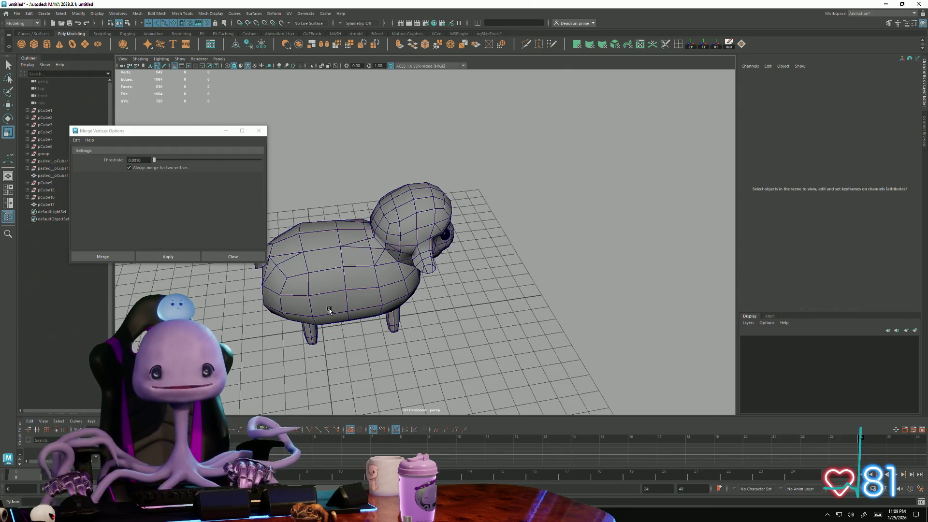
# Step: Harden the sheep's edges via Mesh Display > Harden Edge for a faceted look
pyautogui.keyDown('alt'); pyautogui.moveTo(278, 231); pyautogui.dragTo(342, 327); pyautogui.keyUp('alt')
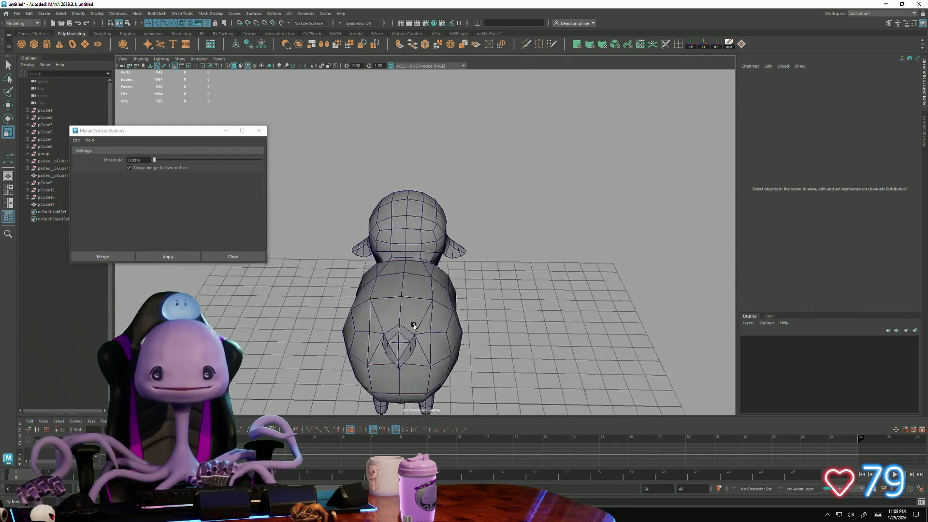
pyautogui.scroll(5, 342, 327)
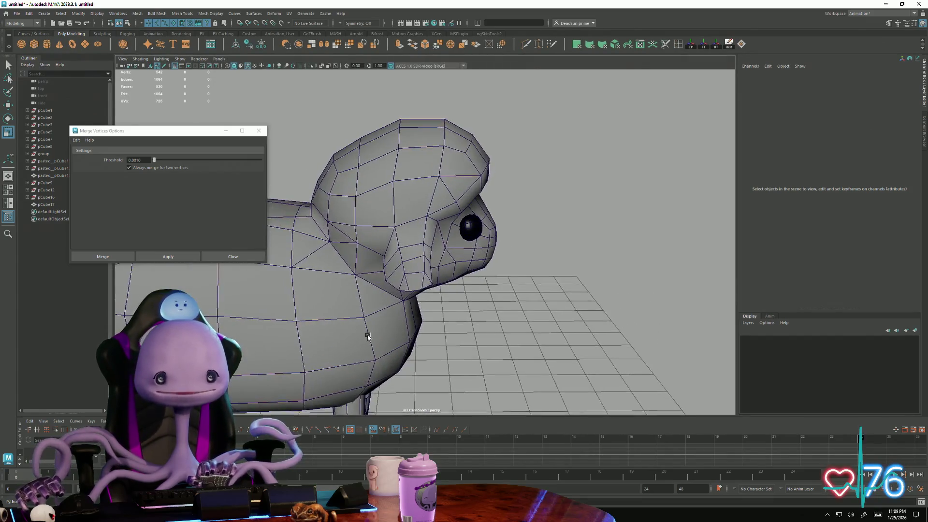
pyautogui.scroll(2, 368, 332)
pyautogui.moveTo(342, 264); pyautogui.dragTo(340, 244, button='right')
pyautogui.keyDown('alt'); pyautogui.moveTo(340, 244); pyautogui.dragTo(341, 385); pyautogui.keyUp('alt')
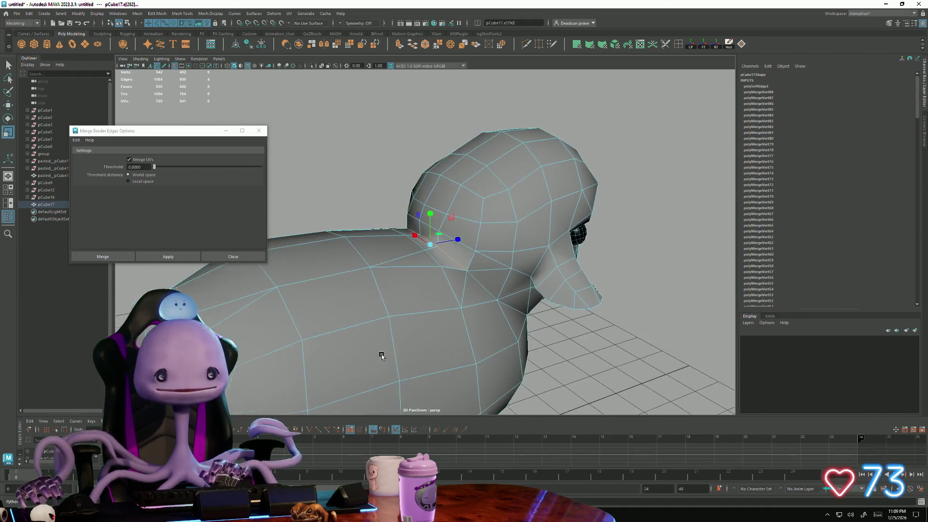
pyautogui.moveTo(297, 293)
pyautogui.keyDown('alt'); pyautogui.mouseDown()
pyautogui.moveTo(306, 269)
pyautogui.moveTo(240, 22)
pyautogui.mouseUp(); pyautogui.keyUp('alt')
pyautogui.click(182, 13)
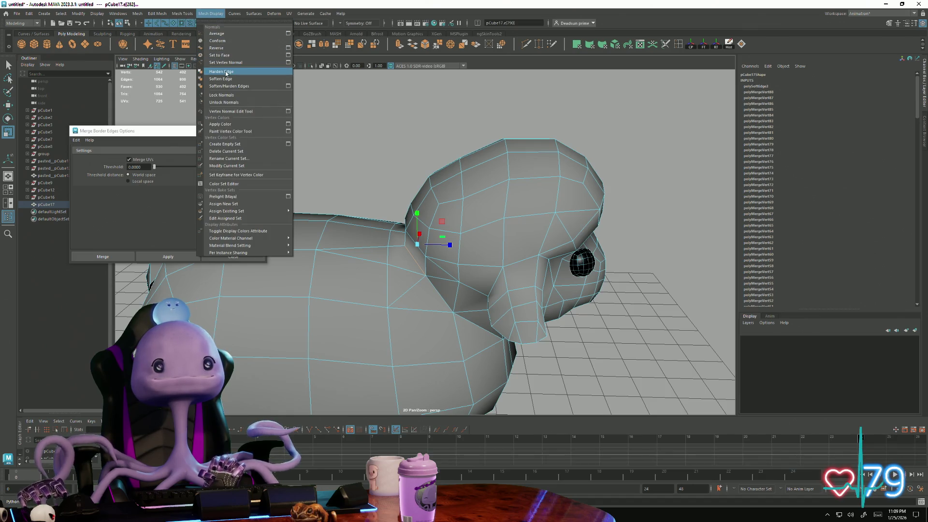
pyautogui.click(228, 72)
# Step: Return the sheep to object mode and turn off Wireframe on Shaded in the viewport
pyautogui.moveTo(248, 87)
pyautogui.keyDown('alt'); pyautogui.mouseDown()
pyautogui.moveTo(466, 211)
pyautogui.moveTo(406, 239)
pyautogui.mouseUp(); pyautogui.keyUp('alt')
pyautogui.rightClick(467, 210)
pyautogui.click(494, 199)
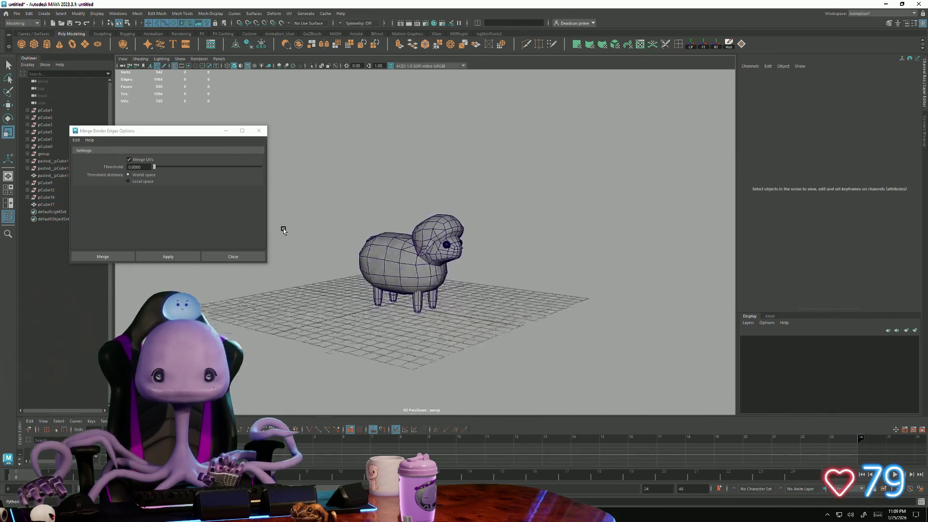
pyautogui.click(136, 62)
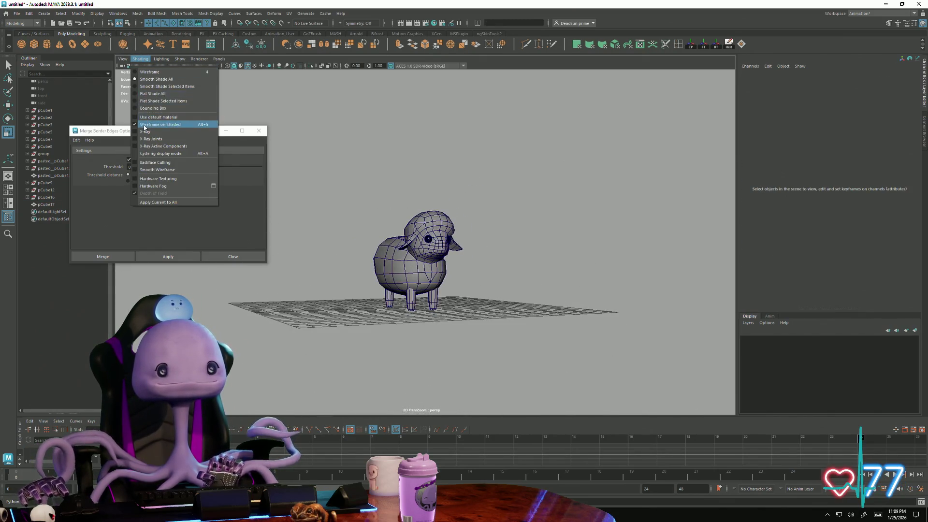
pyautogui.click(144, 128)
pyautogui.moveTo(429, 161)
pyautogui.keyDown('alt'); pyautogui.mouseDown()
pyautogui.moveTo(459, 184)
pyautogui.moveTo(464, 172)
pyautogui.moveTo(387, 166)
pyautogui.moveTo(456, 192)
pyautogui.moveTo(432, 245)
pyautogui.moveTo(489, 234)
pyautogui.moveTo(514, 263)
pyautogui.moveTo(405, 255)
pyautogui.moveTo(378, 230)
pyautogui.moveTo(485, 282)
pyautogui.moveTo(435, 239)
pyautogui.moveTo(428, 218)
pyautogui.mouseUp(); pyautogui.keyUp('alt')
pyautogui.click(435, 239)
pyautogui.moveTo(427, 218); pyautogui.dragTo(428, 239, button='right')
pyautogui.click(428, 215)
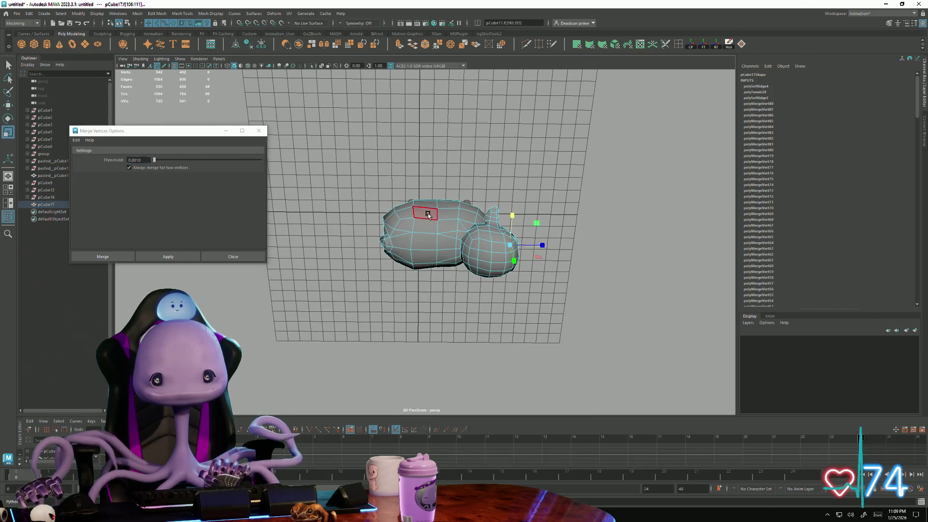
pyautogui.keyDown('alt'); pyautogui.moveTo(433, 228); pyautogui.dragTo(444, 239); pyautogui.keyUp('alt')
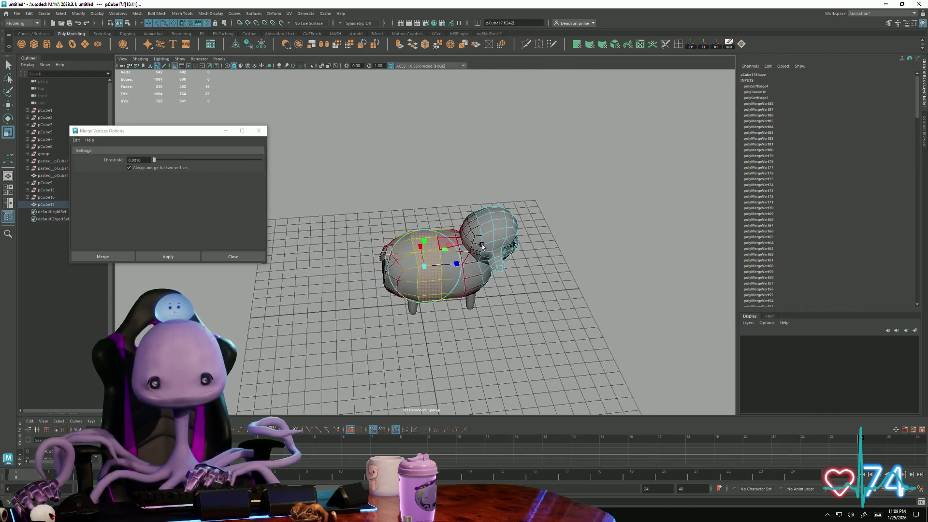
pyautogui.keyDown('alt'); pyautogui.moveTo(475, 246); pyautogui.dragTo(409, 244); pyautogui.keyUp('alt')
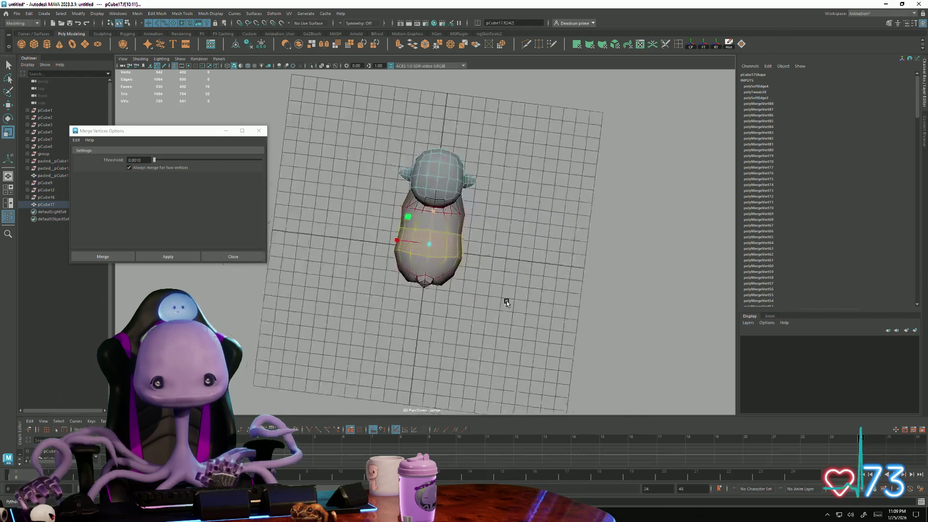
pyautogui.moveTo(401, 240)
pyautogui.keyDown('alt'); pyautogui.mouseDown()
pyautogui.moveTo(444, 252)
pyautogui.moveTo(424, 278)
pyautogui.moveTo(473, 287)
pyautogui.mouseUp(); pyautogui.keyUp('alt')
pyautogui.click(440, 217)
pyautogui.moveTo(438, 224); pyautogui.dragTo(416, 228, button='right')
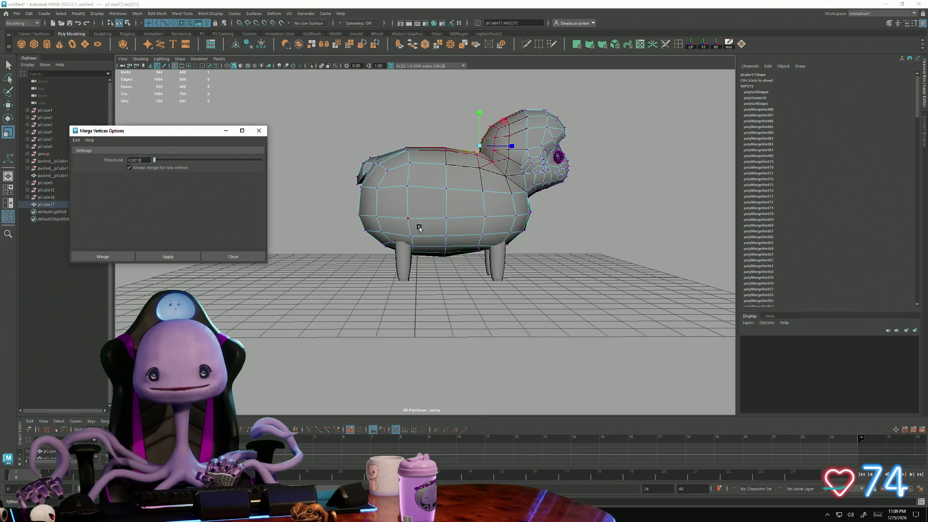
pyautogui.moveTo(430, 227)
pyautogui.keyDown('alt'); pyautogui.mouseDown()
pyautogui.moveTo(437, 280)
pyautogui.moveTo(400, 270)
pyautogui.mouseUp(); pyautogui.keyUp('alt')
pyautogui.press('F8')
pyautogui.moveTo(413, 235); pyautogui.dragTo(414, 214, button='right')
pyautogui.click(488, 199)
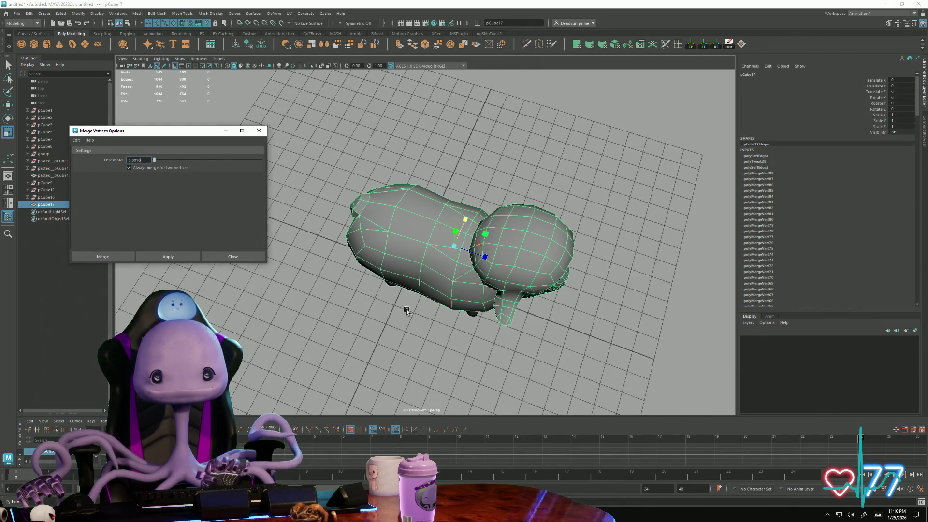
pyautogui.keyDown('alt'); pyautogui.moveTo(409, 309); pyautogui.dragTo(358, 305); pyautogui.keyUp('alt')
pyautogui.press('F11')
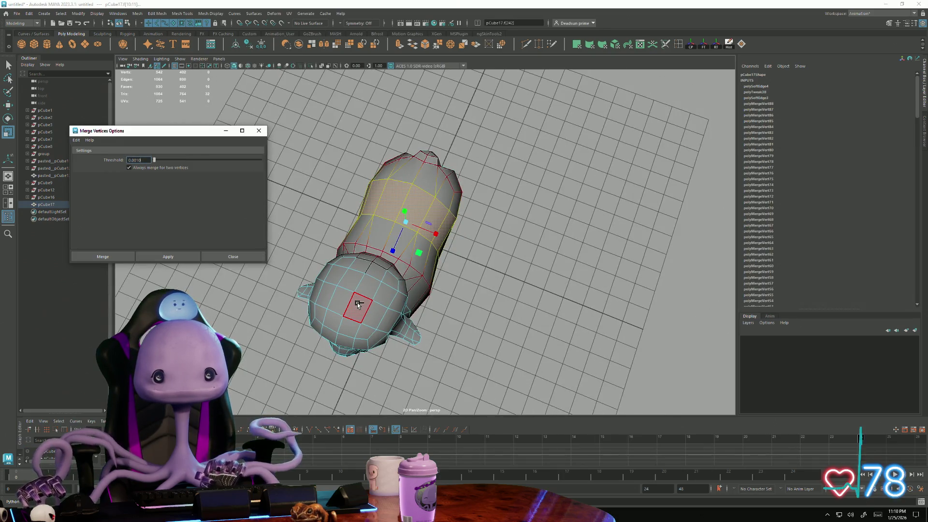
pyautogui.moveTo(357, 305)
pyautogui.keyDown('alt'); pyautogui.mouseDown()
pyautogui.moveTo(385, 293)
pyautogui.moveTo(379, 263)
pyautogui.mouseUp(); pyautogui.keyUp('alt')
pyautogui.hotkey('ctrl', 'z')
pyautogui.moveTo(412, 226); pyautogui.dragTo(392, 224, button='right')
pyautogui.moveTo(419, 275); pyautogui.dragTo(419, 275)
pyautogui.moveTo(419, 274)
pyautogui.keyDown('alt'); pyautogui.mouseDown()
pyautogui.moveTo(406, 263)
pyautogui.moveTo(410, 249)
pyautogui.mouseUp(); pyautogui.keyUp('alt')
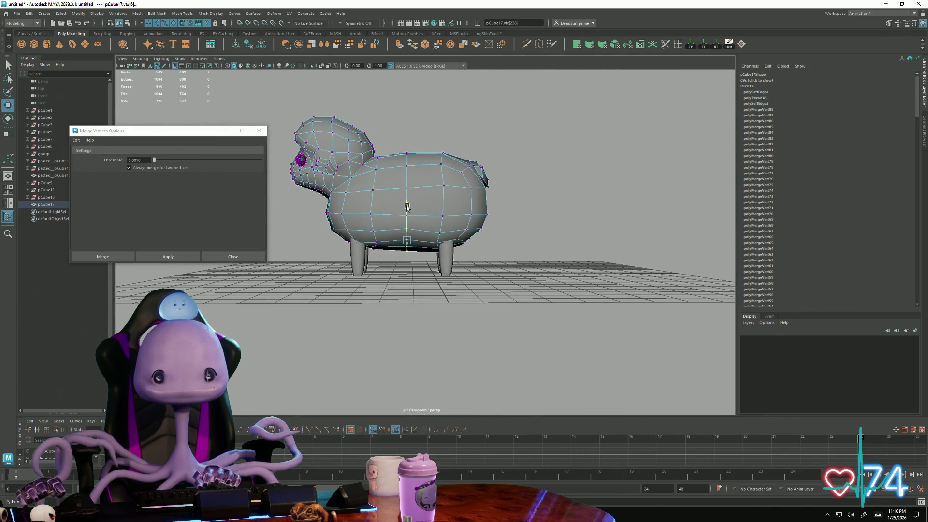
pyautogui.keyDown('alt'); pyautogui.moveTo(364, 264); pyautogui.dragTo(409, 210); pyautogui.keyUp('alt')
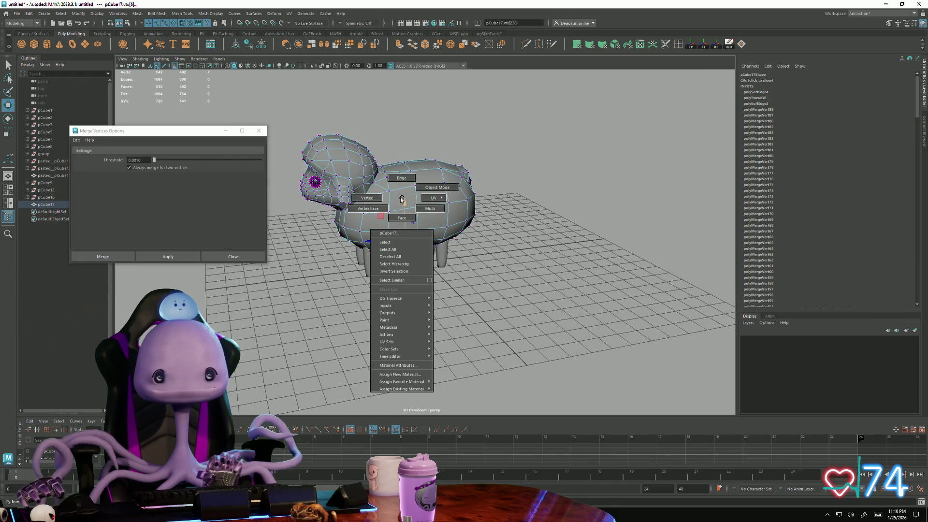
pyautogui.moveTo(410, 210); pyautogui.dragTo(405, 205, button='right')
pyautogui.click(406, 261)
pyautogui.moveTo(406, 261)
pyautogui.keyDown('alt'); pyautogui.mouseDown()
pyautogui.moveTo(416, 276)
pyautogui.moveTo(356, 255)
pyautogui.mouseUp(); pyautogui.keyUp('alt')
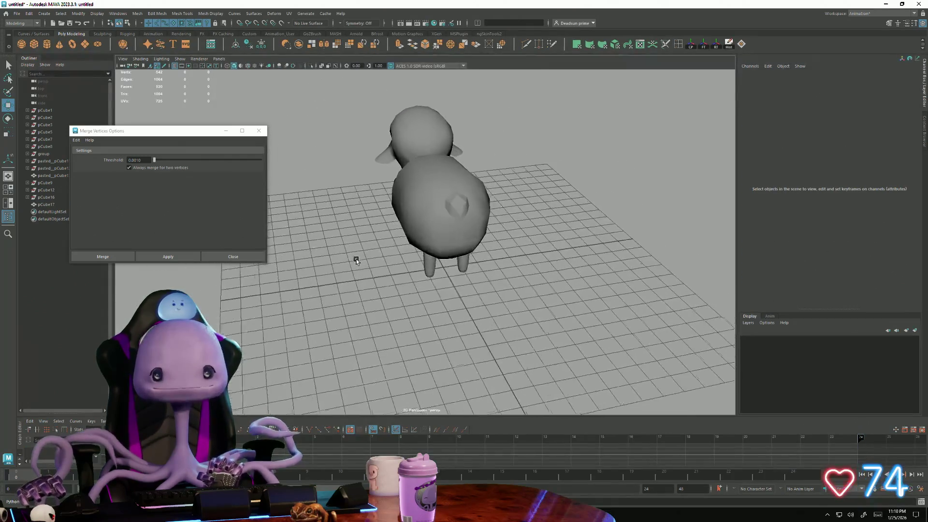
pyautogui.keyDown('alt'); pyautogui.moveTo(356, 259); pyautogui.dragTo(528, 155, button='right'); pyautogui.keyUp('alt')
pyautogui.click(493, 193)
pyautogui.keyDown('alt'); pyautogui.moveTo(493, 193); pyautogui.dragTo(471, 210); pyautogui.keyUp('alt')
pyautogui.press('F10')
pyautogui.click(470, 209)
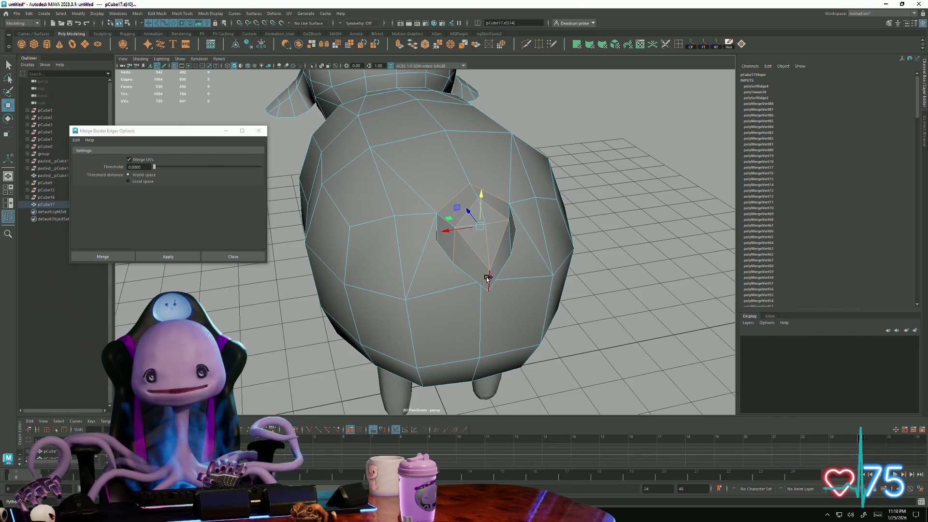
# Step: Soften the border edges of the sheep's rear recess with Mesh Display > Soften Edge
pyautogui.moveTo(515, 220)
pyautogui.keyDown('alt'); pyautogui.mouseDown()
pyautogui.moveTo(394, 295)
pyautogui.moveTo(348, 292)
pyautogui.moveTo(367, 312)
pyautogui.mouseUp(); pyautogui.keyUp('alt')
pyautogui.scroll(2, 396, 294)
pyautogui.scroll(3, 451, 267)
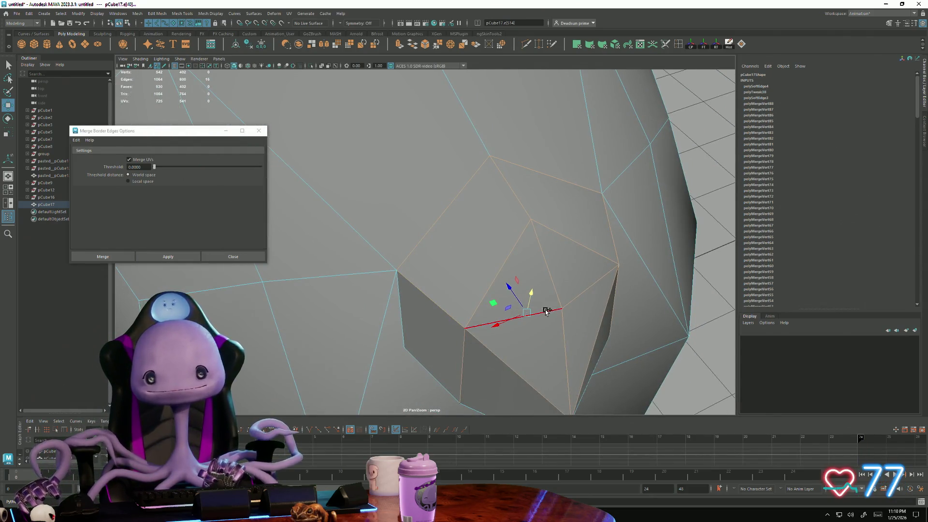
pyautogui.scroll(-5, 547, 311)
pyautogui.moveTo(408, 258)
pyautogui.keyDown('alt'); pyautogui.mouseDown()
pyautogui.moveTo(381, 303)
pyautogui.moveTo(276, 135)
pyautogui.mouseUp(); pyautogui.keyUp('alt')
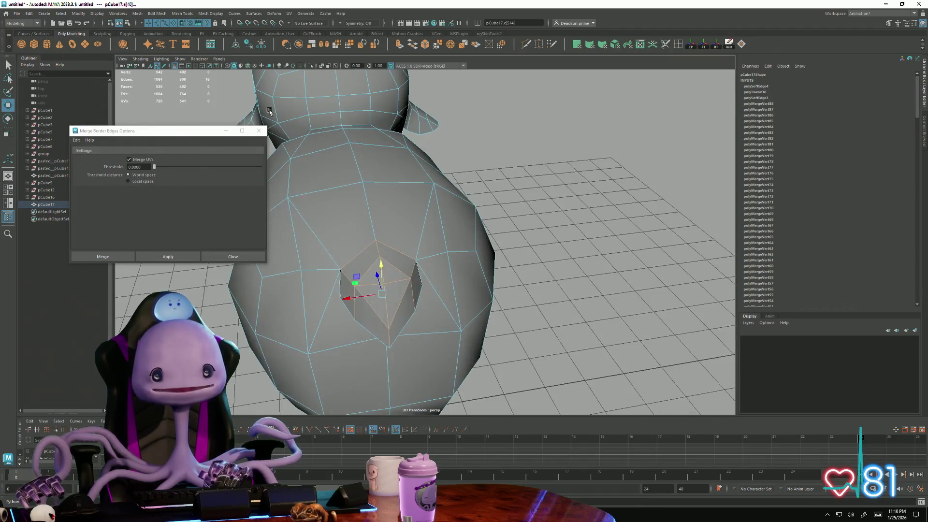
pyautogui.click(138, 13)
pyautogui.moveTo(211, 13)
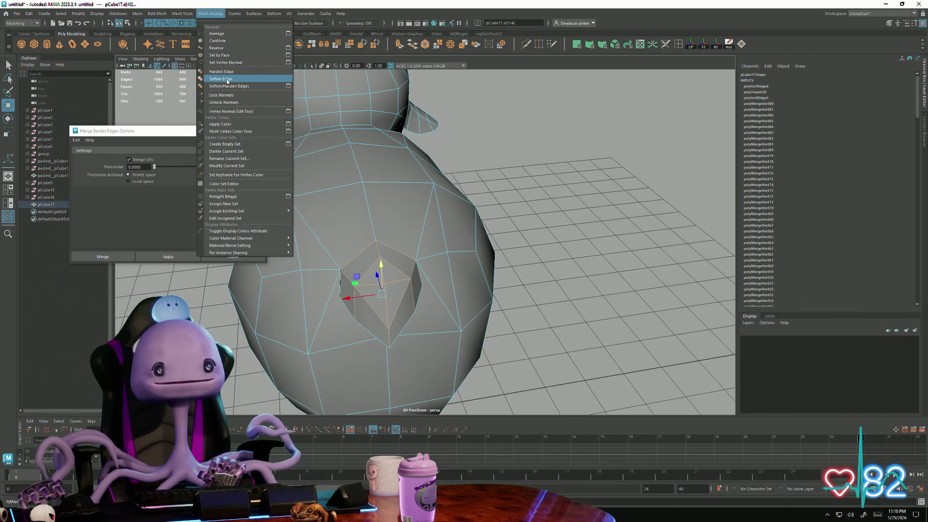
pyautogui.click(226, 80)
pyautogui.scroll(-5, 331, 212)
pyautogui.keyDown('alt'); pyautogui.moveTo(332, 211); pyautogui.dragTo(480, 182); pyautogui.keyUp('alt')
pyautogui.click(481, 182)
# Step: Inspect the sheep from several sides, briefly in vertex mode, then leave it deselected in object mode
pyautogui.moveTo(373, 229)
pyautogui.keyDown('alt'); pyautogui.mouseDown()
pyautogui.moveTo(300, 228)
pyautogui.moveTo(319, 218)
pyautogui.moveTo(307, 200)
pyautogui.moveTo(324, 179)
pyautogui.moveTo(314, 174)
pyautogui.moveTo(249, 239)
pyautogui.moveTo(280, 214)
pyautogui.moveTo(326, 218)
pyautogui.mouseUp(); pyautogui.keyUp('alt')
pyautogui.scroll(3, 326, 218)
pyautogui.click(391, 219)
pyautogui.scroll(3, 390, 219)
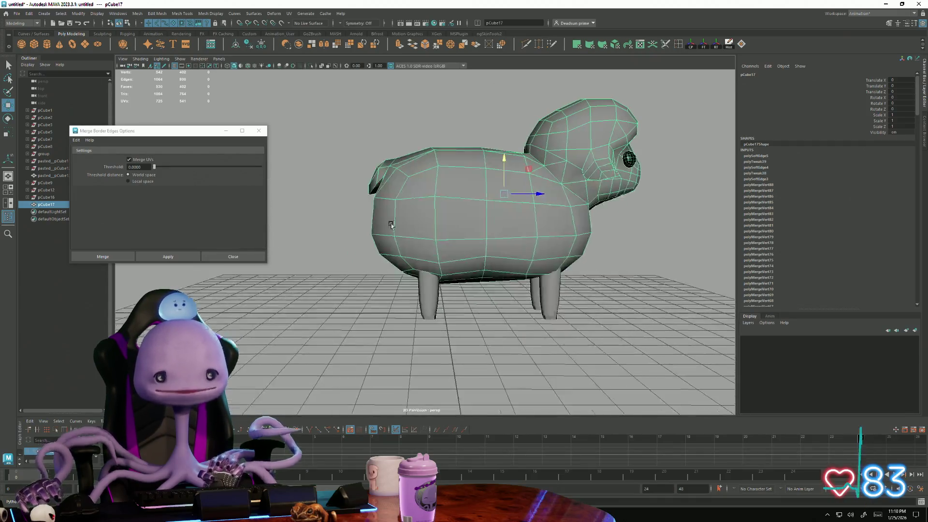
pyautogui.keyDown('alt'); pyautogui.moveTo(390, 219); pyautogui.dragTo(375, 247); pyautogui.keyUp('alt')
pyautogui.moveTo(370, 230); pyautogui.dragTo(351, 220, button='right')
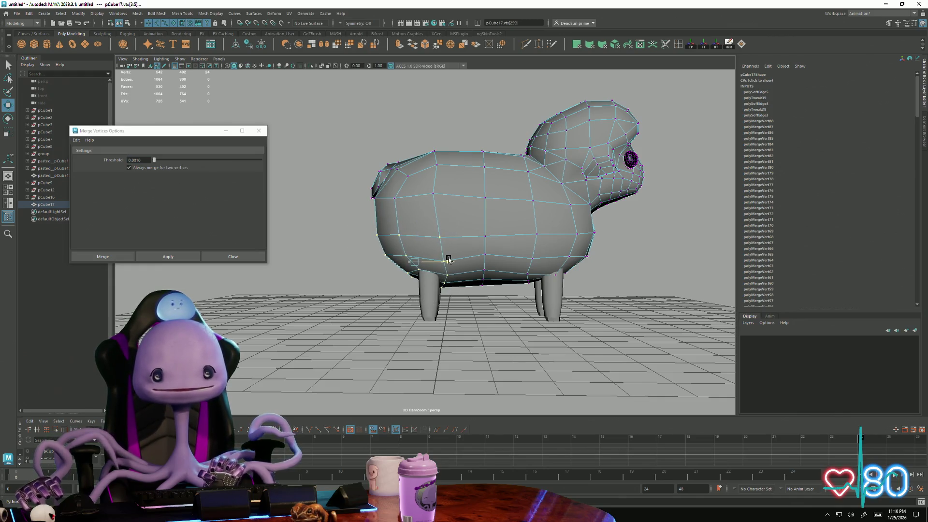
pyautogui.moveTo(390, 277)
pyautogui.keyDown('alt'); pyautogui.mouseDown()
pyautogui.moveTo(365, 273)
pyautogui.moveTo(421, 239)
pyautogui.mouseUp(); pyautogui.keyUp('alt')
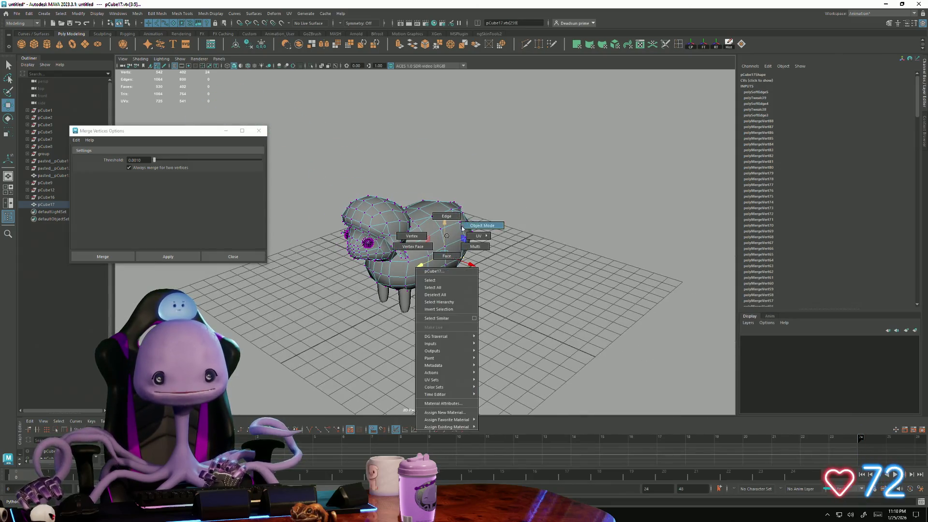
pyautogui.moveTo(427, 232); pyautogui.dragTo(541, 184, button='right')
pyautogui.click(336, 269)
pyautogui.moveTo(337, 269)
pyautogui.keyDown('alt'); pyautogui.mouseDown()
pyautogui.moveTo(409, 271)
pyautogui.moveTo(335, 264)
pyautogui.moveTo(370, 267)
pyautogui.mouseUp(); pyautogui.keyUp('alt')
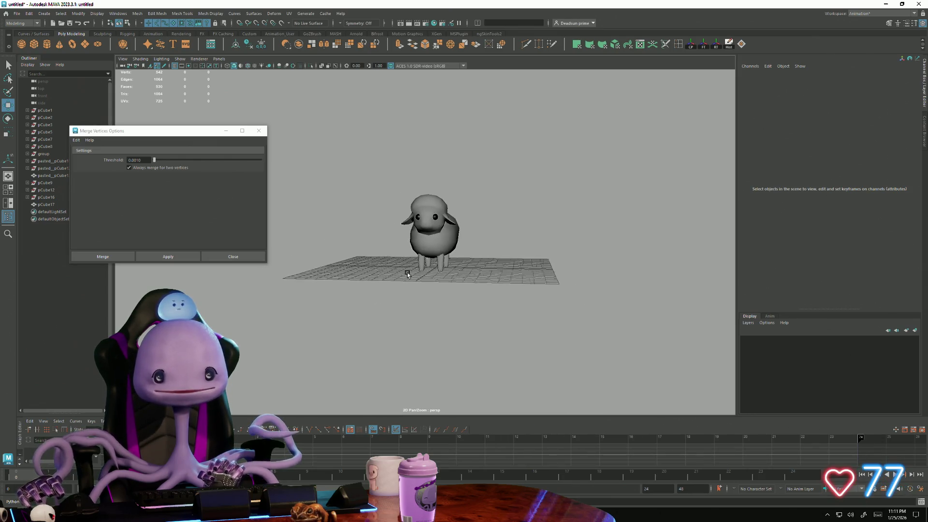
pyautogui.keyDown('alt'); pyautogui.moveTo(423, 276); pyautogui.dragTo(556, 266); pyautogui.keyUp('alt')
pyautogui.moveTo(468, 268)
pyautogui.keyDown('alt'); pyautogui.mouseDown()
pyautogui.moveTo(493, 332)
pyautogui.moveTo(525, 287)
pyautogui.moveTo(392, 291)
pyautogui.moveTo(480, 293)
pyautogui.mouseUp(); pyautogui.keyUp('alt')
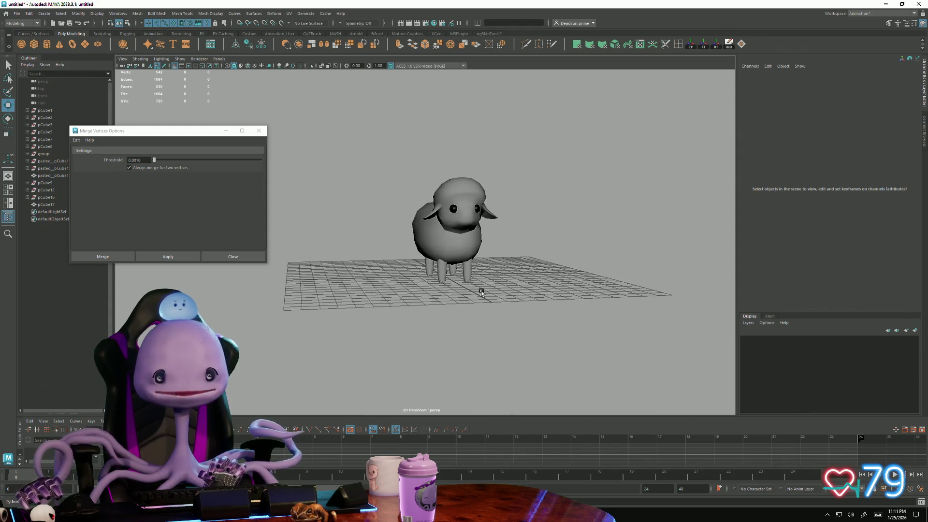
pyautogui.moveTo(480, 292)
pyautogui.keyDown('alt'); pyautogui.mouseDown()
pyautogui.moveTo(524, 267)
pyautogui.moveTo(488, 270)
pyautogui.mouseUp(); pyautogui.keyUp('alt')
pyautogui.scroll(3, 524, 267)
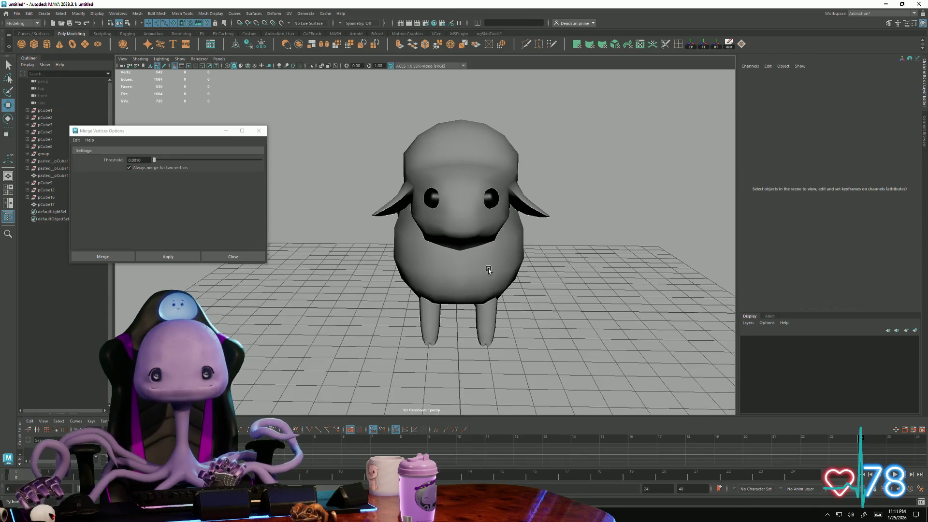
# Step: Soft-select the sheep's head vertices and rotate the head into shape
pyautogui.keyDown('alt'); pyautogui.moveTo(488, 269); pyautogui.dragTo(486, 269); pyautogui.keyUp('alt')
pyautogui.click(444, 233)
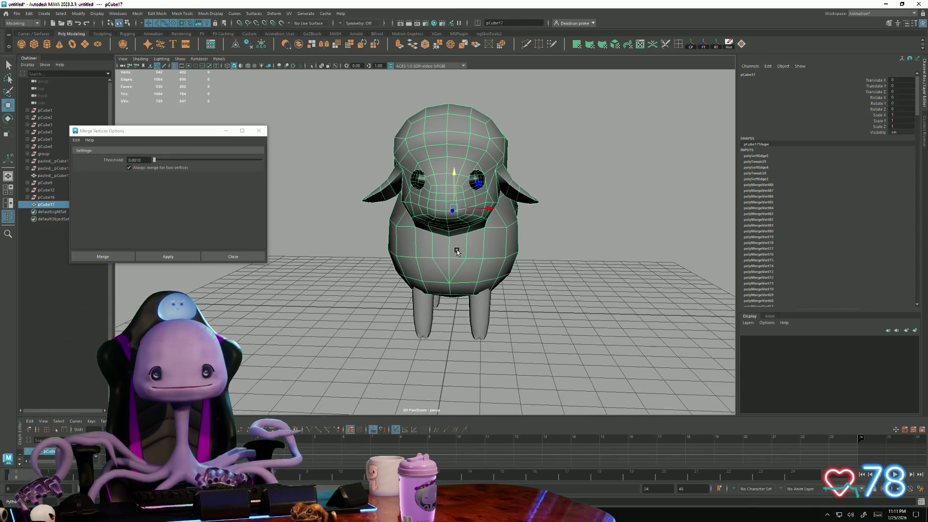
pyautogui.moveTo(430, 186); pyautogui.dragTo(447, 183, button='right')
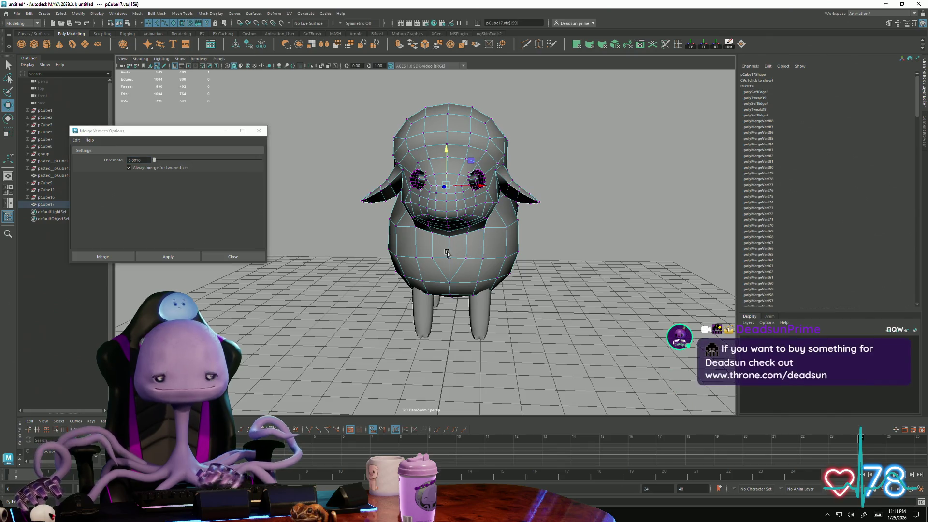
pyautogui.press('b')
pyautogui.moveTo(496, 256); pyautogui.dragTo(588, 256, button='middle')
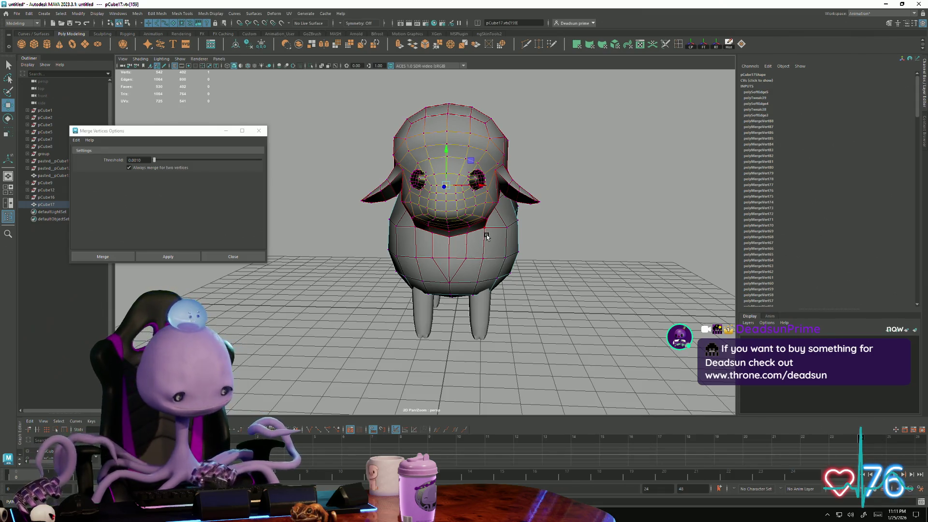
pyautogui.scroll(-3, 487, 234)
pyautogui.moveTo(487, 233)
pyautogui.keyDown('alt'); pyautogui.mouseDown()
pyautogui.moveTo(444, 267)
pyautogui.moveTo(427, 192)
pyautogui.mouseUp(); pyautogui.keyUp('alt')
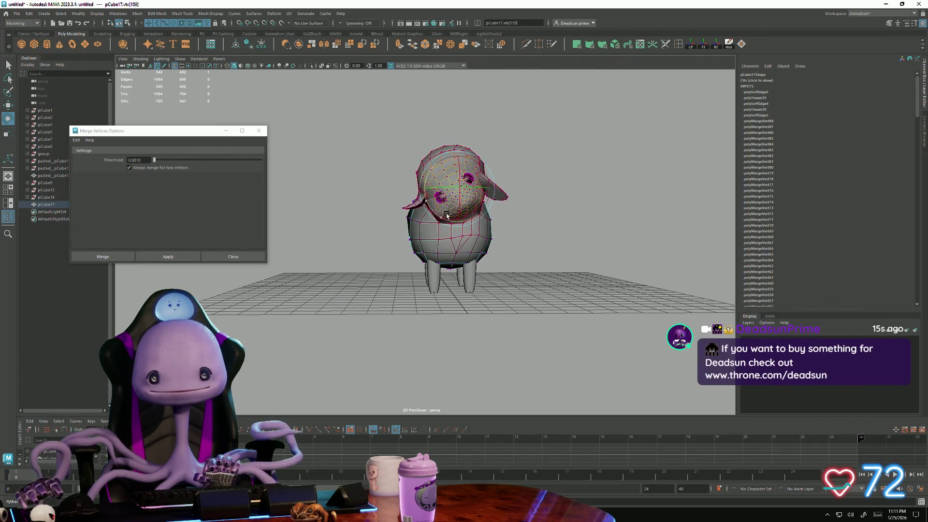
pyautogui.moveTo(447, 136)
pyautogui.mouseDown()
pyautogui.moveTo(386, 142)
pyautogui.moveTo(549, 215)
pyautogui.mouseUp()
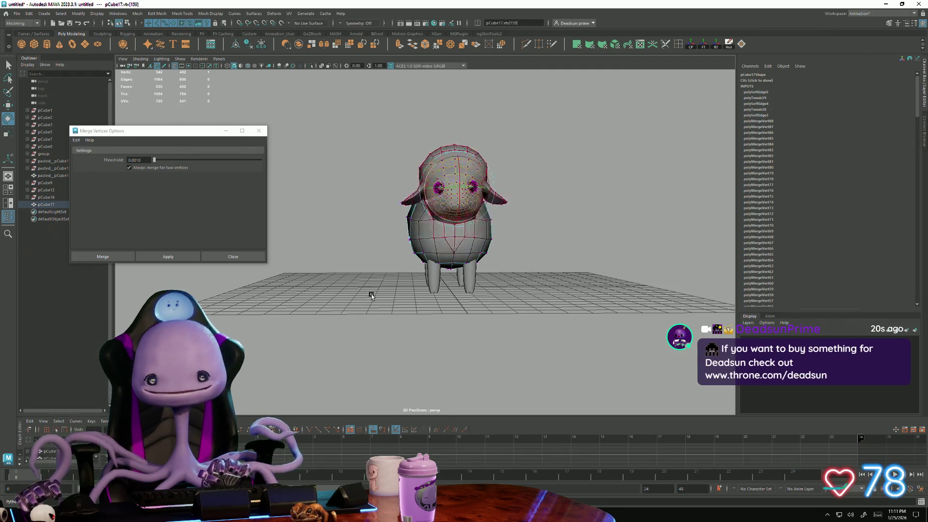
# Step: Rotate the back vertices down into a body shape and return to object mode
pyautogui.keyDown('alt'); pyautogui.moveTo(394, 297); pyautogui.dragTo(405, 284); pyautogui.keyUp('alt')
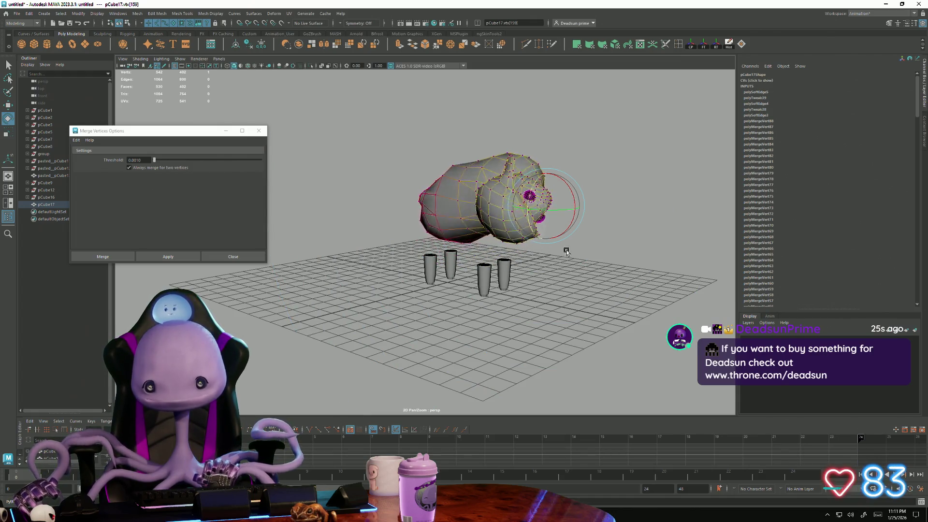
pyautogui.moveTo(550, 145); pyautogui.dragTo(507, 231, button='middle')
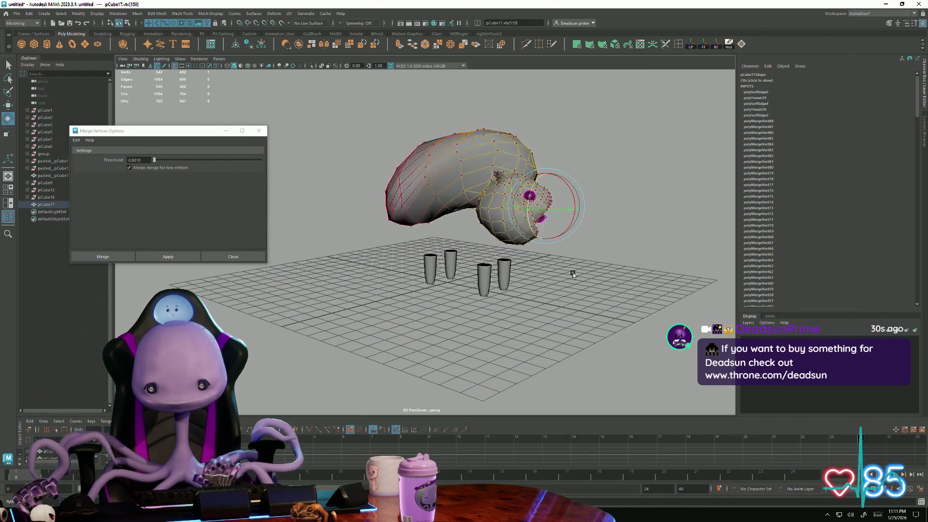
pyautogui.moveTo(568, 274); pyautogui.dragTo(522, 345, button='middle')
pyautogui.keyDown('alt'); pyautogui.moveTo(498, 290); pyautogui.dragTo(457, 229); pyautogui.keyUp('alt')
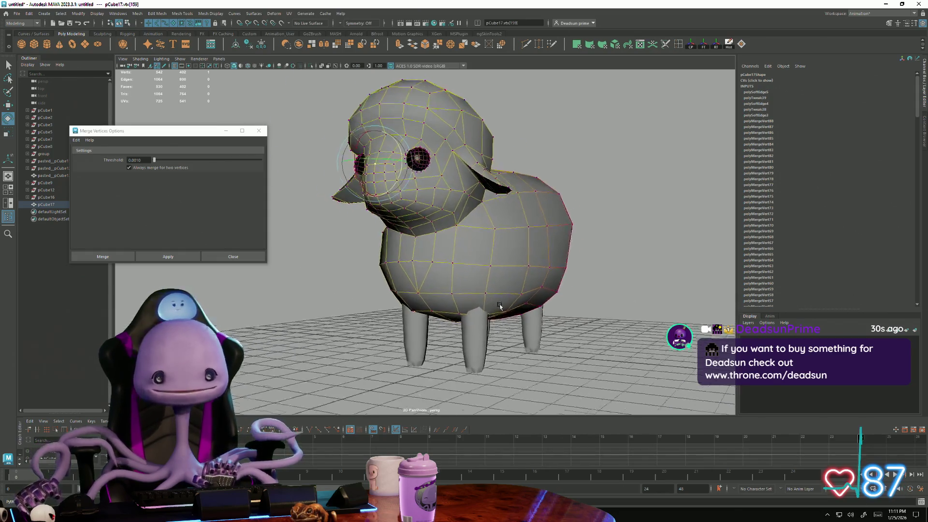
pyautogui.moveTo(457, 228); pyautogui.dragTo(582, 163, button='right')
pyautogui.click(581, 163)
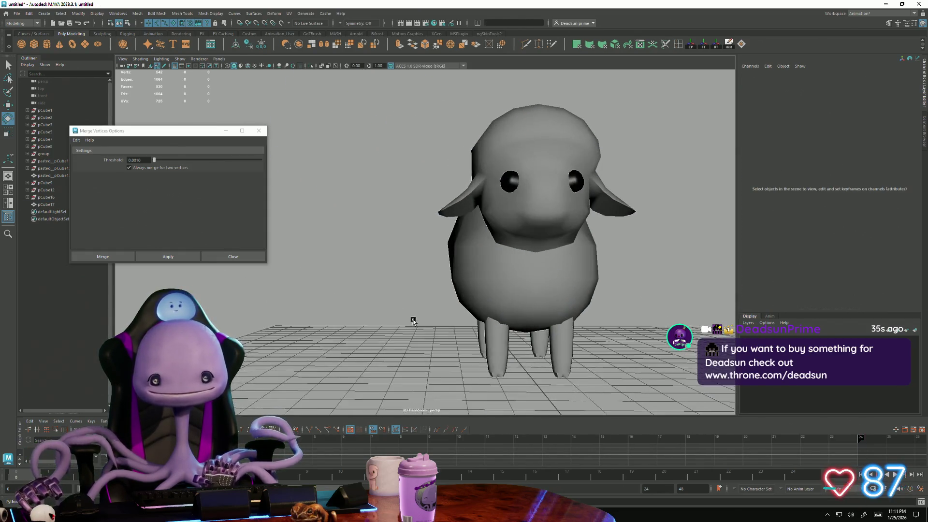
# Step: Re-enter vertex mode and shrink the soft-selection falloff to just the head
pyautogui.keyDown('alt'); pyautogui.moveTo(581, 163); pyautogui.dragTo(404, 316); pyautogui.keyUp('alt')
pyautogui.scroll(3, 494, 324)
pyautogui.moveTo(494, 323)
pyautogui.keyDown('alt'); pyautogui.mouseDown()
pyautogui.moveTo(398, 322)
pyautogui.moveTo(472, 217)
pyautogui.mouseUp(); pyautogui.keyUp('alt')
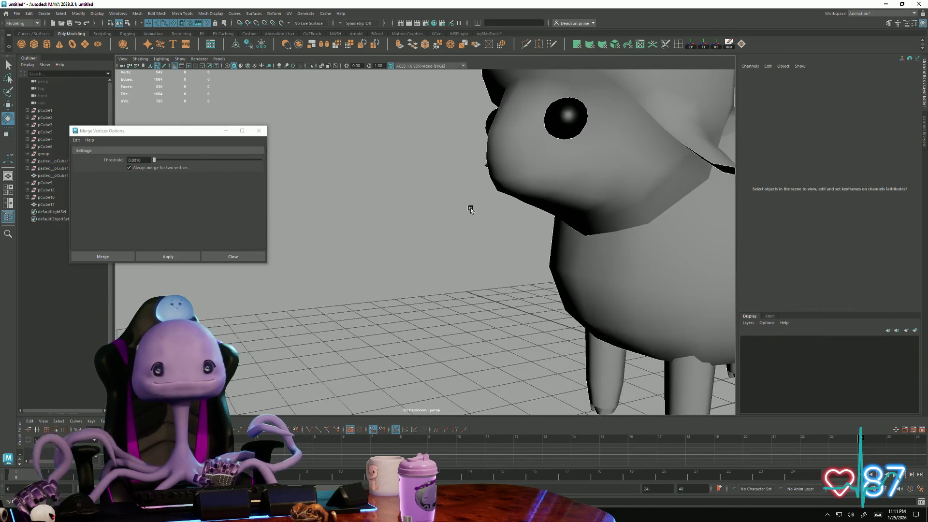
pyautogui.click(539, 156)
pyautogui.moveTo(538, 153); pyautogui.dragTo(495, 160, button='right')
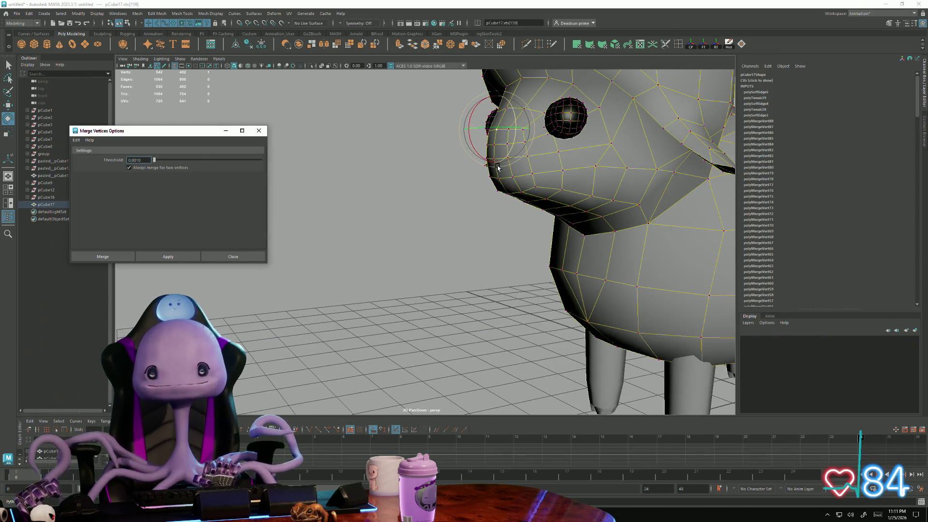
pyautogui.scroll(-5, 461, 233)
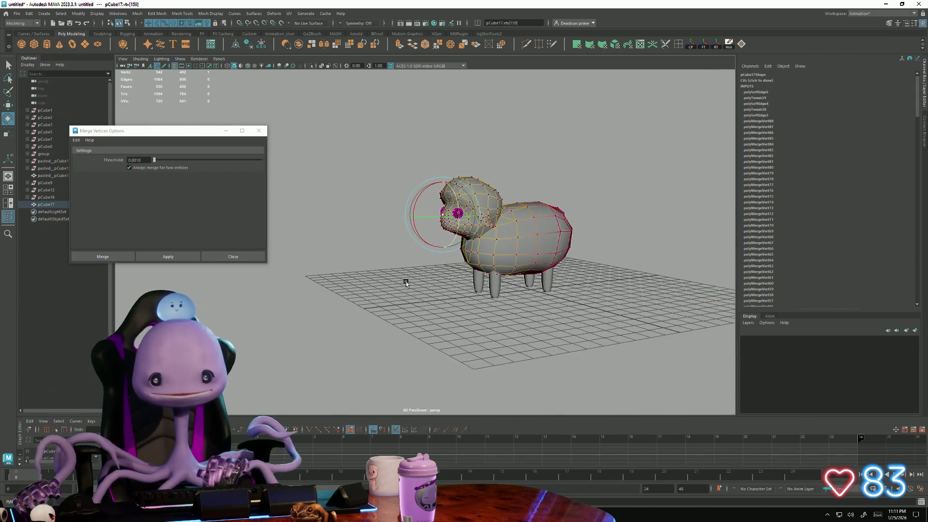
pyautogui.keyDown('alt'); pyautogui.moveTo(461, 234); pyautogui.dragTo(427, 319); pyautogui.keyUp('alt')
pyautogui.moveTo(426, 319); pyautogui.dragTo(549, 312, button='middle')
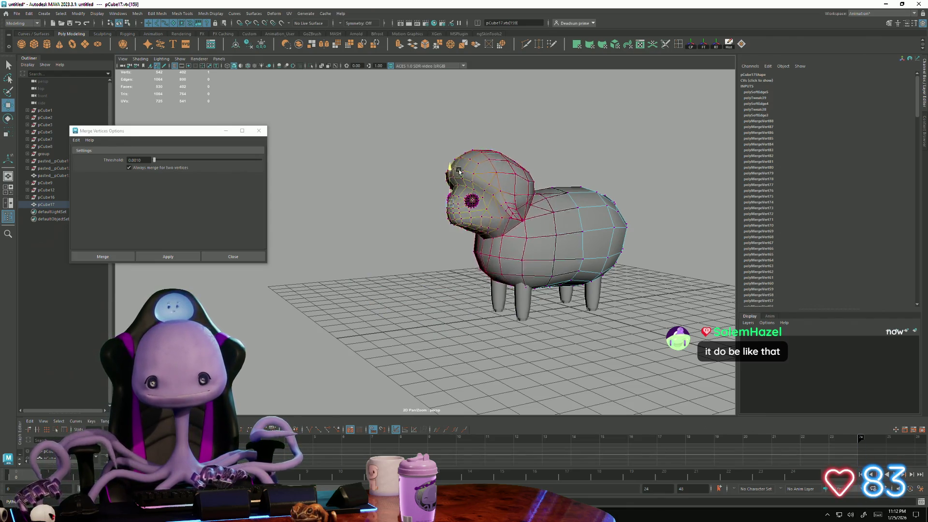
# Step: Return to object mode and select the whole sheep (pCube17), inspecting it from the side
pyautogui.keyDown('alt'); pyautogui.moveTo(445, 196); pyautogui.dragTo(534, 192); pyautogui.keyUp('alt')
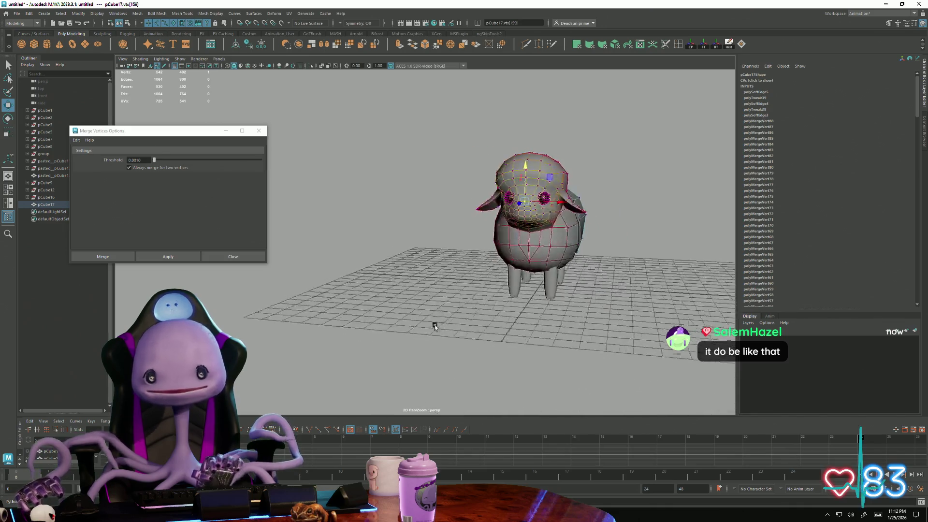
pyautogui.rightClick(534, 192)
pyautogui.moveTo(545, 191); pyautogui.dragTo(615, 164, button='right')
pyautogui.keyDown('alt'); pyautogui.moveTo(615, 164); pyautogui.dragTo(443, 268); pyautogui.keyUp('alt')
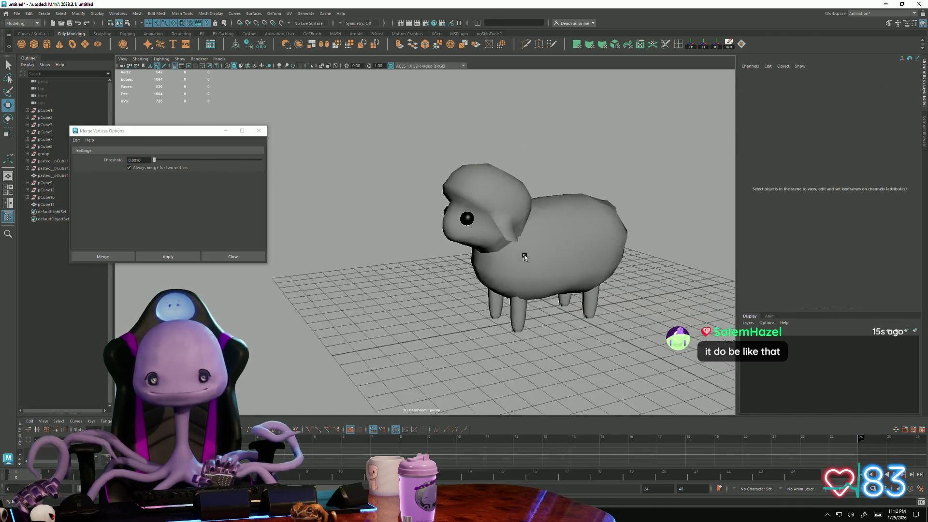
pyautogui.click(472, 196)
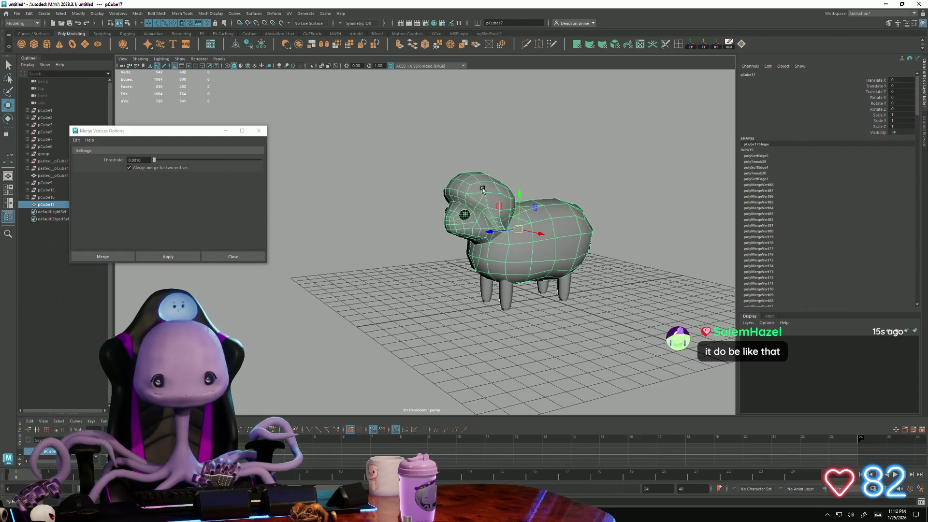
pyautogui.moveTo(463, 201)
pyautogui.keyDown('alt'); pyautogui.mouseDown()
pyautogui.moveTo(482, 296)
pyautogui.moveTo(435, 338)
pyautogui.mouseUp(); pyautogui.keyUp('alt')
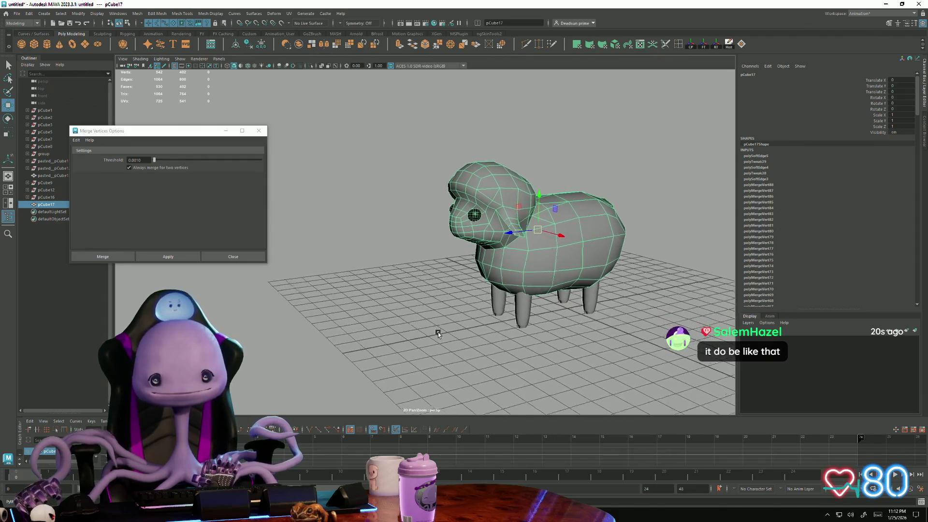
pyautogui.scroll(3, 435, 338)
pyautogui.scroll(1, 435, 338)
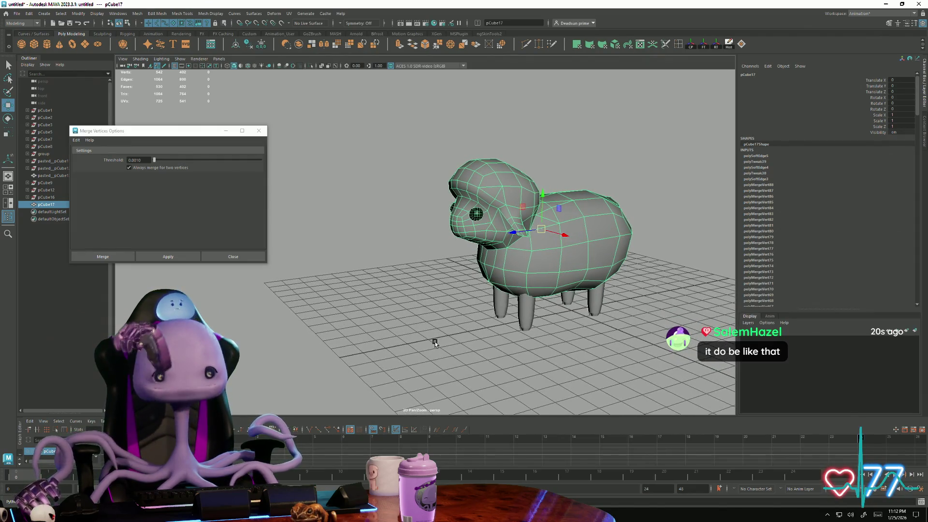
pyautogui.keyDown('alt'); pyautogui.moveTo(434, 341); pyautogui.dragTo(427, 341); pyautogui.keyUp('alt')
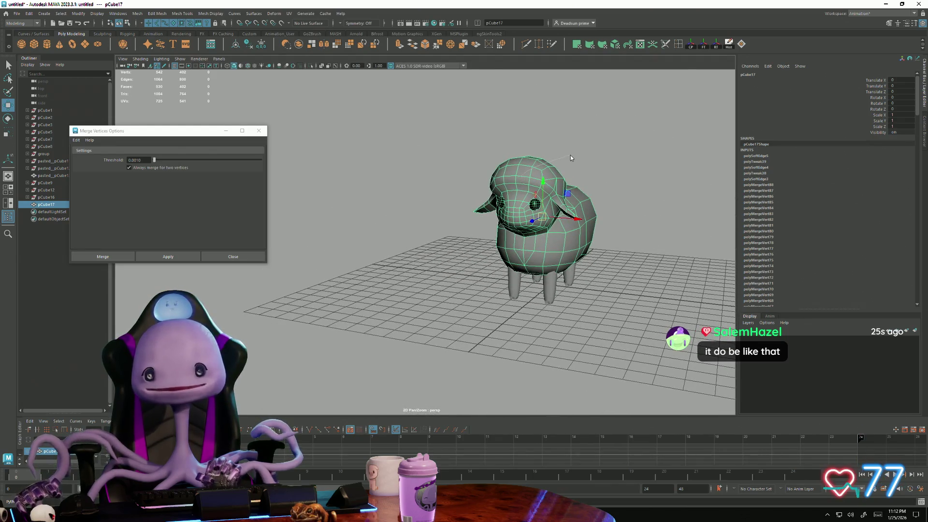
pyautogui.click(459, 317)
pyautogui.moveTo(460, 317)
pyautogui.keyDown('alt'); pyautogui.mouseDown()
pyautogui.moveTo(443, 293)
pyautogui.moveTo(383, 343)
pyautogui.mouseUp(); pyautogui.keyUp('alt')
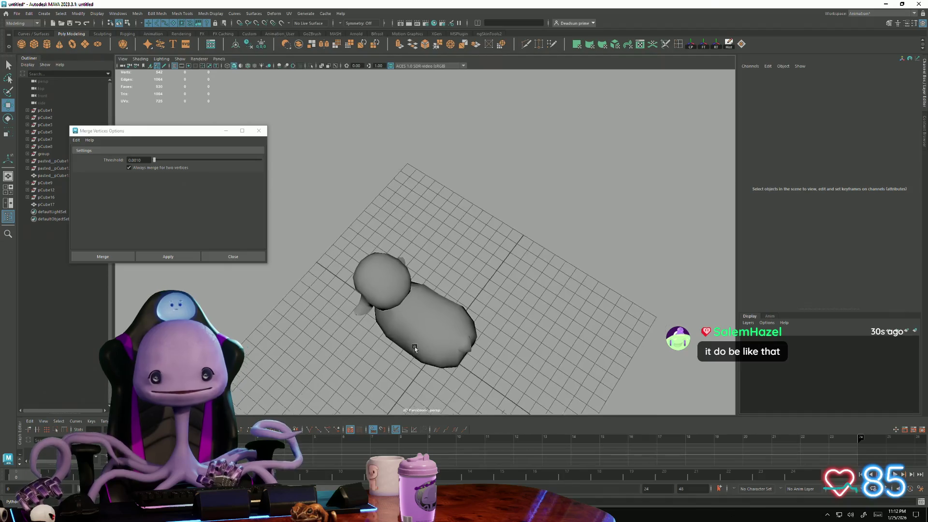
pyautogui.keyDown('alt'); pyautogui.moveTo(382, 342); pyautogui.dragTo(366, 319); pyautogui.keyUp('alt')
pyautogui.click(366, 320)
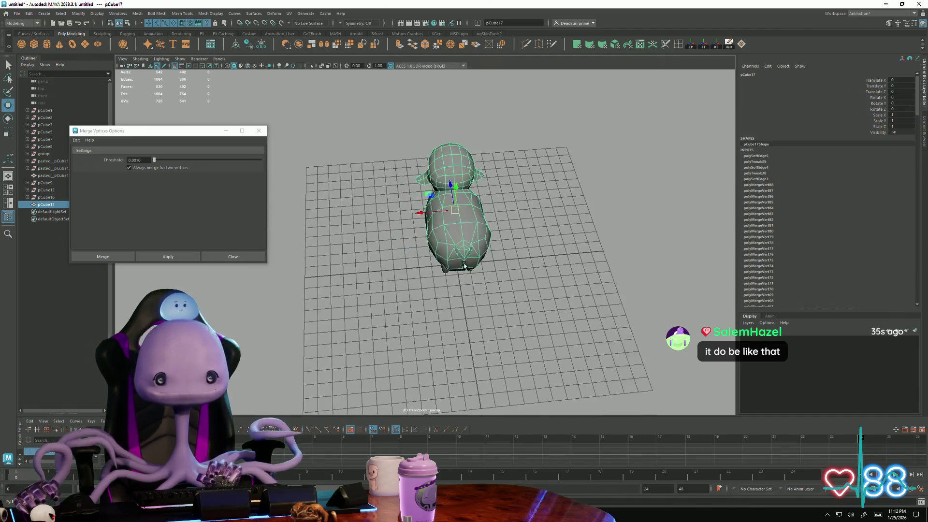
pyautogui.scroll(3, 477, 341)
pyautogui.moveTo(475, 272); pyautogui.dragTo(457, 272, button='right')
pyautogui.keyDown('alt'); pyautogui.moveTo(457, 273); pyautogui.dragTo(503, 348); pyautogui.keyUp('alt')
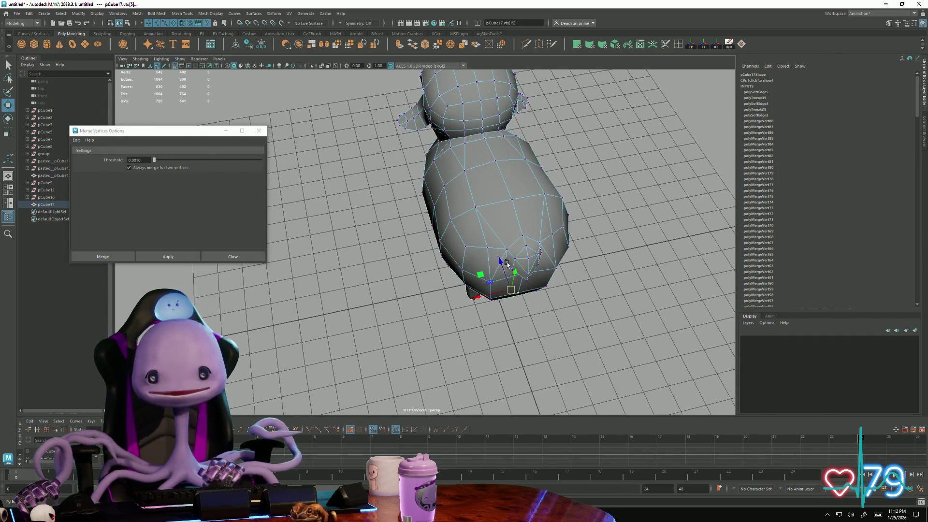
pyautogui.moveTo(497, 258)
pyautogui.keyDown('alt'); pyautogui.mouseDown()
pyautogui.moveTo(492, 167)
pyautogui.moveTo(283, 366)
pyautogui.moveTo(397, 248)
pyautogui.mouseUp(); pyautogui.keyUp('alt')
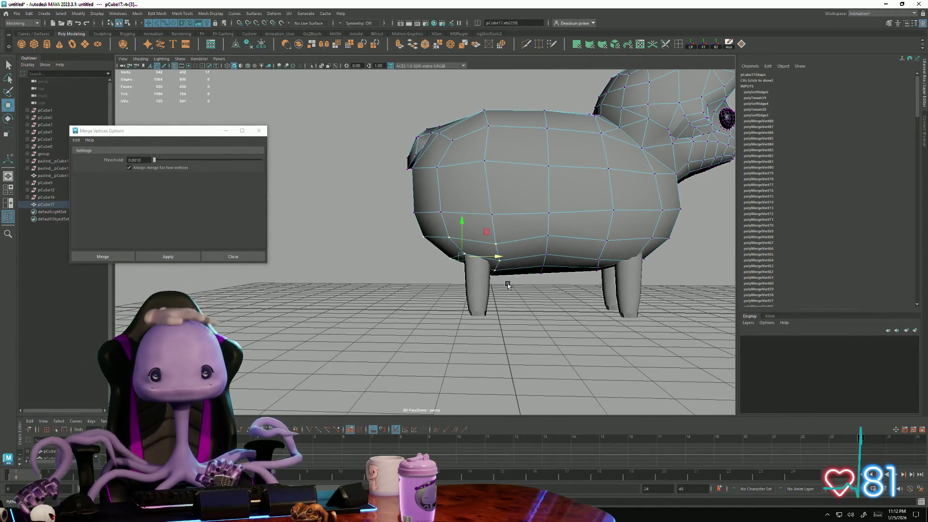
pyautogui.moveTo(463, 246)
pyautogui.keyDown('alt'); pyautogui.mouseDown()
pyautogui.moveTo(430, 247)
pyautogui.moveTo(421, 346)
pyautogui.moveTo(413, 268)
pyautogui.moveTo(437, 254)
pyautogui.moveTo(430, 293)
pyautogui.moveTo(389, 326)
pyautogui.moveTo(425, 338)
pyautogui.moveTo(411, 304)
pyautogui.moveTo(515, 186)
pyautogui.mouseUp(); pyautogui.keyUp('alt')
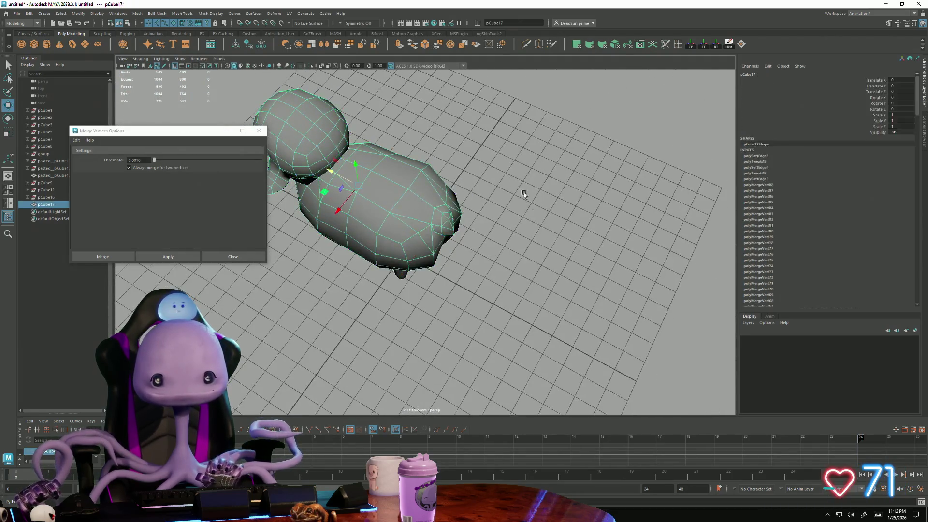
pyautogui.click(515, 186)
pyautogui.scroll(-5, 394, 297)
pyautogui.moveTo(393, 297)
pyautogui.keyDown('alt'); pyautogui.mouseDown()
pyautogui.moveTo(378, 273)
pyautogui.moveTo(416, 296)
pyautogui.moveTo(467, 285)
pyautogui.mouseUp(); pyautogui.keyUp('alt')
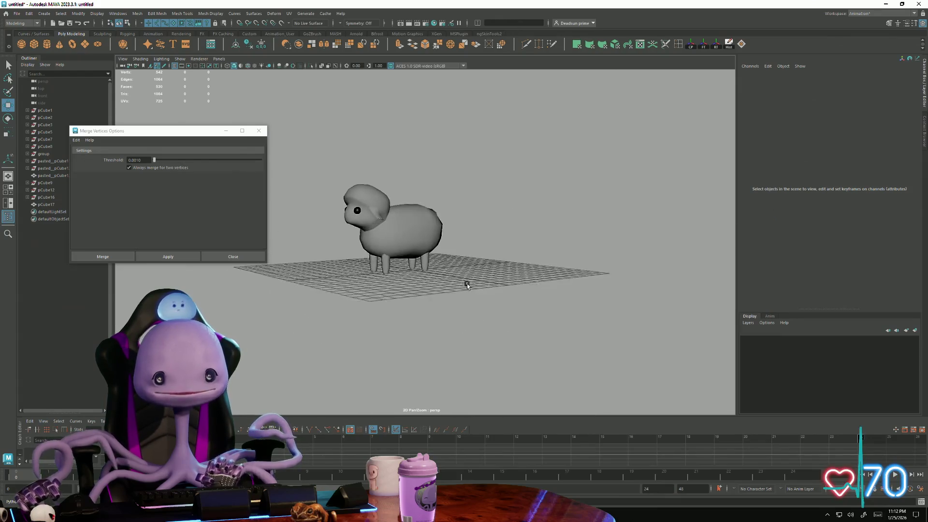
pyautogui.moveTo(376, 304)
pyautogui.keyDown('alt'); pyautogui.mouseDown()
pyautogui.moveTo(403, 309)
pyautogui.moveTo(387, 327)
pyautogui.moveTo(489, 331)
pyautogui.moveTo(532, 353)
pyautogui.moveTo(580, 348)
pyautogui.moveTo(612, 318)
pyautogui.moveTo(341, 334)
pyautogui.mouseUp(); pyautogui.keyUp('alt')
pyautogui.click(423, 320)
pyautogui.keyDown('alt'); pyautogui.moveTo(342, 333); pyautogui.dragTo(431, 299, button='right'); pyautogui.keyUp('alt')
pyautogui.moveTo(430, 299); pyautogui.dragTo(383, 286)
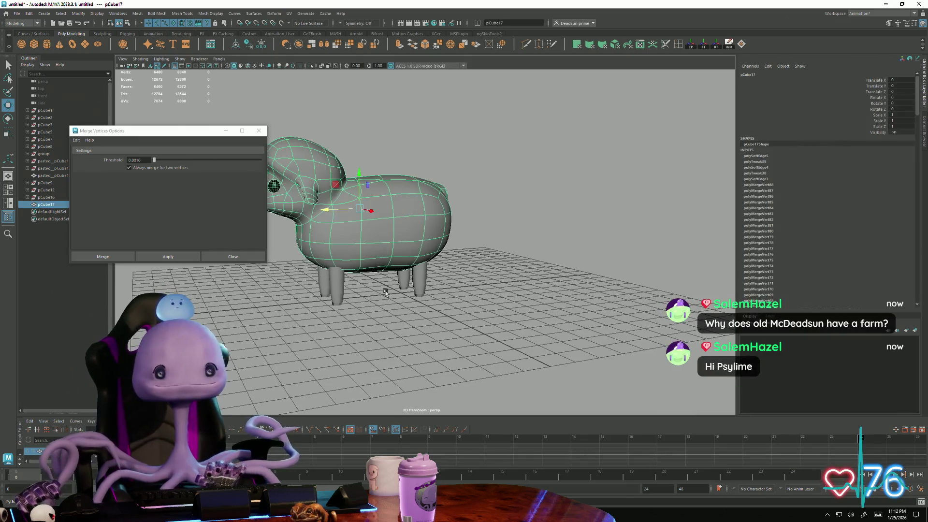
pyautogui.click(396, 322)
pyautogui.moveTo(395, 321)
pyautogui.keyDown('alt'); pyautogui.mouseDown()
pyautogui.moveTo(348, 331)
pyautogui.moveTo(392, 356)
pyautogui.moveTo(436, 346)
pyautogui.moveTo(454, 297)
pyautogui.moveTo(366, 357)
pyautogui.moveTo(376, 353)
pyautogui.moveTo(363, 348)
pyautogui.moveTo(491, 356)
pyautogui.moveTo(504, 342)
pyautogui.moveTo(394, 335)
pyautogui.moveTo(414, 373)
pyautogui.moveTo(392, 320)
pyautogui.moveTo(475, 311)
pyautogui.moveTo(413, 315)
pyautogui.moveTo(418, 215)
pyautogui.mouseUp(); pyautogui.keyUp('alt')
pyautogui.scroll(-3, 391, 320)
pyautogui.scroll(3, 418, 215)
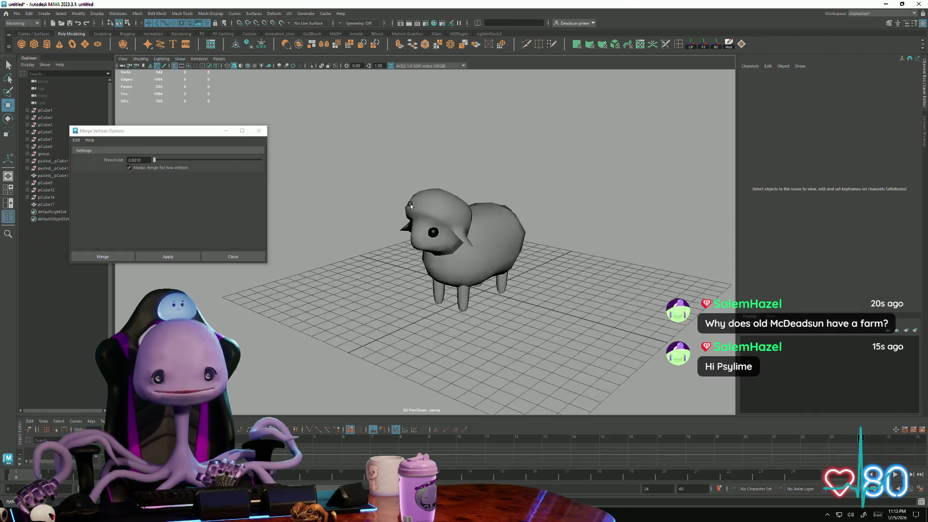
pyautogui.click(500, 284)
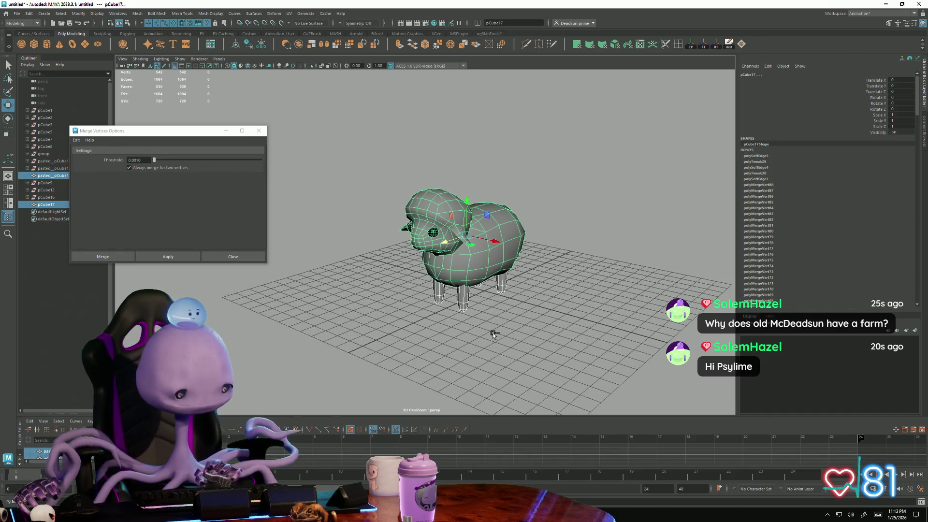
# Step: Paste the sheep into Cow.mb, then delete it after the paste proves incomplete
pyautogui.hotkey('alt', 'Tab')
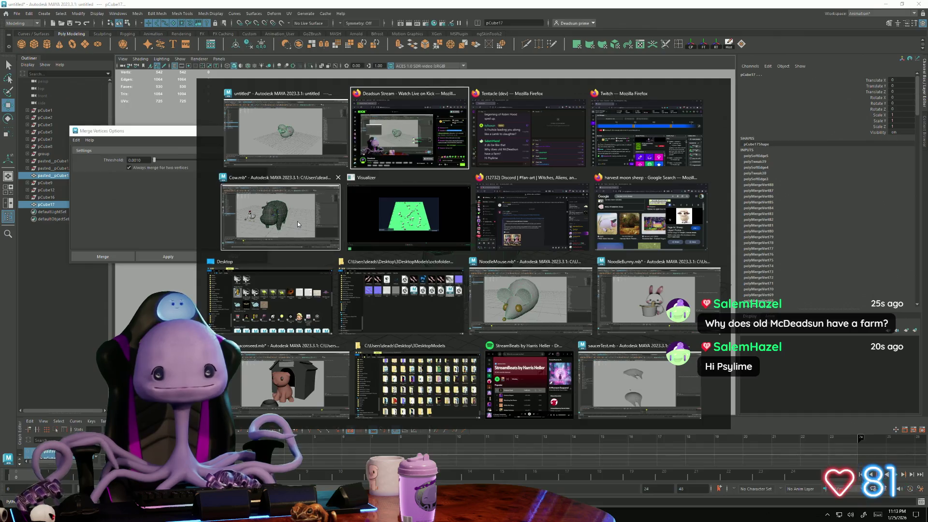
pyautogui.click(297, 221)
pyautogui.click(539, 356)
pyautogui.scroll(-3, 398, 352)
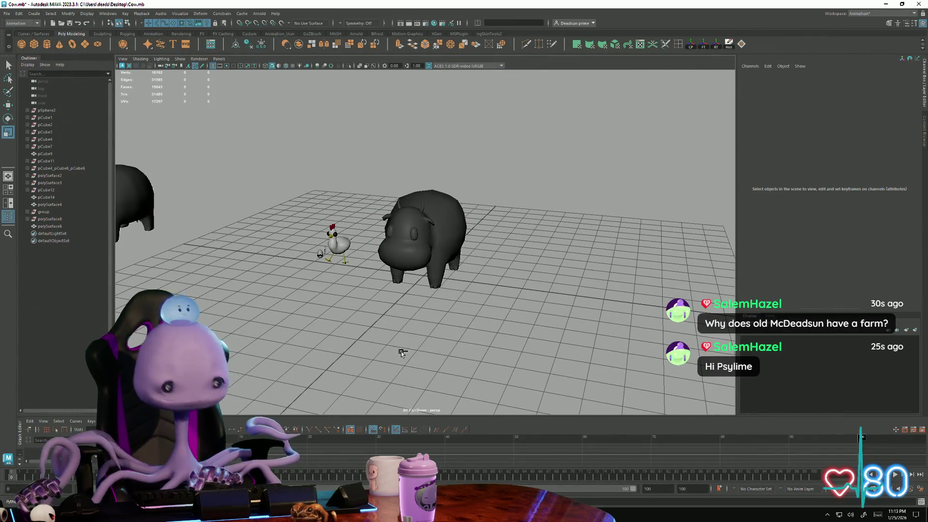
pyautogui.hotkey('ctrl', 'v')
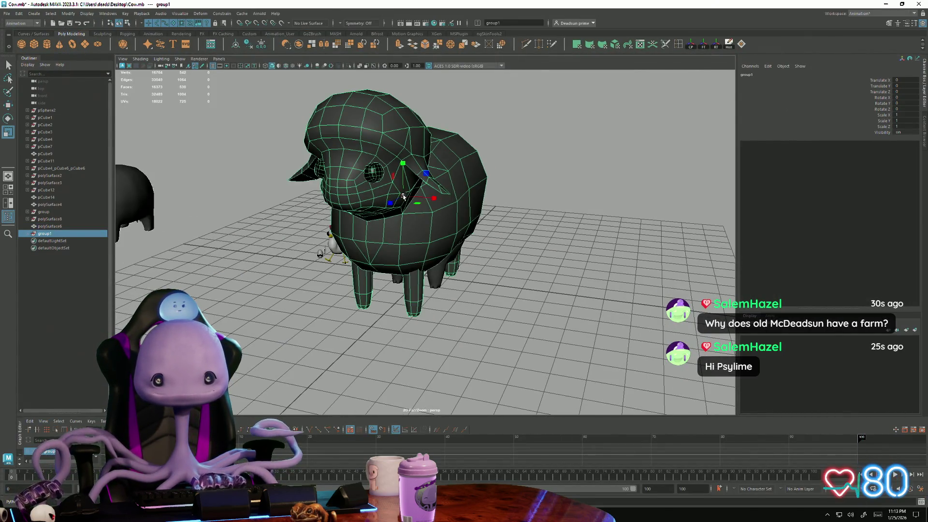
pyautogui.moveTo(403, 196); pyautogui.dragTo(352, 215)
pyautogui.hotkey('ctrl', 'z')
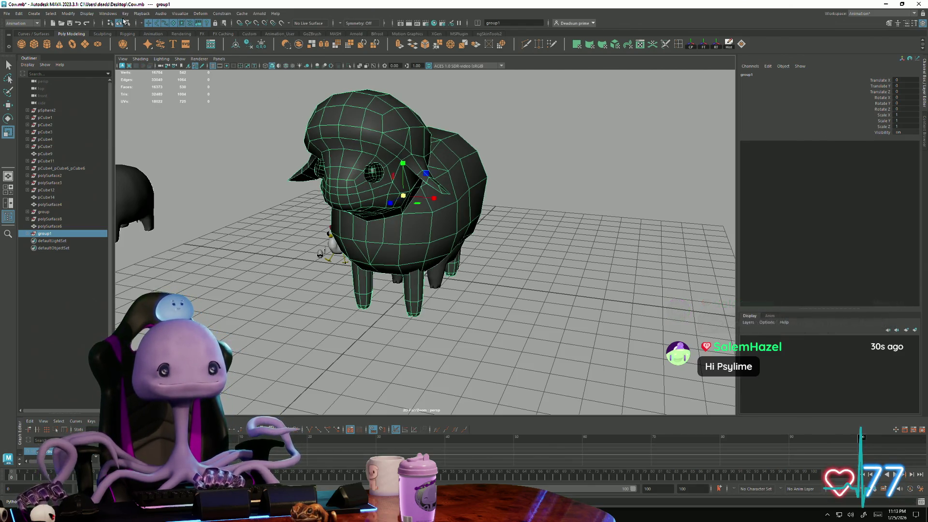
pyautogui.press('Delete')
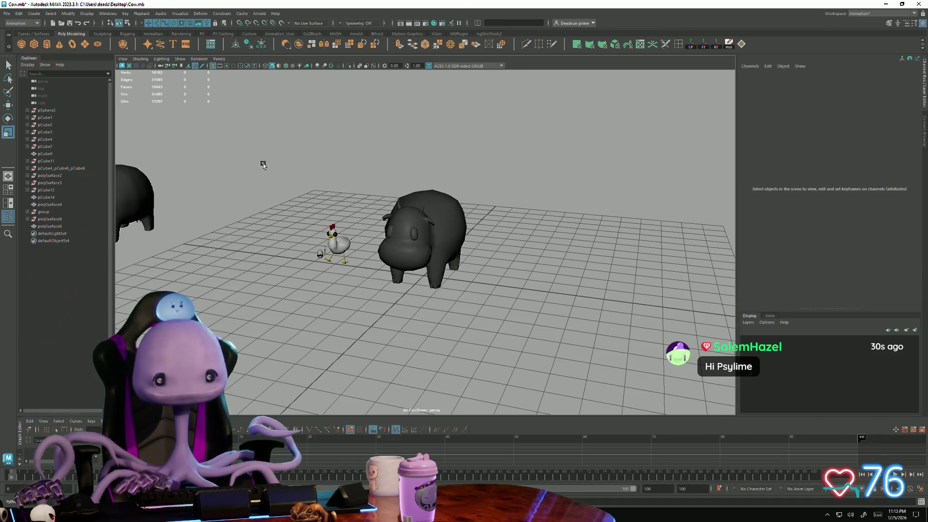
# Step: Reselect the whole sheep with its legs in the untitled scene and paste it into the cow scene
pyautogui.hotkey('alt', 'Tab')
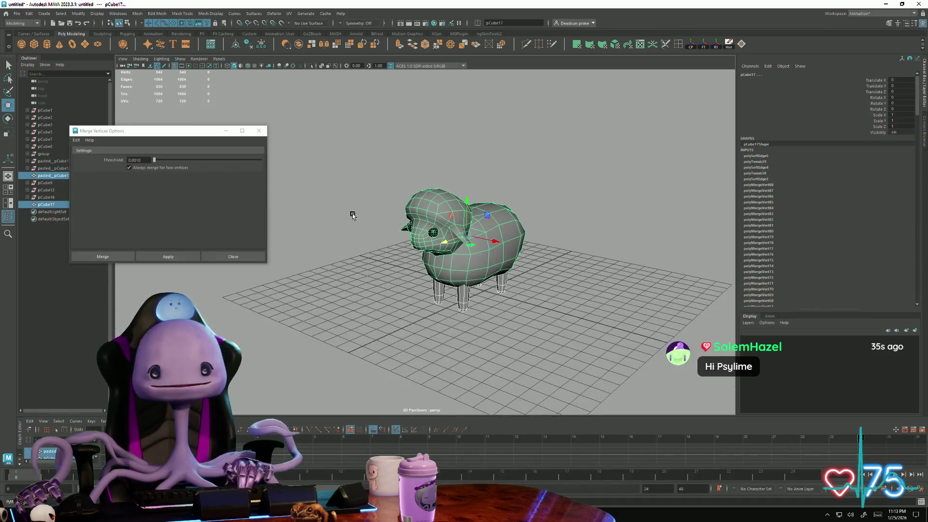
pyautogui.click(353, 207)
pyautogui.moveTo(387, 276)
pyautogui.keyDown('alt'); pyautogui.mouseDown()
pyautogui.moveTo(381, 261)
pyautogui.moveTo(462, 248)
pyautogui.mouseUp(); pyautogui.keyUp('alt')
pyautogui.scroll(3, 382, 261)
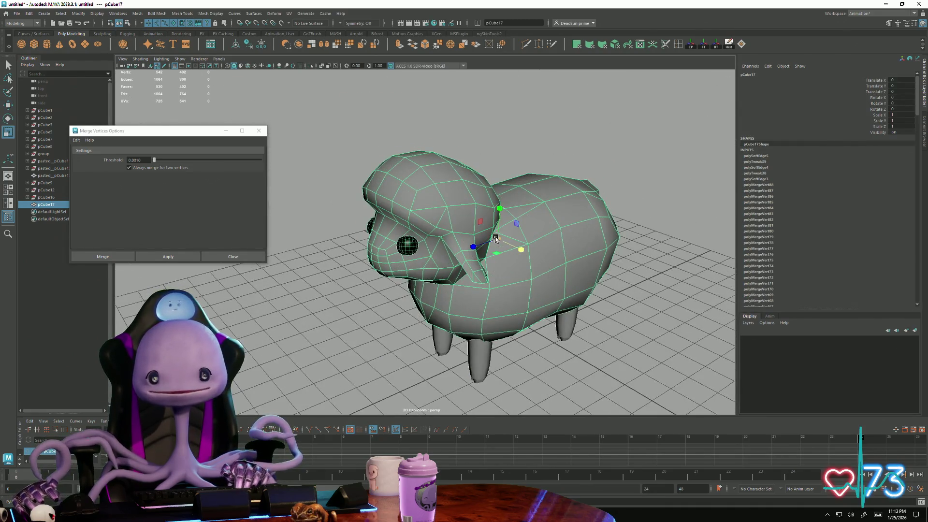
pyautogui.click(496, 238)
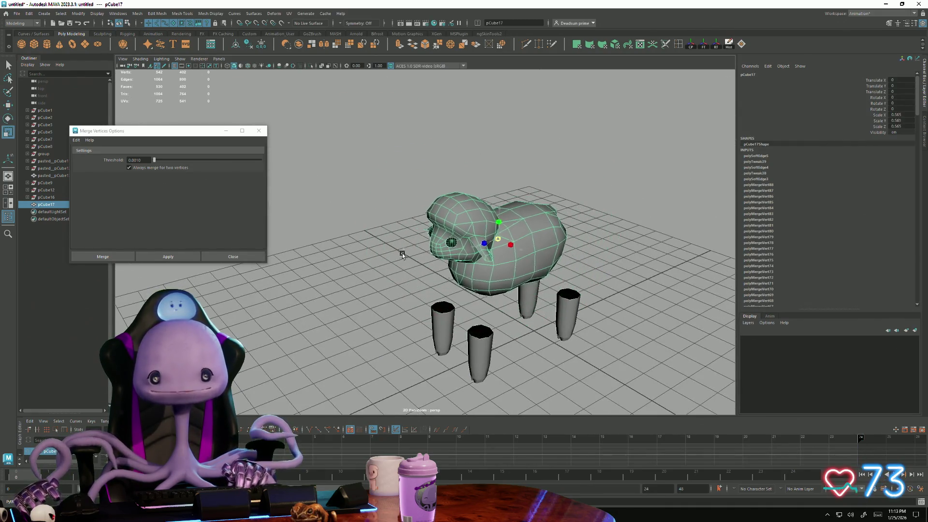
pyautogui.scroll(-3, 395, 342)
pyautogui.keyDown('alt'); pyautogui.moveTo(373, 303); pyautogui.dragTo(364, 161); pyautogui.keyUp('alt')
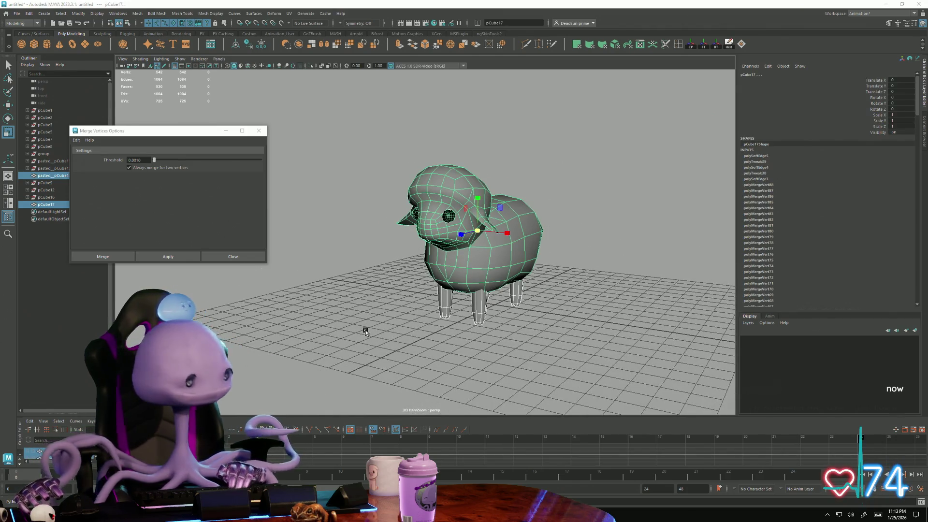
pyautogui.hotkey('alt', 'Tab')
pyautogui.hotkey('ctrl', 'v')
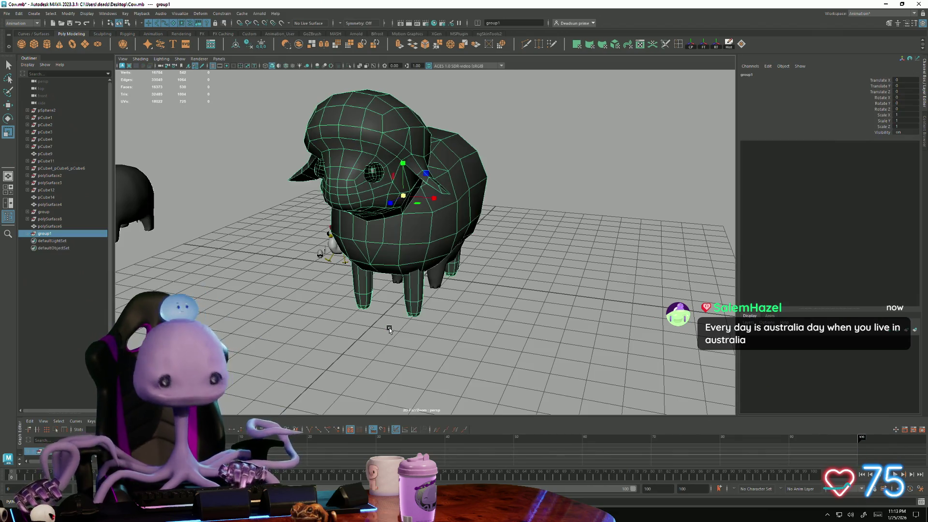
pyautogui.moveTo(404, 197); pyautogui.dragTo(370, 208)
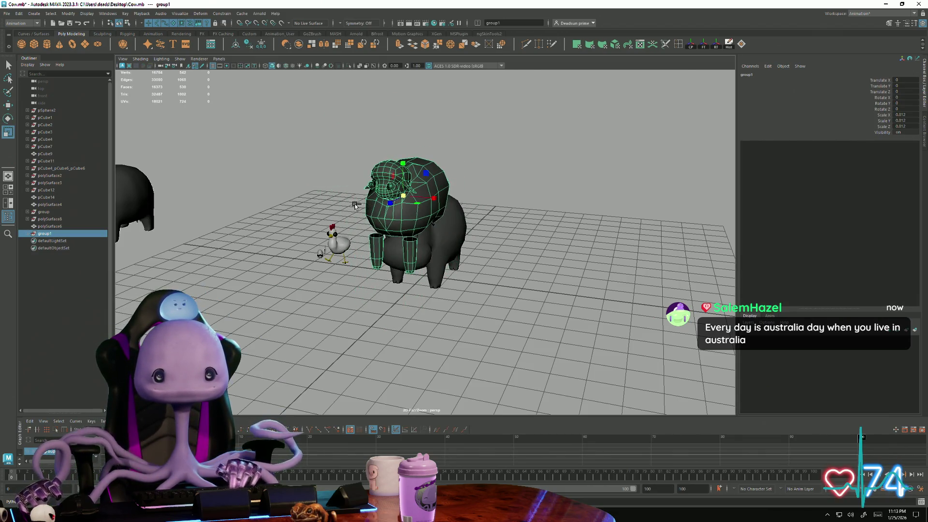
pyautogui.hotkey('ctrl', 'z')
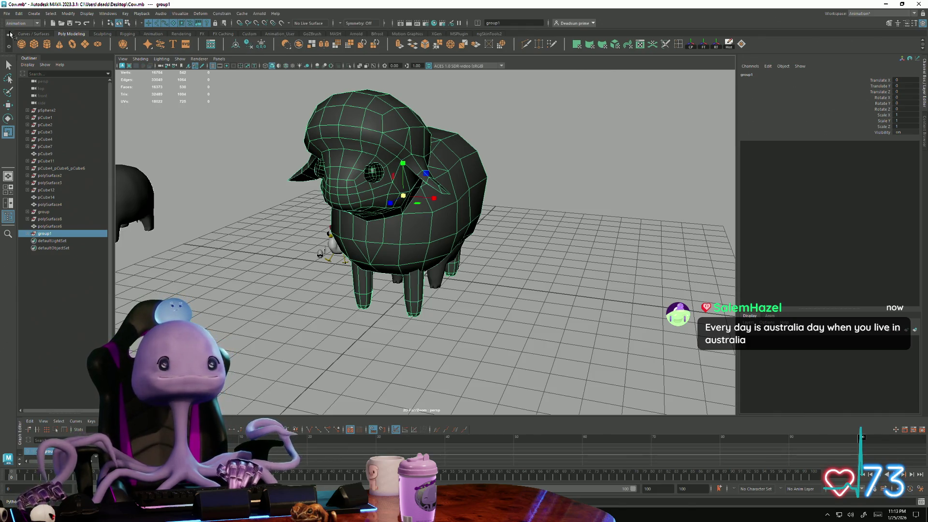
# Step: Combine the sheep's head and body with Mesh > Combine and scale it to about half size
pyautogui.click(348, 136)
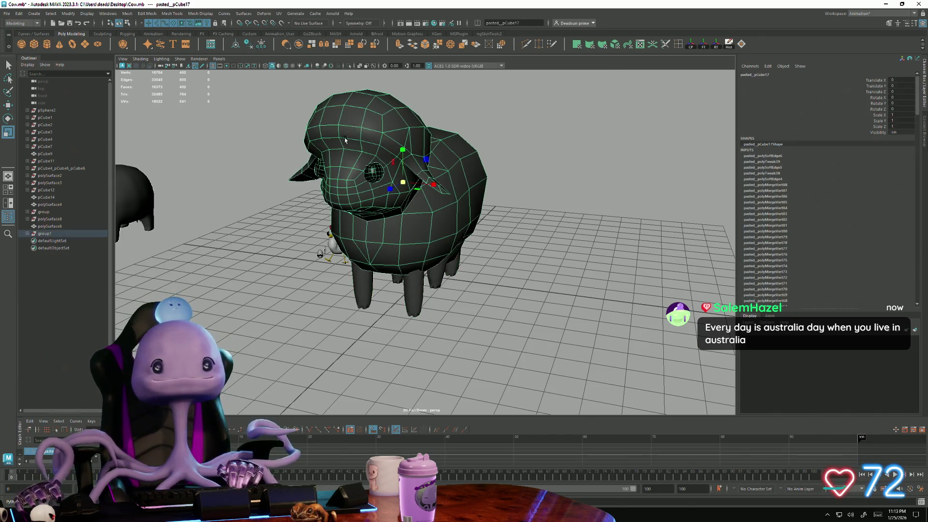
pyautogui.click(360, 291)
pyautogui.moveTo(360, 291)
pyautogui.keyDown('alt'); pyautogui.mouseDown()
pyautogui.moveTo(425, 288)
pyautogui.moveTo(152, 16)
pyautogui.mouseUp(); pyautogui.keyUp('alt')
pyautogui.click(128, 13)
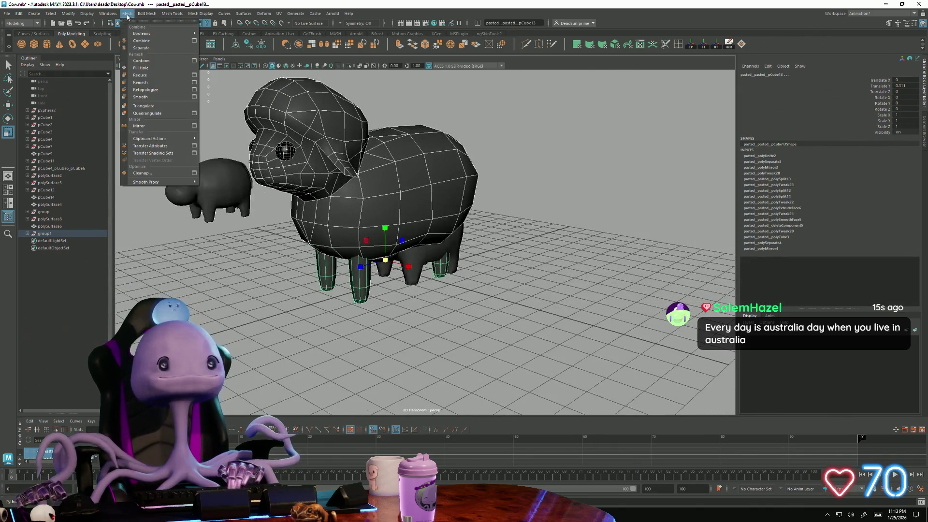
pyautogui.click(148, 39)
pyautogui.moveTo(369, 193)
pyautogui.mouseDown()
pyautogui.moveTo(256, 201)
pyautogui.moveTo(415, 166)
pyautogui.mouseUp()
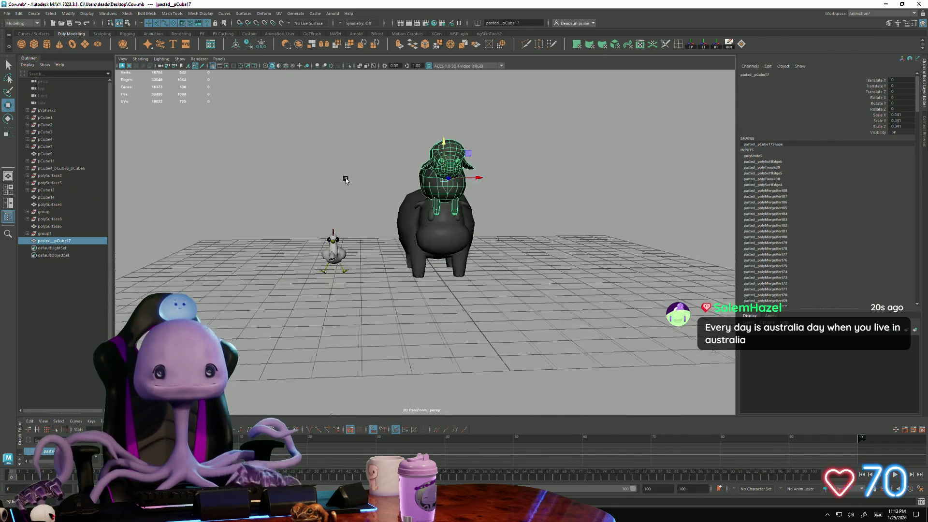
# Step: Move the shrunken sheep onto the ground beside the cow and select the cow's eye
pyautogui.moveTo(424, 208)
pyautogui.keyDown('alt'); pyautogui.mouseDown()
pyautogui.moveTo(344, 245)
pyautogui.moveTo(450, 276)
pyautogui.mouseUp(); pyautogui.keyUp('alt')
pyautogui.moveTo(502, 309)
pyautogui.keyDown('alt'); pyautogui.mouseDown()
pyautogui.moveTo(474, 289)
pyautogui.moveTo(432, 221)
pyautogui.moveTo(422, 231)
pyautogui.moveTo(362, 232)
pyautogui.moveTo(356, 250)
pyautogui.moveTo(262, 223)
pyautogui.mouseUp(); pyautogui.keyUp('alt')
pyautogui.scroll(5, 473, 290)
pyautogui.scroll(3, 433, 221)
pyautogui.scroll(-3, 356, 249)
pyautogui.scroll(2, 263, 223)
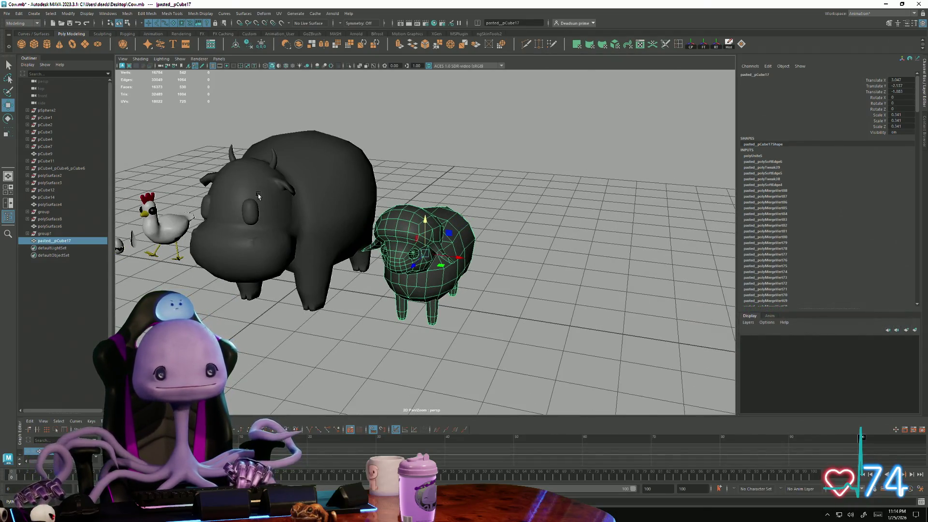
pyautogui.click(257, 210)
pyautogui.click(252, 212)
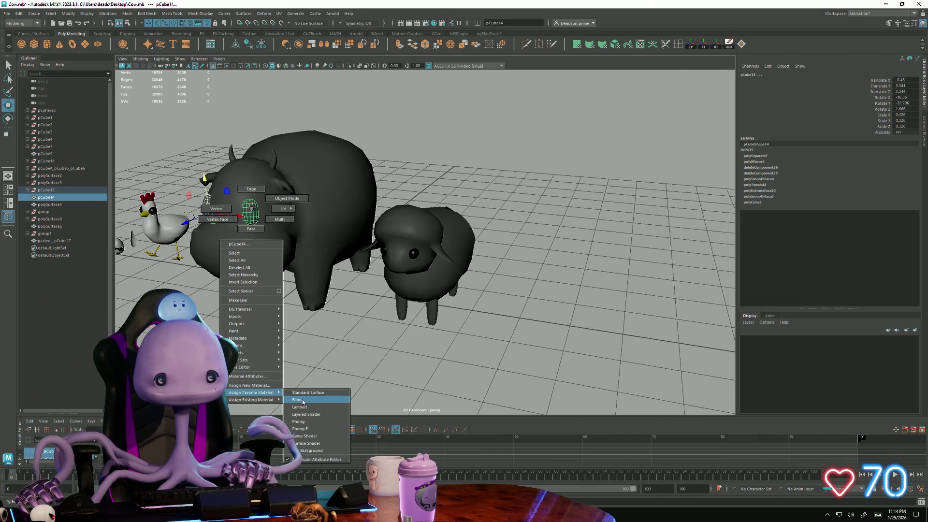
# Step: Assign Blinn materials to the cow's eye and to the cow and sheep bodies
pyautogui.click(302, 400)
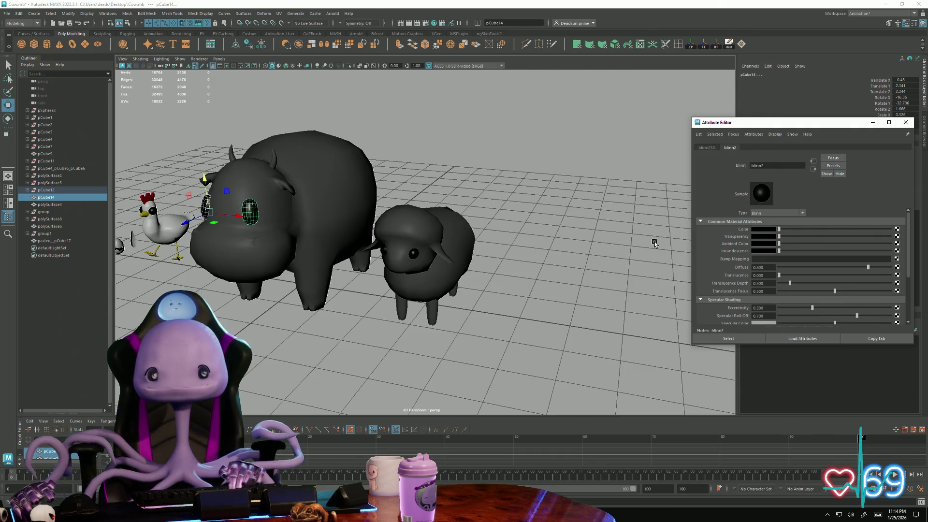
pyautogui.click(476, 313)
pyautogui.moveTo(476, 313)
pyautogui.keyDown('alt'); pyautogui.mouseDown()
pyautogui.moveTo(343, 287)
pyautogui.moveTo(355, 231)
pyautogui.mouseUp(); pyautogui.keyUp('alt')
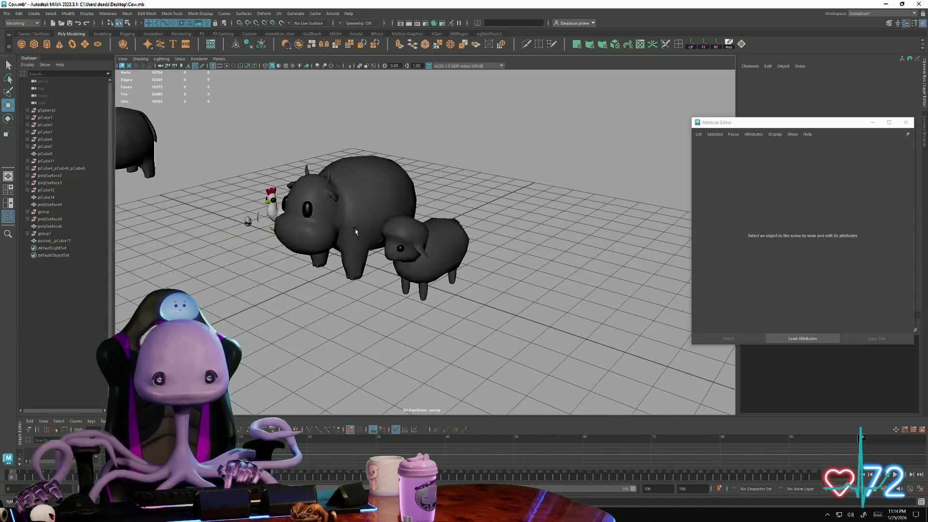
pyautogui.click(355, 231)
pyautogui.rightClick(437, 252)
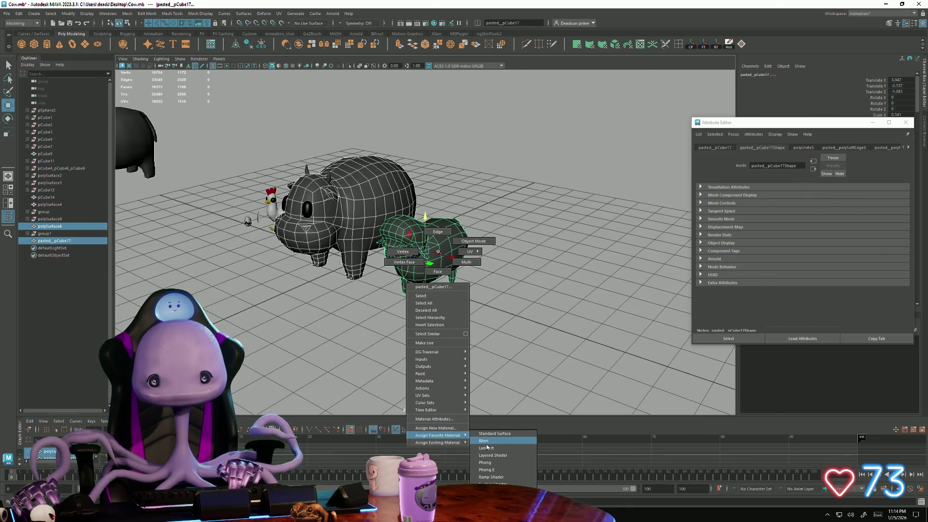
pyautogui.click(484, 441)
pyautogui.click(290, 341)
# Step: Assign the dark blinn2 material to the sheep's eye faces
pyautogui.keyDown('alt'); pyautogui.moveTo(290, 342); pyautogui.dragTo(390, 339); pyautogui.keyUp('alt')
pyautogui.keyDown('alt'); pyautogui.moveTo(390, 338); pyautogui.dragTo(444, 251, button='right'); pyautogui.keyUp('alt')
pyautogui.click(445, 254)
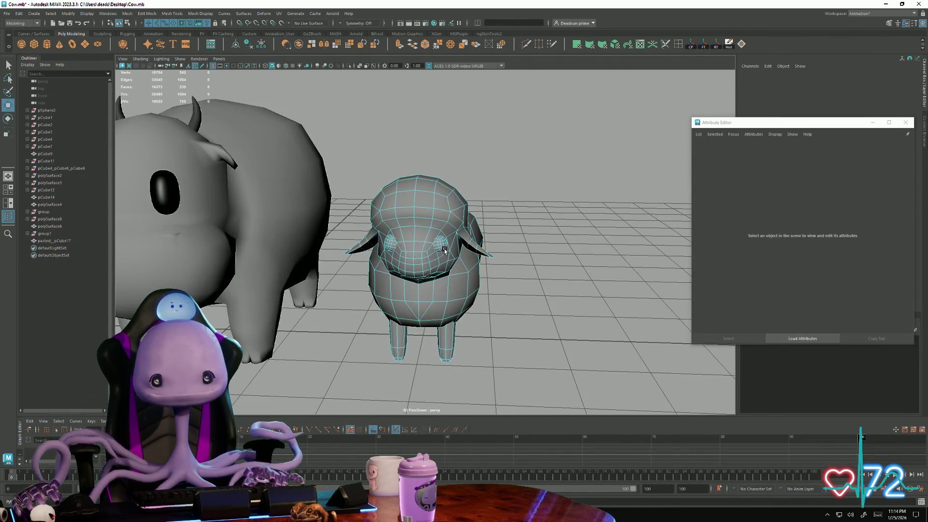
pyautogui.click(443, 246)
pyautogui.rightClick(389, 243)
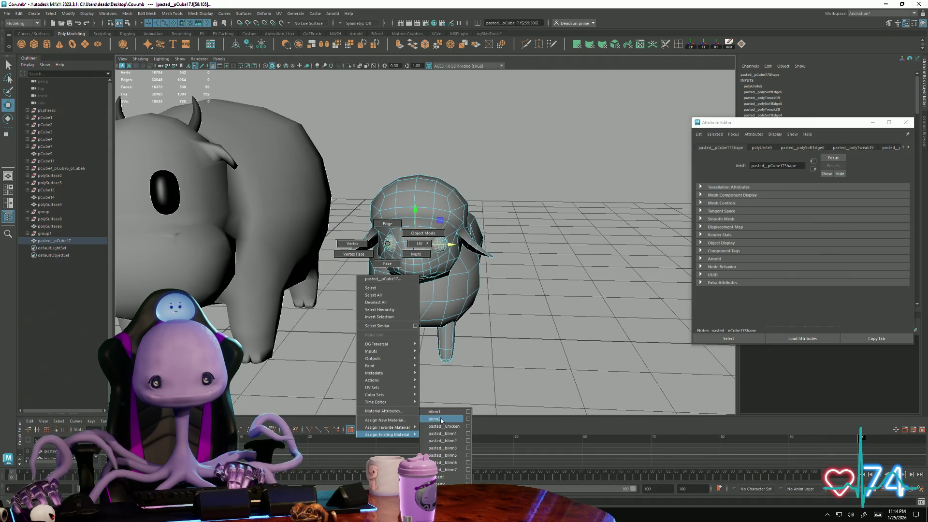
pyautogui.click(440, 419)
pyautogui.click(456, 341)
# Step: Return the sheep to object selection and view all the animals from a low side angle
pyautogui.keyDown('alt'); pyautogui.moveTo(455, 341); pyautogui.dragTo(441, 225); pyautogui.keyUp('alt')
pyautogui.rightClick(440, 222)
pyautogui.click(441, 228)
pyautogui.scroll(-5, 532, 222)
pyautogui.moveTo(269, 283)
pyautogui.keyDown('alt'); pyautogui.mouseDown()
pyautogui.moveTo(328, 304)
pyautogui.moveTo(255, 292)
pyautogui.moveTo(281, 343)
pyautogui.moveTo(347, 345)
pyautogui.moveTo(218, 341)
pyautogui.moveTo(237, 385)
pyautogui.moveTo(319, 337)
pyautogui.mouseUp(); pyautogui.keyUp('alt')
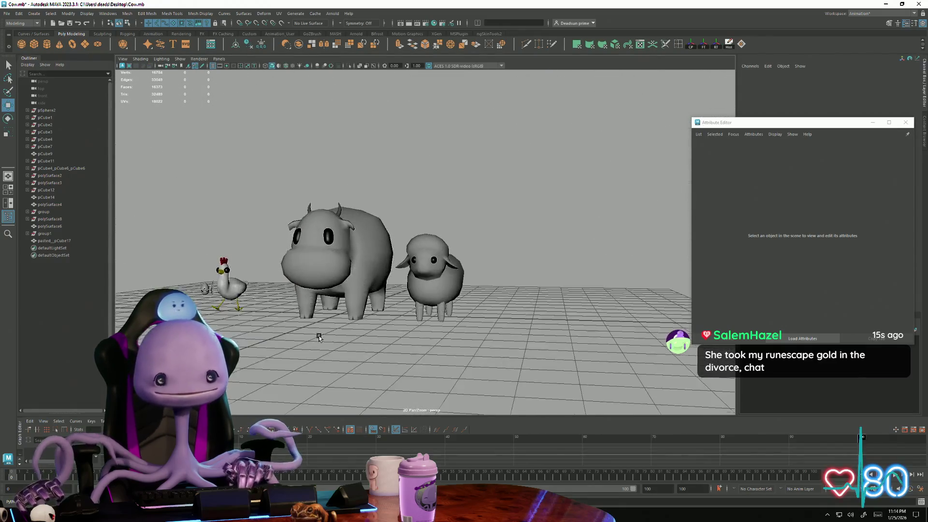
pyautogui.moveTo(318, 337)
pyautogui.keyDown('alt'); pyautogui.mouseDown()
pyautogui.moveTo(289, 334)
pyautogui.moveTo(307, 326)
pyautogui.moveTo(322, 341)
pyautogui.moveTo(381, 326)
pyautogui.moveTo(271, 338)
pyautogui.moveTo(317, 331)
pyautogui.moveTo(302, 346)
pyautogui.moveTo(308, 341)
pyautogui.mouseUp(); pyautogui.keyUp('alt')
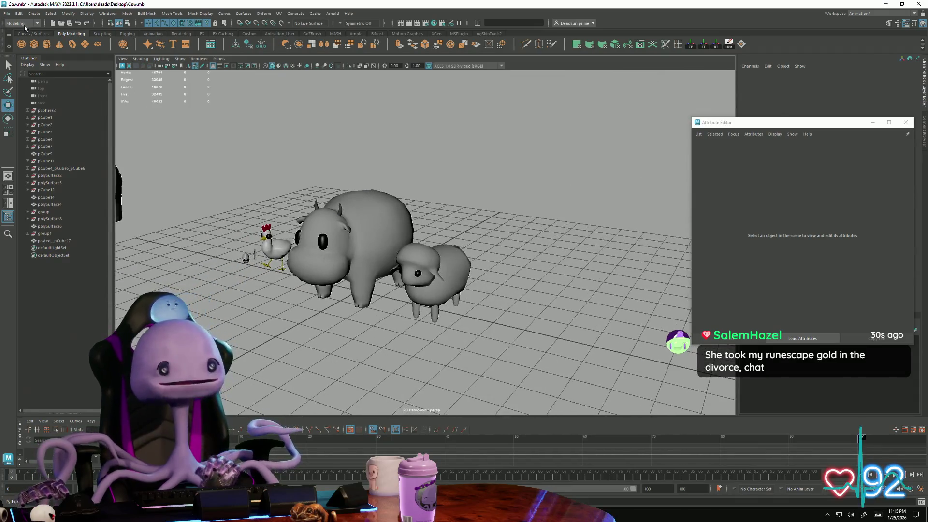
# Step: Save the cow scene with File > Save Scene and switch to the pig-and-doghouse scene
pyautogui.click(7, 13)
pyautogui.click(43, 49)
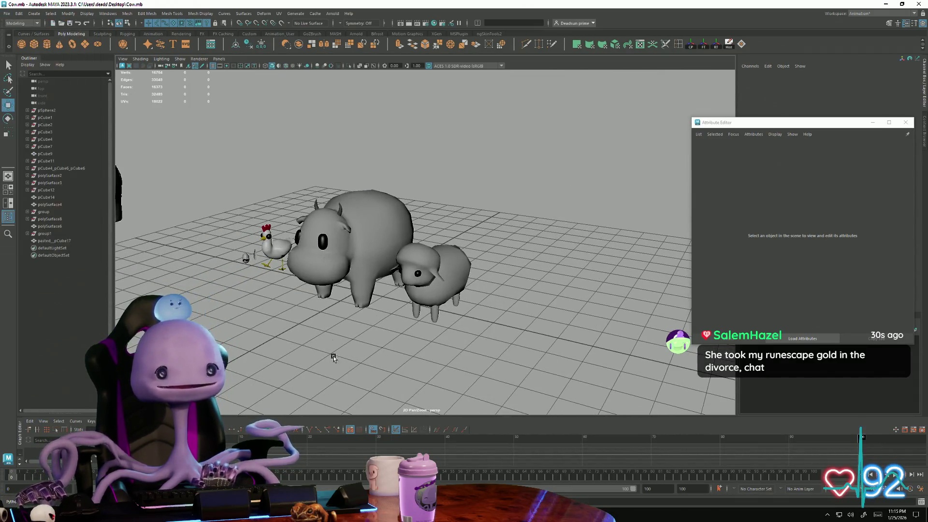
pyautogui.hotkey('alt', 'Tab')
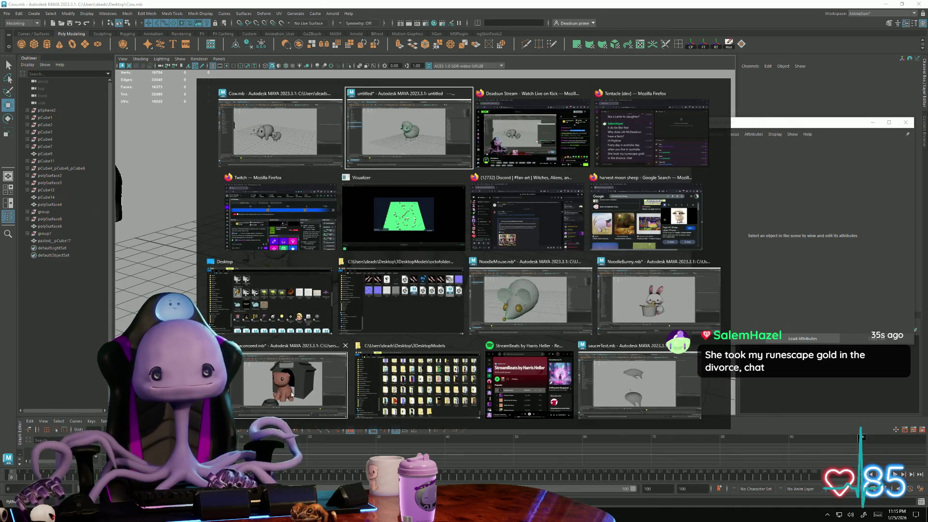
pyautogui.click(289, 377)
# Step: Close the pig scene with Don't Save and switch to the mouse scene
pyautogui.click(436, 341)
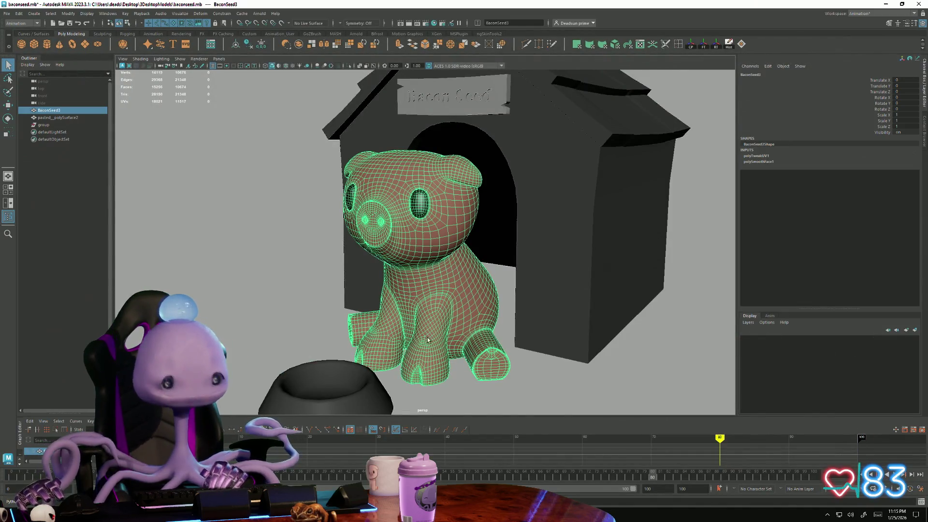
pyautogui.click(287, 303)
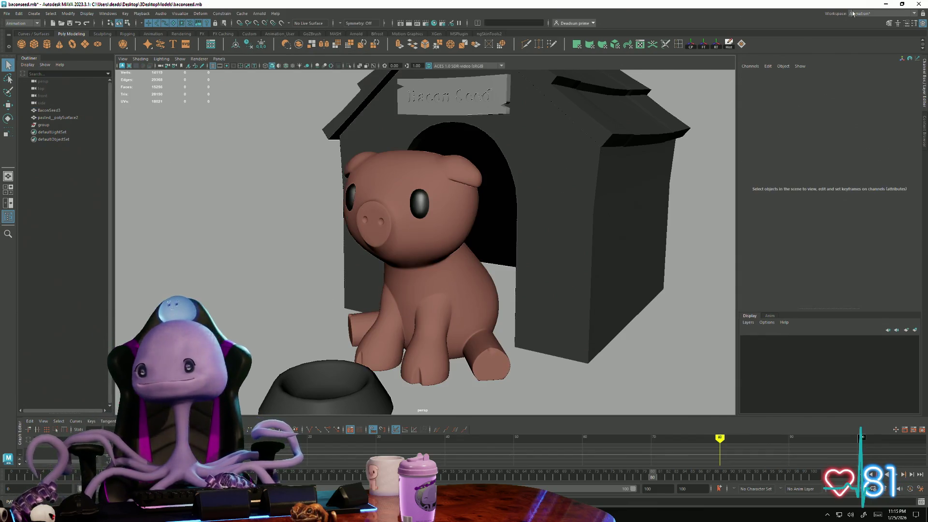
pyautogui.click(463, 258)
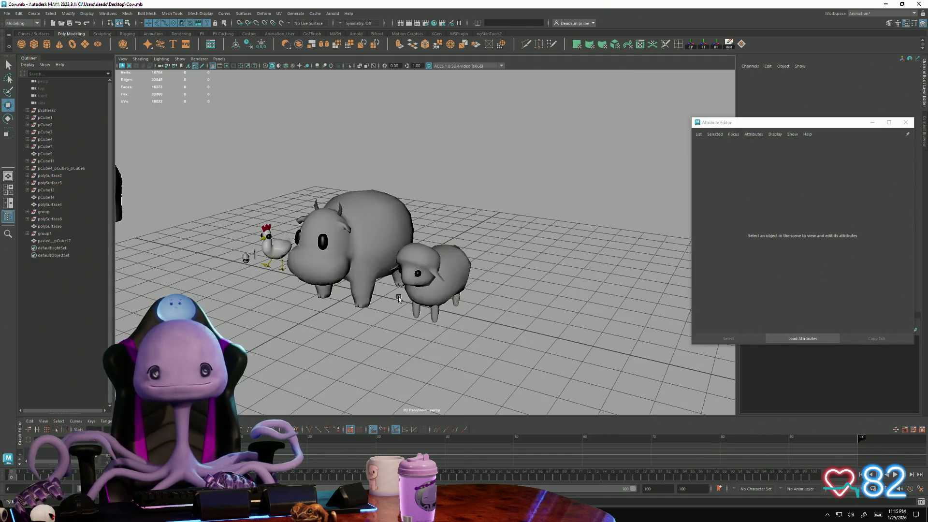
pyautogui.hotkey('alt', 'Tab')
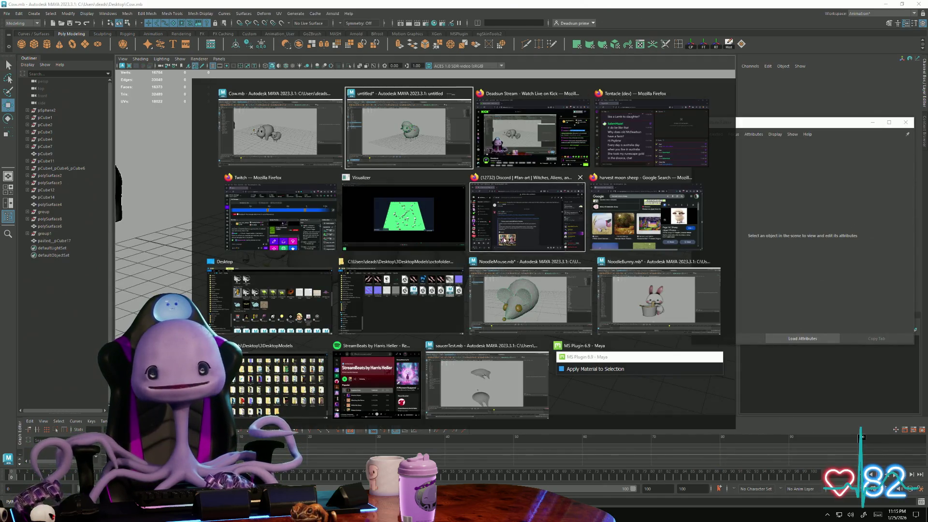
pyautogui.click(532, 292)
# Step: Inspect the mouse in vertex mode and select a vertex on its nose
pyautogui.moveTo(457, 315)
pyautogui.keyDown('alt'); pyautogui.mouseDown()
pyautogui.moveTo(497, 327)
pyautogui.moveTo(321, 317)
pyautogui.moveTo(393, 325)
pyautogui.moveTo(388, 331)
pyautogui.mouseUp(); pyautogui.keyUp('alt')
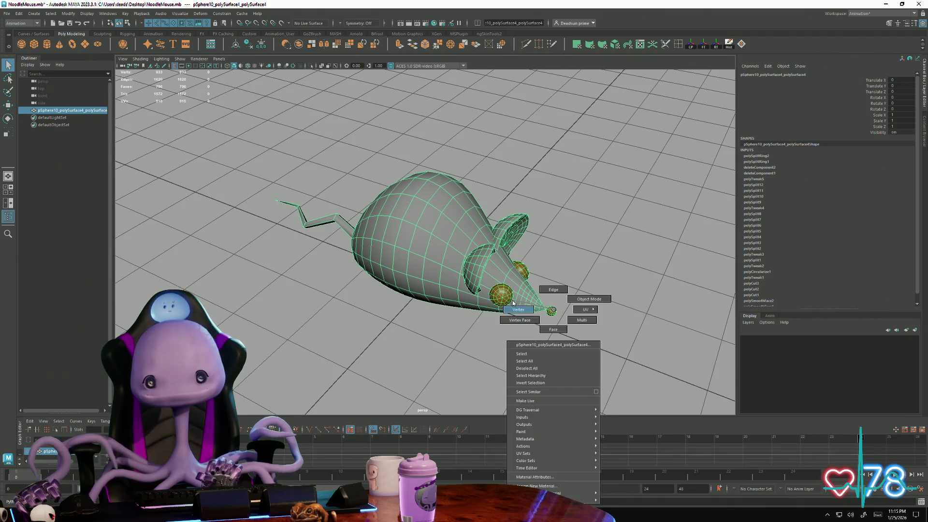
pyautogui.moveTo(526, 306); pyautogui.dragTo(549, 313, button='right')
pyautogui.keyDown('alt'); pyautogui.moveTo(557, 313); pyautogui.dragTo(552, 321); pyautogui.keyUp('alt')
pyautogui.scroll(3, 551, 322)
pyautogui.scroll(3, 442, 348)
pyautogui.keyDown('alt'); pyautogui.moveTo(441, 348); pyautogui.dragTo(392, 253); pyautogui.keyUp('alt')
pyautogui.click(391, 253)
pyautogui.scroll(-5, 391, 253)
pyautogui.moveTo(190, 269)
pyautogui.keyDown('alt'); pyautogui.mouseDown()
pyautogui.moveTo(325, 304)
pyautogui.moveTo(354, 341)
pyautogui.mouseUp(); pyautogui.keyUp('alt')
pyautogui.moveTo(510, 323)
pyautogui.keyDown('alt'); pyautogui.mouseDown()
pyautogui.moveTo(433, 331)
pyautogui.moveTo(491, 328)
pyautogui.mouseUp(); pyautogui.keyUp('alt')
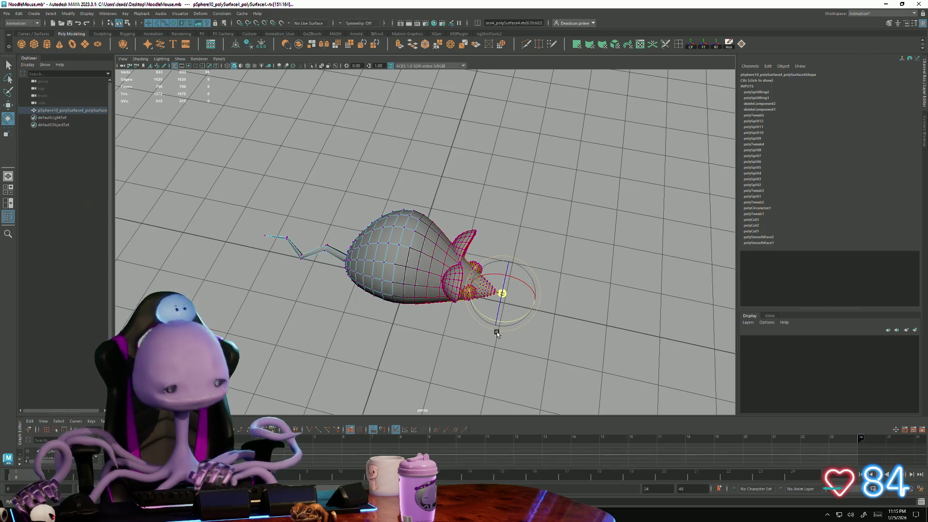
# Step: Rotate the mouse mesh part around its pivot and review it deselected from several sides
pyautogui.press('F9')
pyautogui.moveTo(520, 317)
pyautogui.mouseDown()
pyautogui.moveTo(537, 306)
pyautogui.moveTo(487, 327)
pyautogui.moveTo(412, 306)
pyautogui.mouseUp()
pyautogui.moveTo(413, 306); pyautogui.dragTo(514, 178, button='right')
pyautogui.click(514, 178)
pyautogui.moveTo(514, 178)
pyautogui.keyDown('alt'); pyautogui.mouseDown()
pyautogui.moveTo(430, 256)
pyautogui.moveTo(384, 259)
pyautogui.moveTo(530, 229)
pyautogui.moveTo(534, 296)
pyautogui.moveTo(377, 275)
pyautogui.moveTo(338, 286)
pyautogui.moveTo(437, 288)
pyautogui.moveTo(298, 291)
pyautogui.mouseUp(); pyautogui.keyUp('alt')
pyautogui.moveTo(297, 292)
pyautogui.keyDown('alt'); pyautogui.mouseDown(button='right')
pyautogui.moveTo(332, 294)
pyautogui.moveTo(348, 310)
pyautogui.mouseUp(button='right'); pyautogui.keyUp('alt')
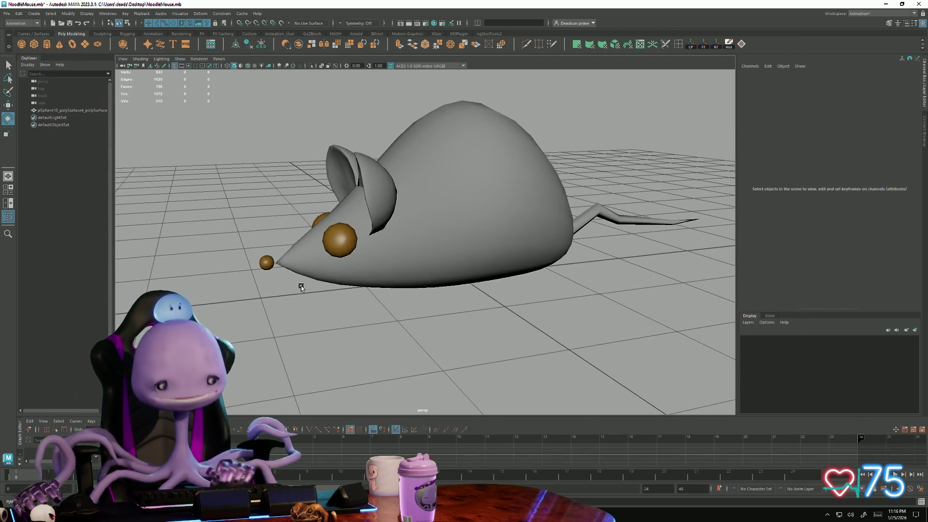
# Step: Bring the Cow.mb window to the front and close its floating Attribute Editor
pyautogui.hotkey('alt', 'Tab')
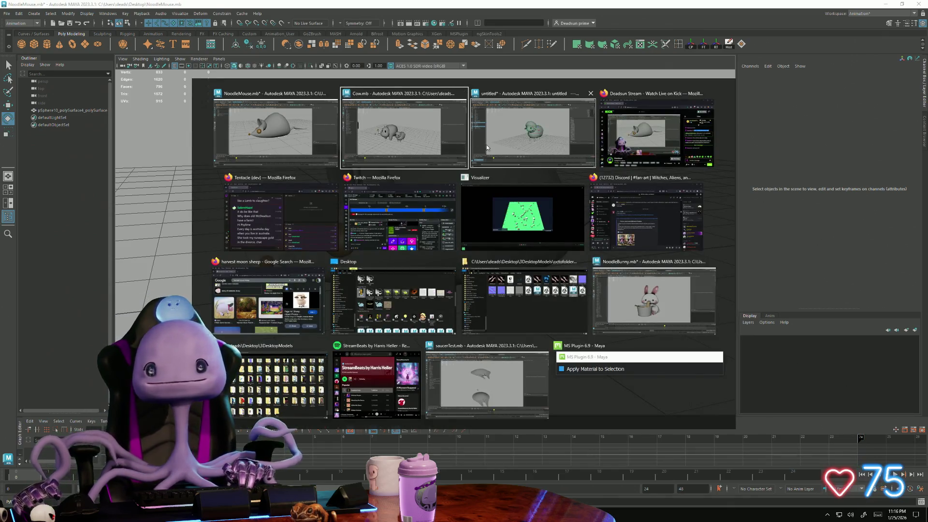
pyautogui.click(410, 148)
pyautogui.keyDown('alt'); pyautogui.moveTo(366, 279); pyautogui.dragTo(406, 269); pyautogui.keyUp('alt')
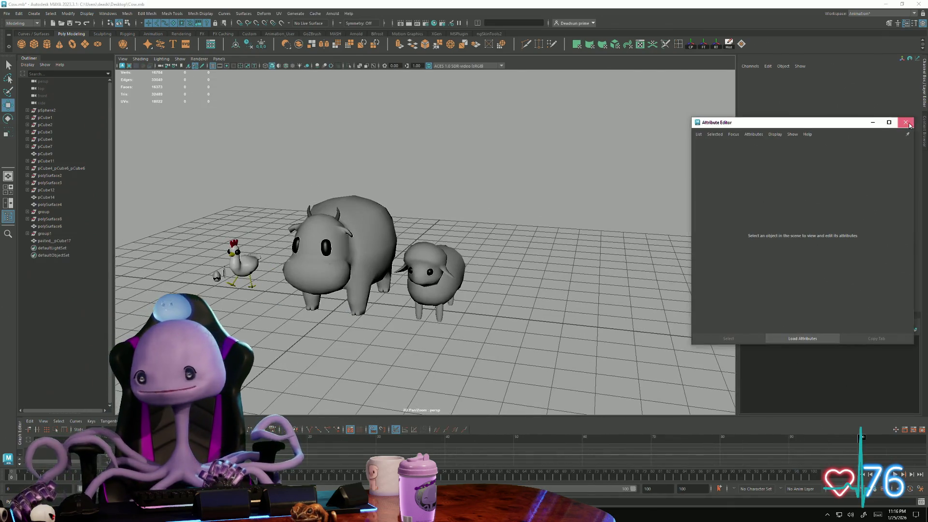
pyautogui.click(906, 121)
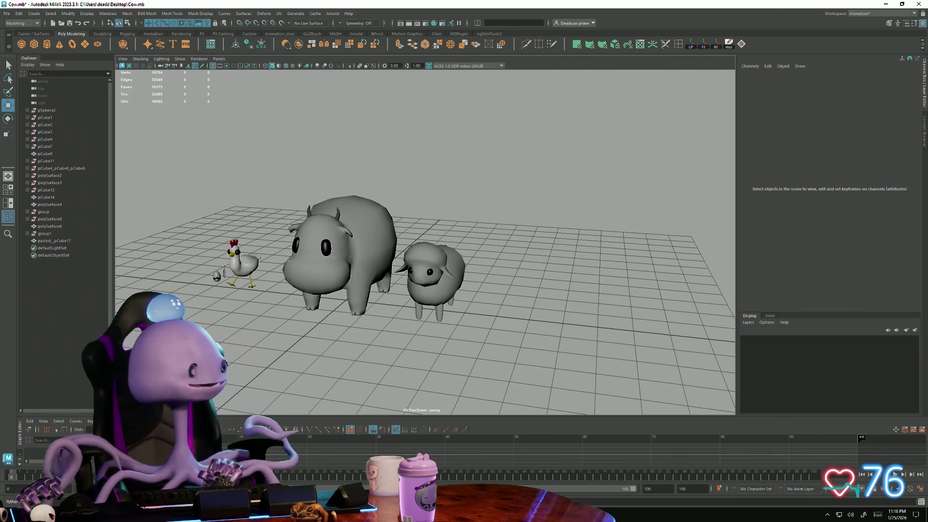
pyautogui.moveTo(270, 326)
pyautogui.keyDown('alt'); pyautogui.mouseDown()
pyautogui.moveTo(290, 318)
pyautogui.moveTo(258, 335)
pyautogui.mouseUp(); pyautogui.keyUp('alt')
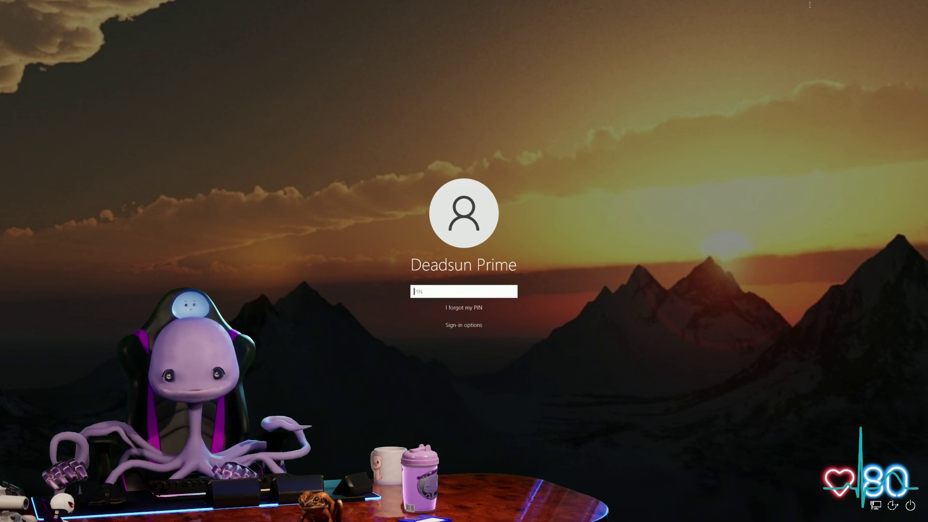
# Step: Submit the PIN on the lock screen to sign in to the Windows desktop
pyautogui.press('Return')
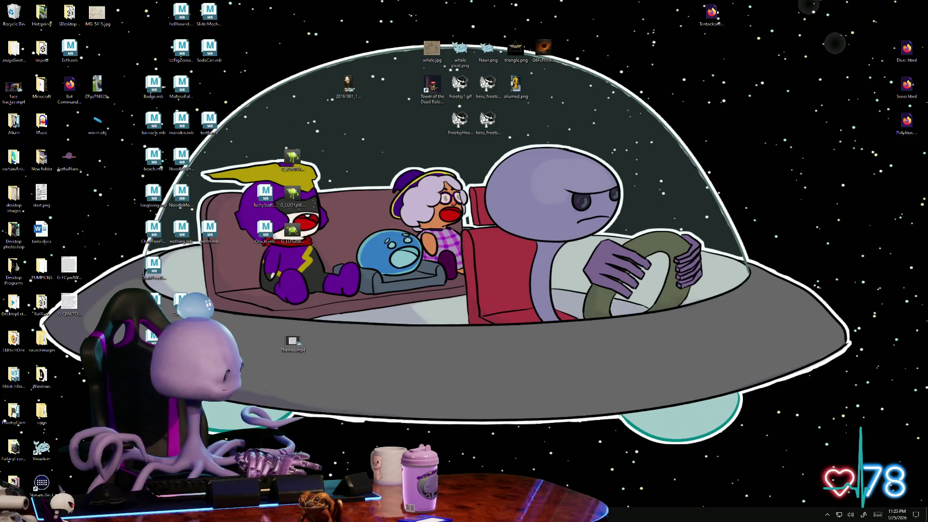
# Step: Dismiss the low-battery warning with OK and close the Signal window
pyautogui.rightClick(716, 4)
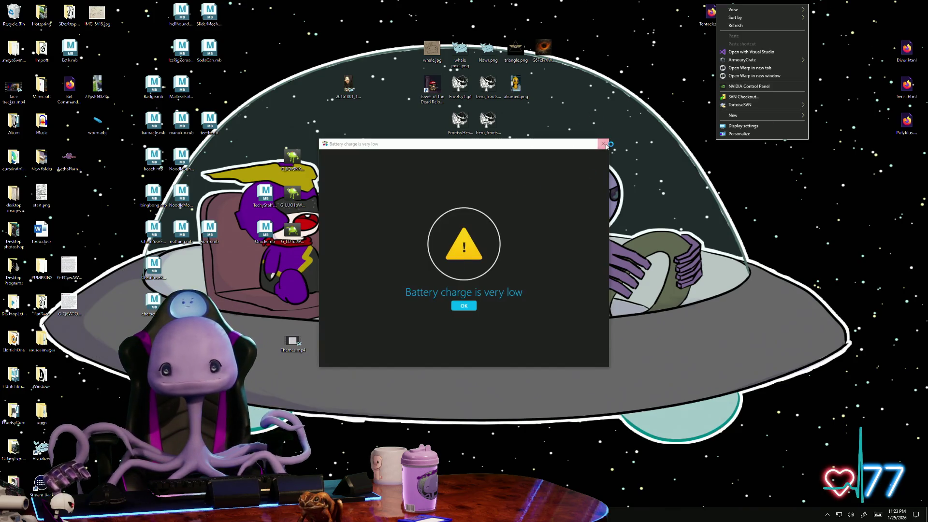
pyautogui.click(464, 305)
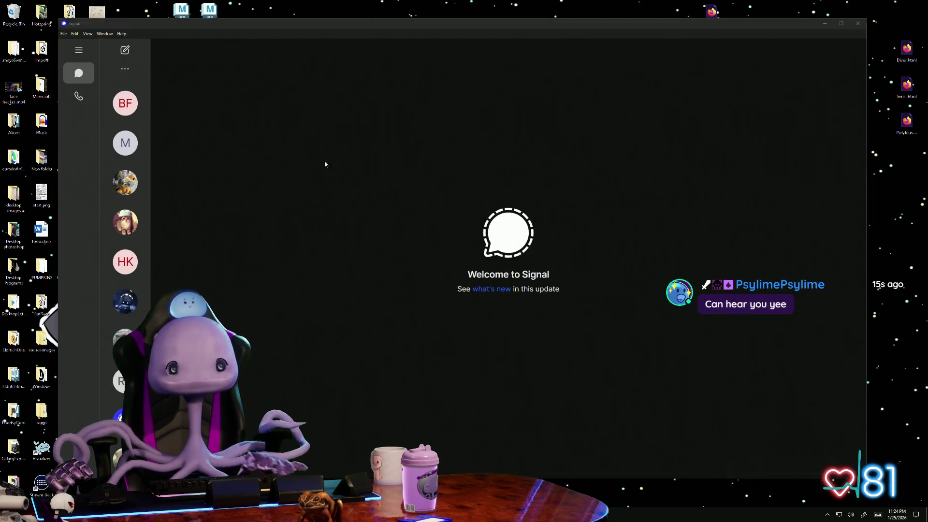
pyautogui.click(857, 24)
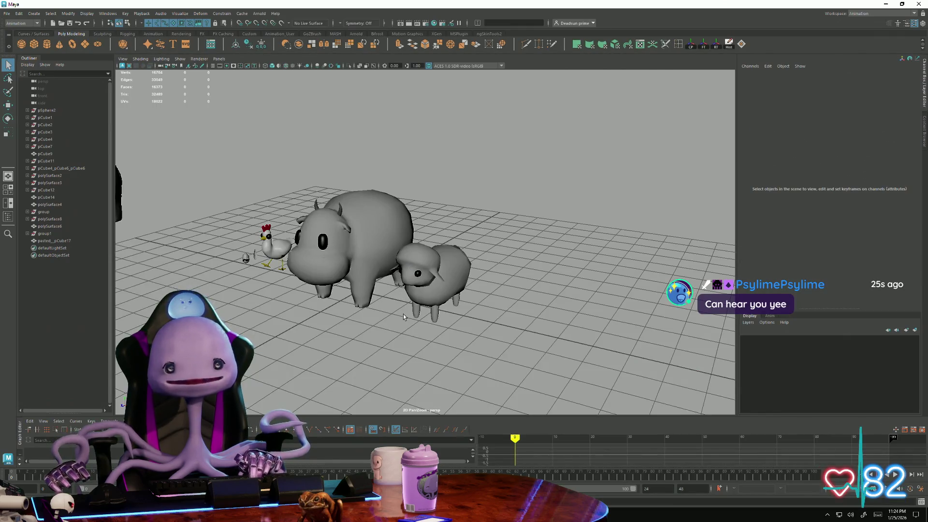
# Step: Save the Cow scene via File > Save Scene after orbiting around the animals
pyautogui.keyDown('alt'); pyautogui.moveTo(417, 327); pyautogui.dragTo(378, 318); pyautogui.keyUp('alt')
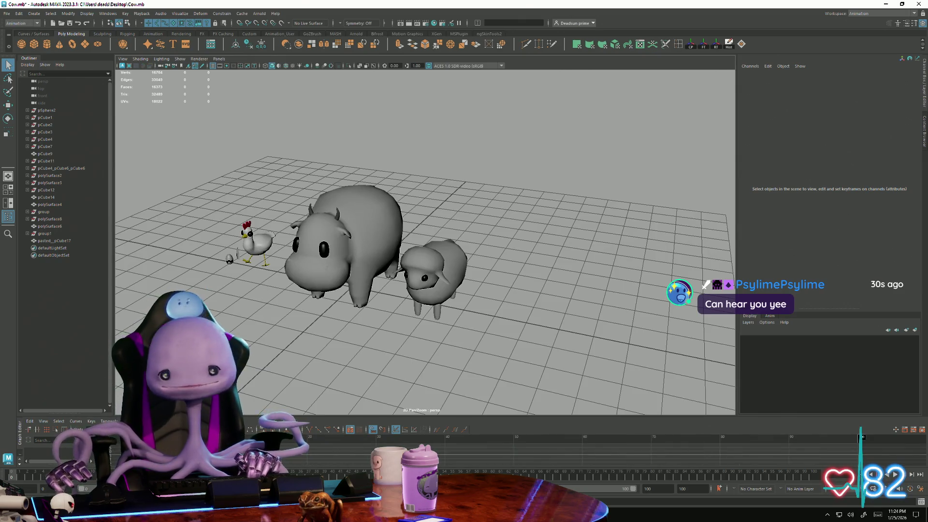
pyautogui.keyDown('alt'); pyautogui.moveTo(283, 312); pyautogui.dragTo(322, 310); pyautogui.keyUp('alt')
pyautogui.click(6, 13)
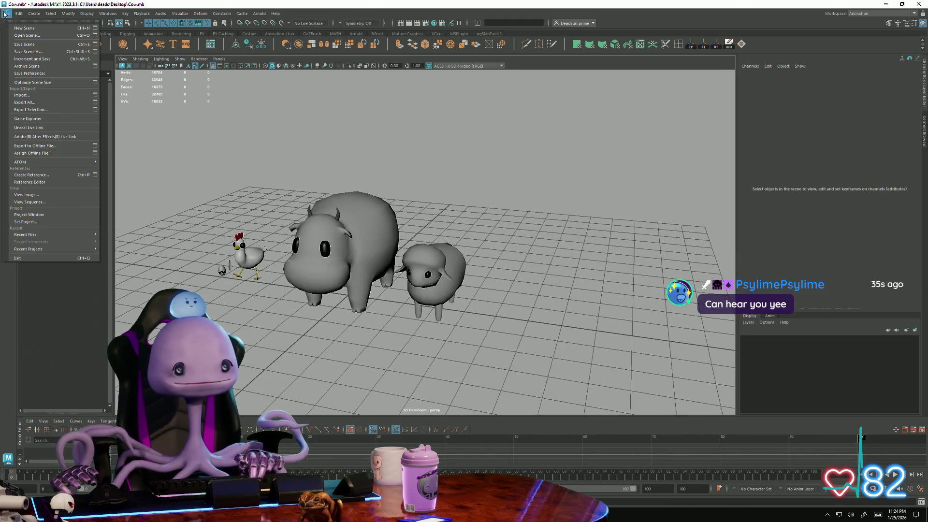
pyautogui.click(24, 45)
pyautogui.scroll(2, 461, 353)
pyautogui.scroll(3, 461, 352)
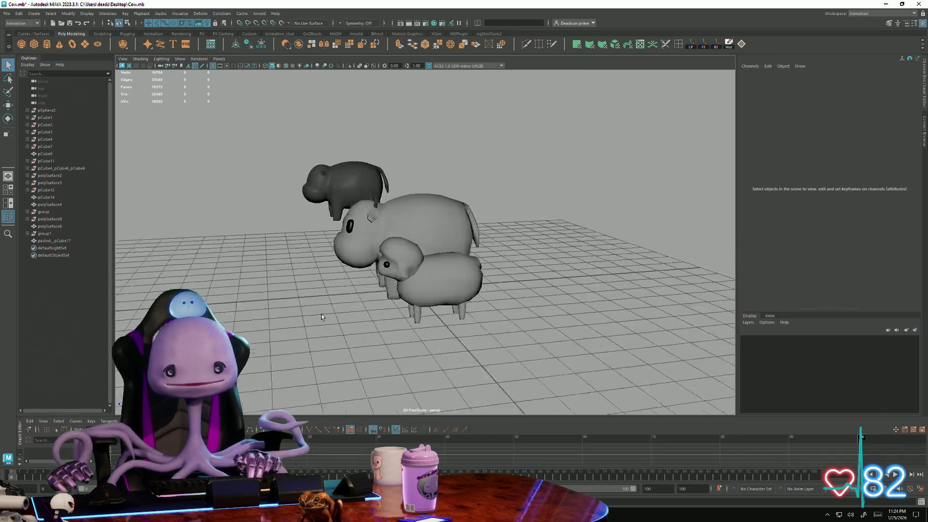
pyautogui.scroll(5, 461, 353)
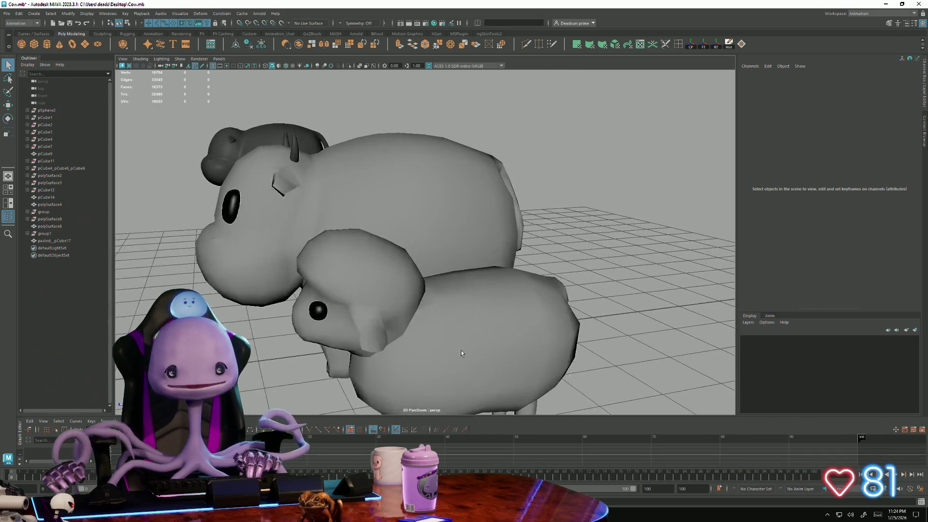
# Step: Orbit around the sheep, briefly selecting it, then switch away to the desktop and back to Maya
pyautogui.keyDown('alt'); pyautogui.moveTo(462, 353); pyautogui.dragTo(442, 342); pyautogui.keyUp('alt')
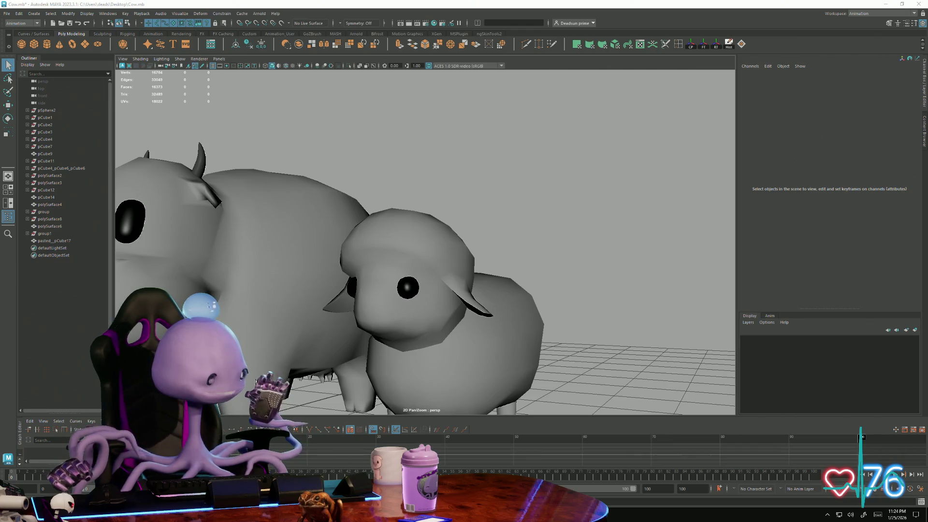
pyautogui.moveTo(486, 357)
pyautogui.keyDown('alt'); pyautogui.mouseDown(button='right')
pyautogui.moveTo(402, 338)
pyautogui.moveTo(424, 340)
pyautogui.mouseUp(button='right'); pyautogui.keyUp('alt')
pyautogui.click(449, 319)
pyautogui.moveTo(450, 319)
pyautogui.keyDown('alt'); pyautogui.mouseDown()
pyautogui.moveTo(434, 346)
pyautogui.moveTo(205, 250)
pyautogui.mouseUp(); pyautogui.keyUp('alt')
pyautogui.click(433, 347)
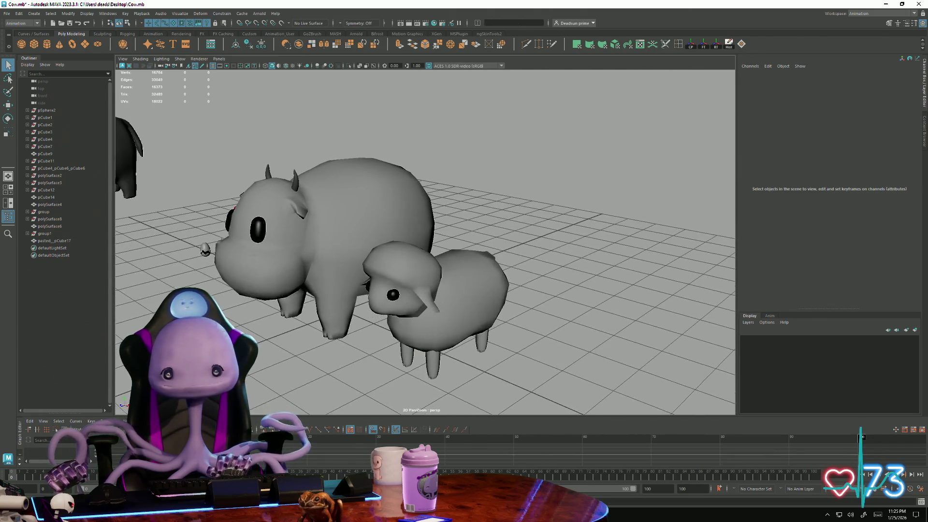
pyautogui.press('super+t')
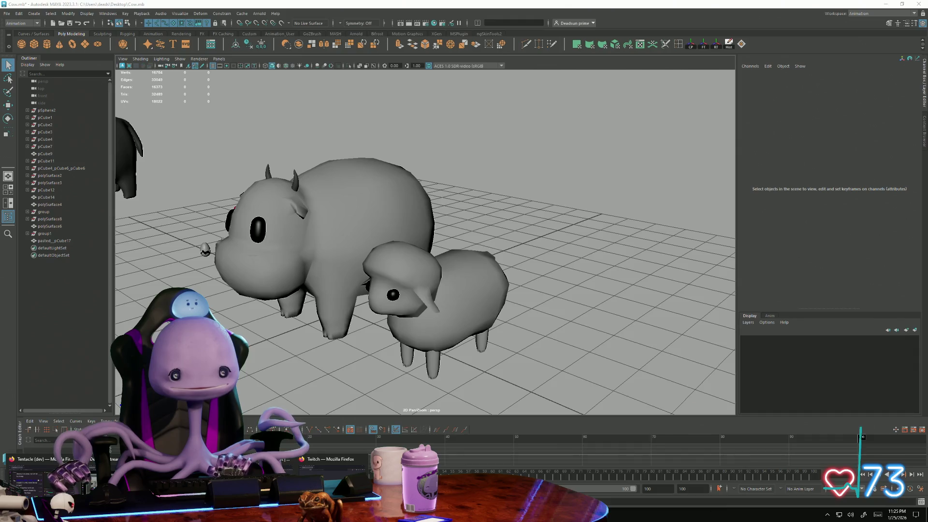
pyautogui.press('Right')
pyautogui.press('Right')
pyautogui.press('Right')
pyautogui.press('Right')
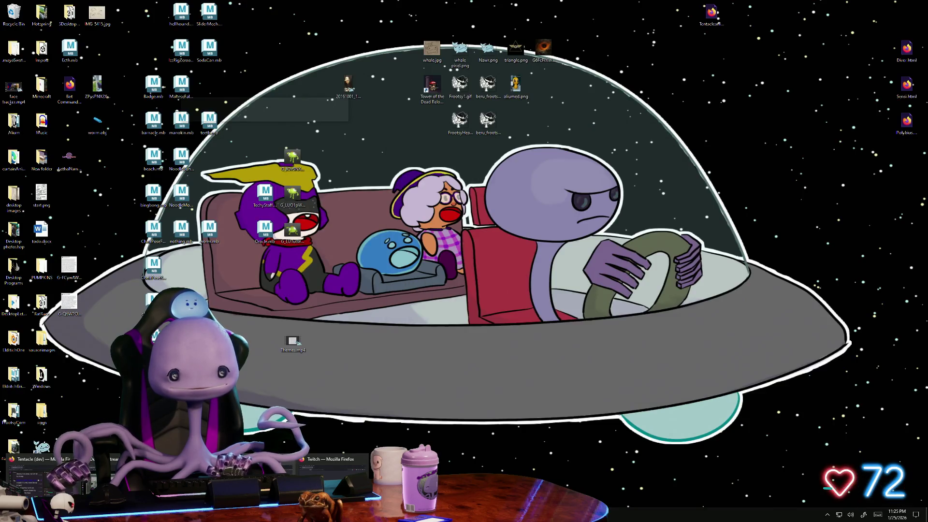
pyautogui.press('Return')
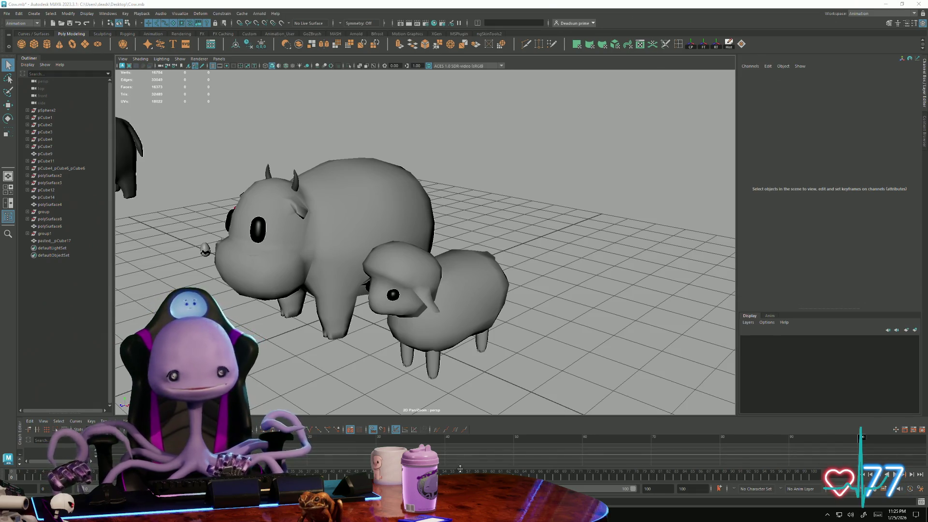
# Step: Launch NVIDIA Broadcast from the system tray, briefly checking the Discord browser window
pyautogui.click(826, 514)
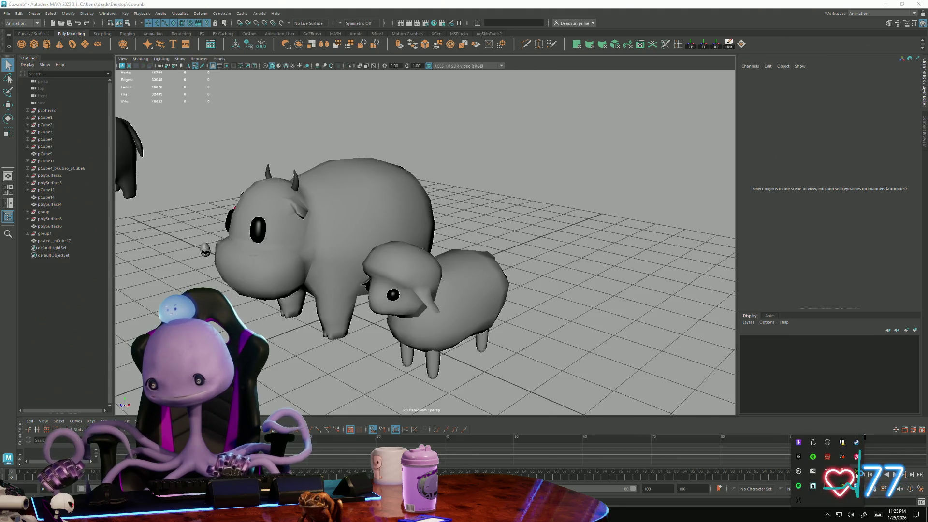
pyautogui.click(858, 437)
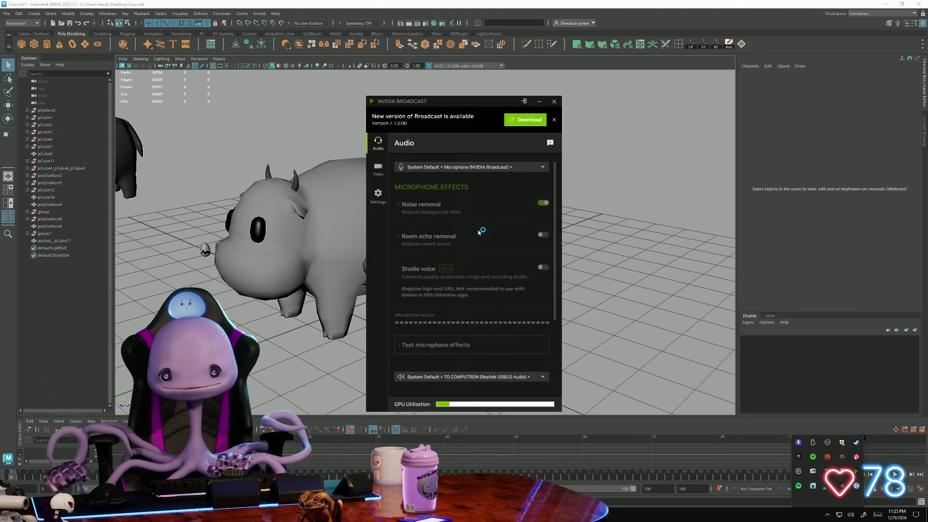
pyautogui.click(522, 122)
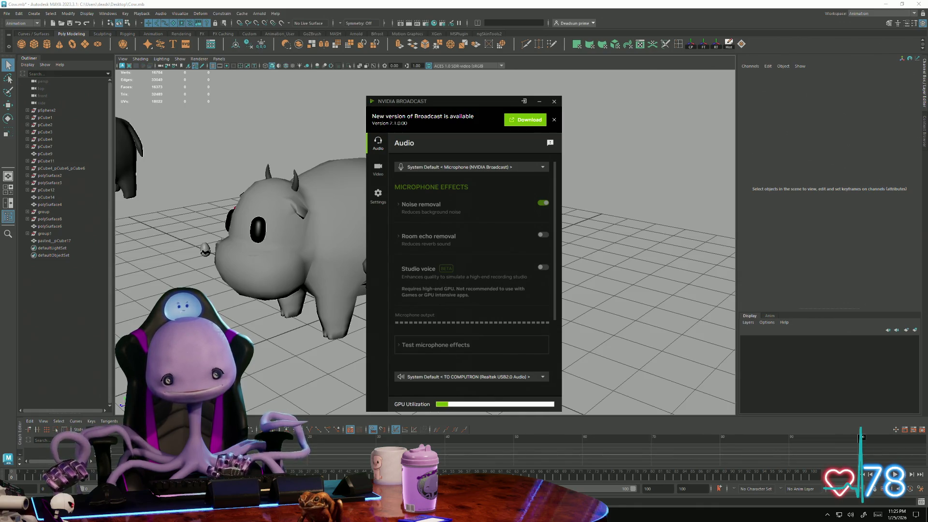
pyautogui.hotkey('alt', 'Tab')
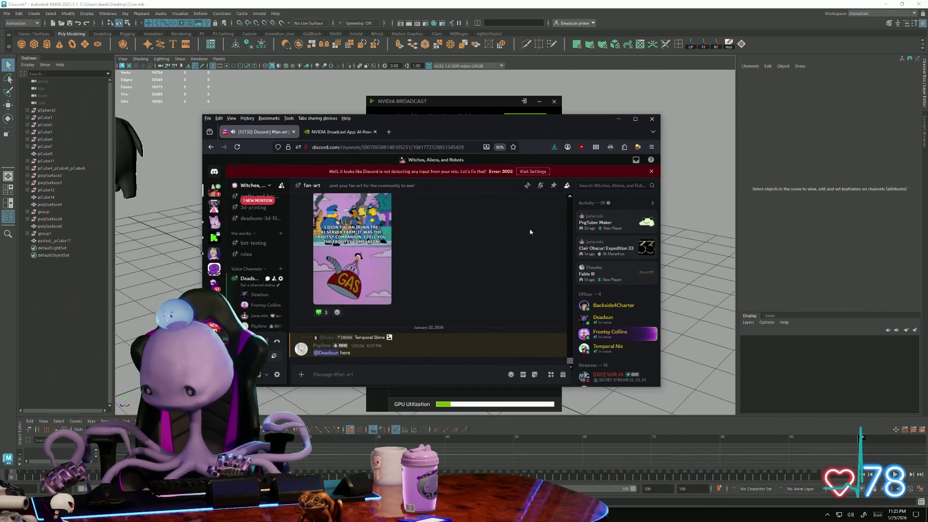
pyautogui.hotkey('alt', 'F4')
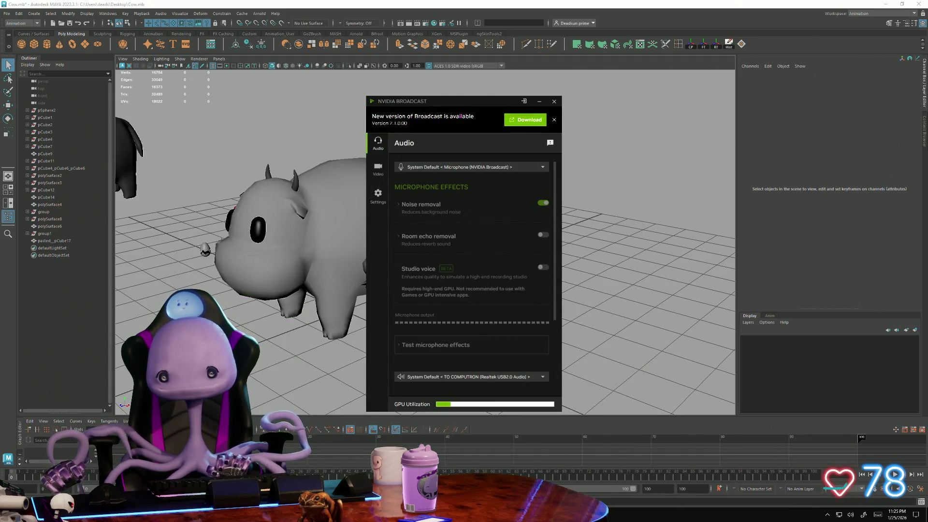
# Step: Dismiss the new-version notice, close NVIDIA Broadcast, then quit it from its tray icon menu
pyautogui.click(553, 121)
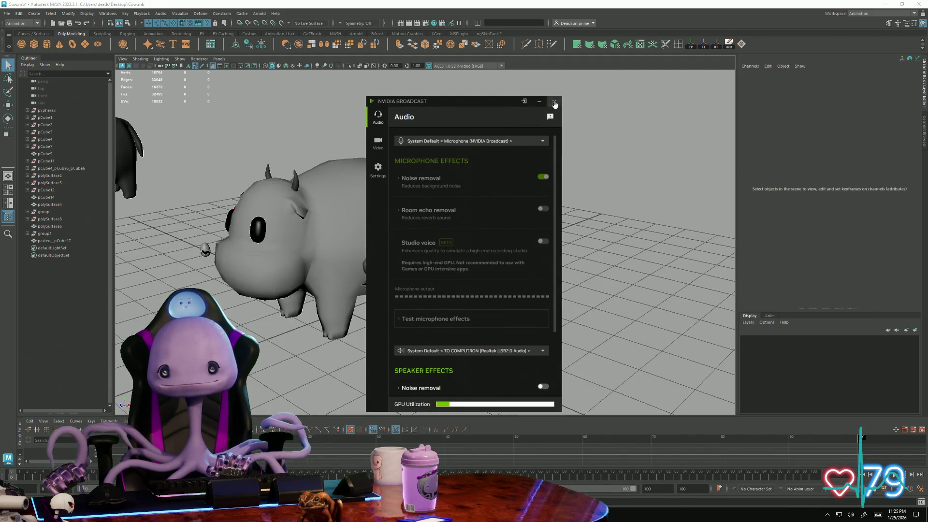
pyautogui.click(555, 103)
pyautogui.click(827, 514)
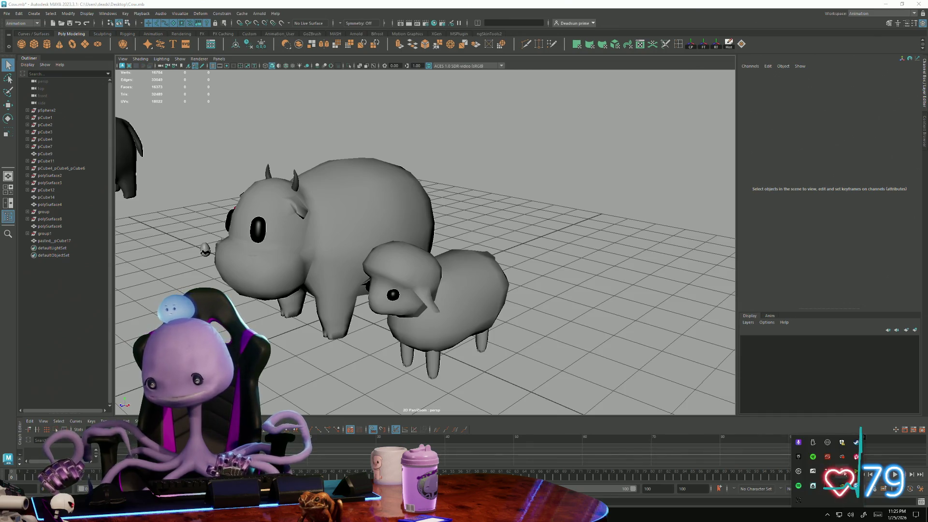
pyautogui.rightClick(812, 456)
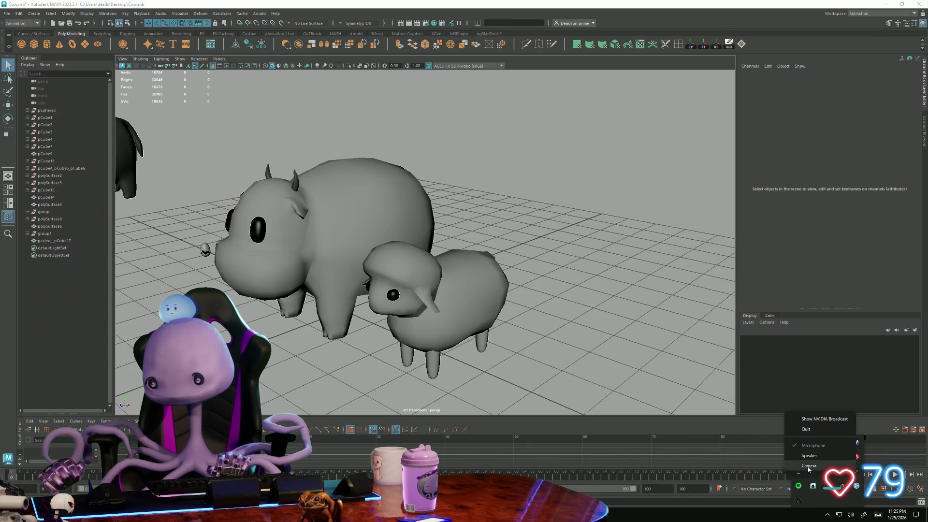
pyautogui.click(814, 430)
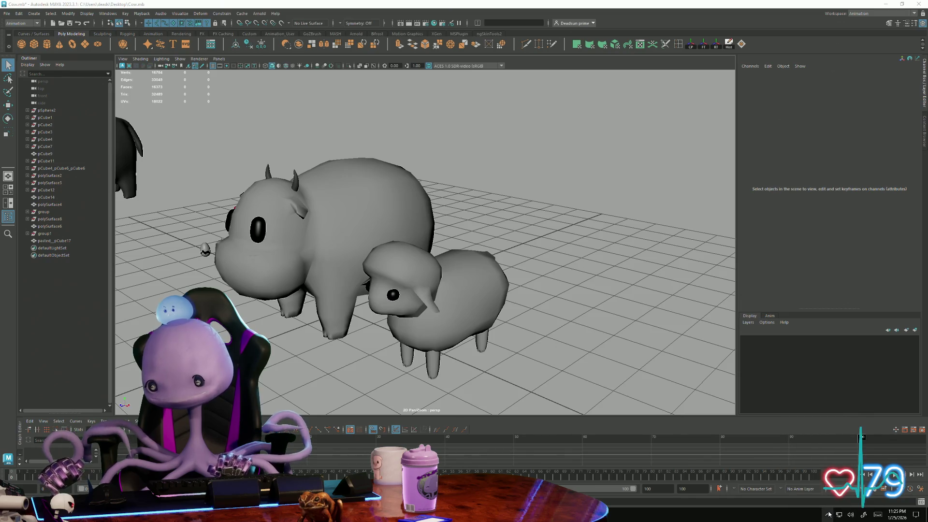
pyautogui.click(827, 513)
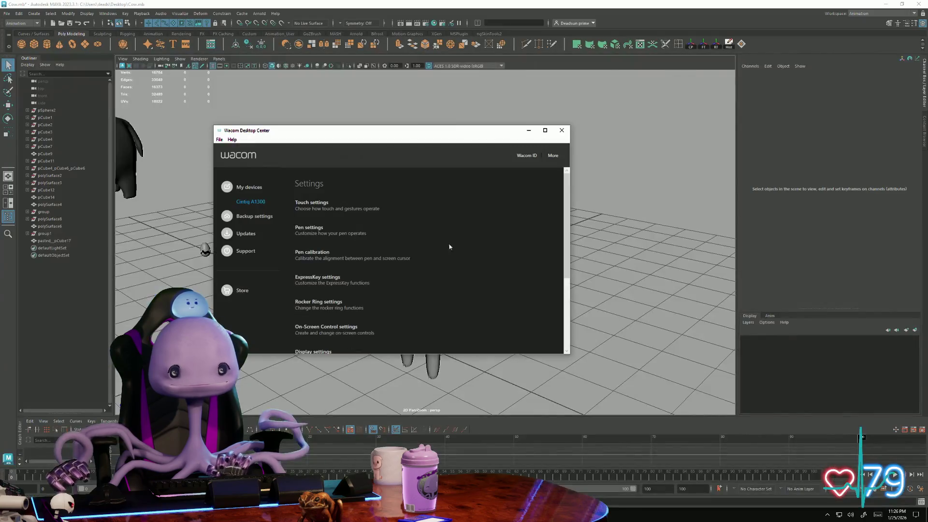
pyautogui.click(561, 130)
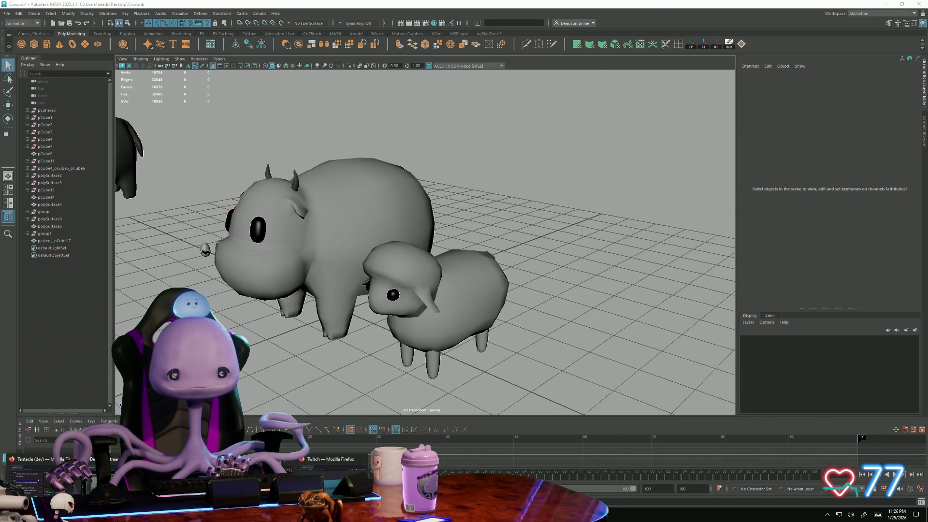
# Step: Bring up the Firefox sheep reference images, move them off the model, then minimize the window
pyautogui.click(196, 471)
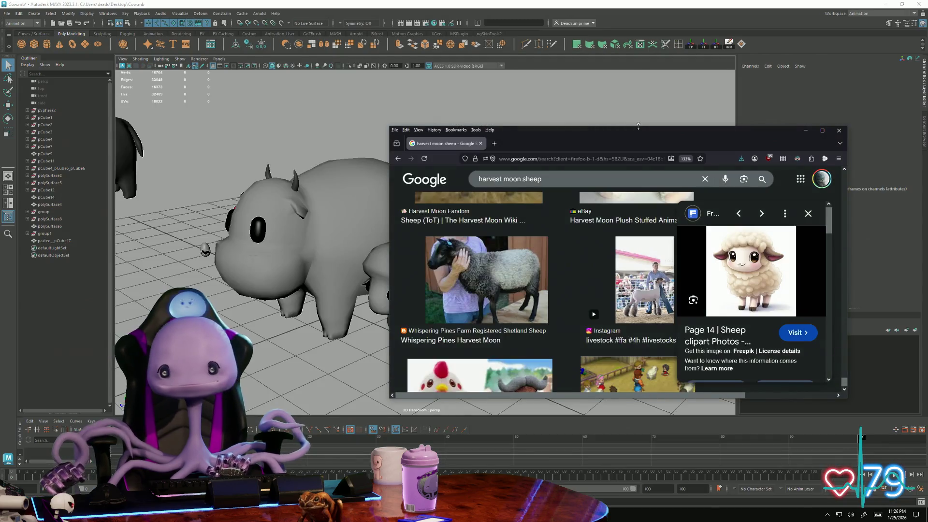
pyautogui.moveTo(638, 129)
pyautogui.mouseDown()
pyautogui.moveTo(638, 359)
pyautogui.moveTo(601, 127)
pyautogui.mouseUp()
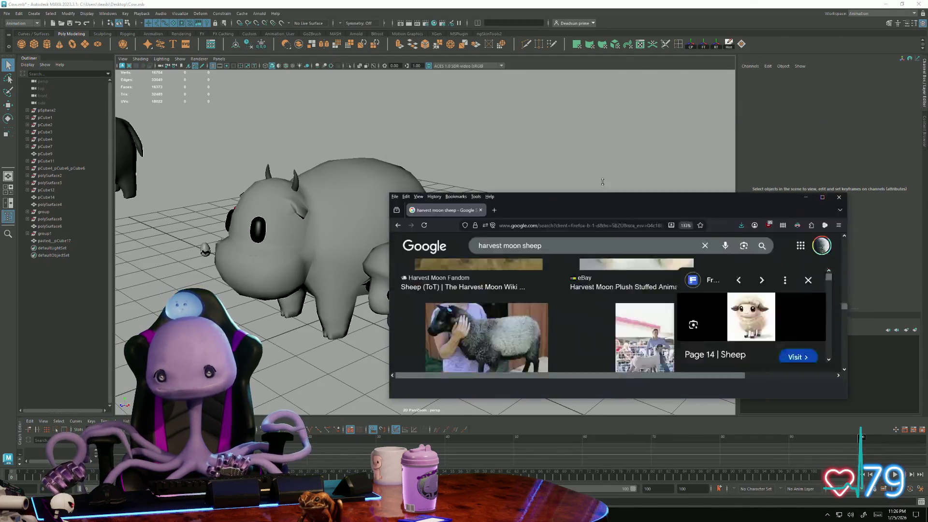
pyautogui.click(804, 128)
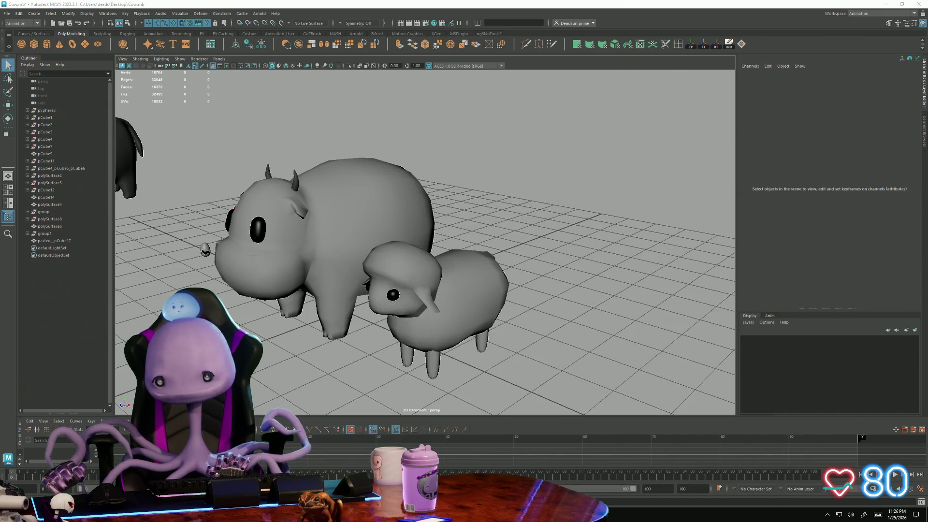
# Step: Close the MS Plugin 6.9 - Maya and NDI Launcher windows from the Alt+Tab switcher, returning to Maya
pyautogui.hotkey('alt', 'Tab')
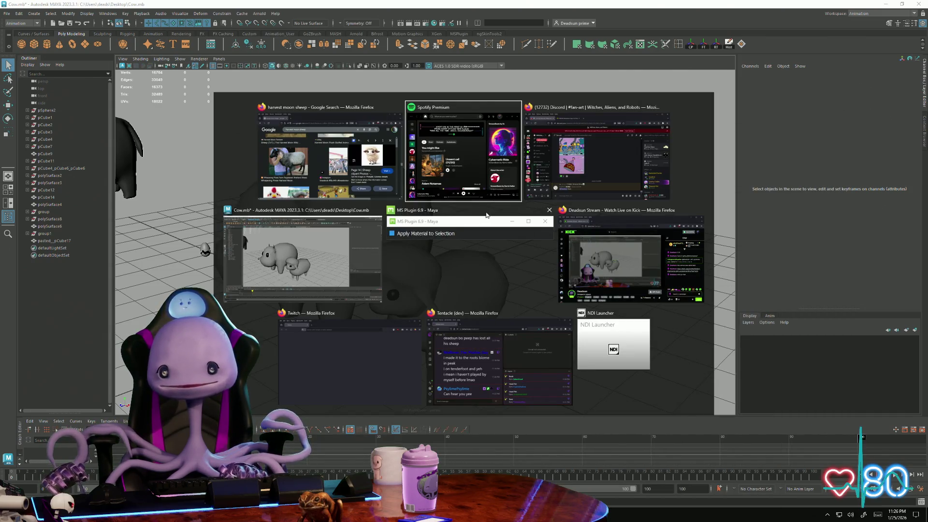
pyautogui.click(549, 210)
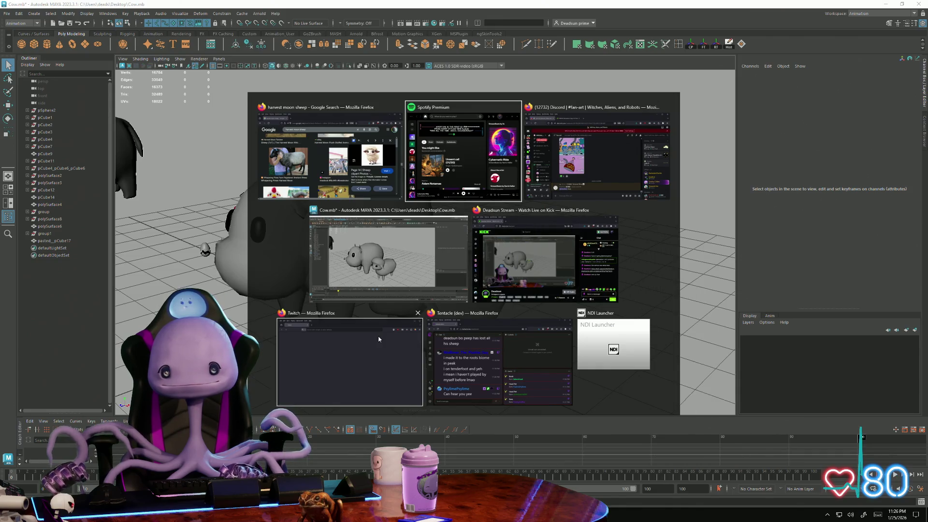
pyautogui.press('Escape')
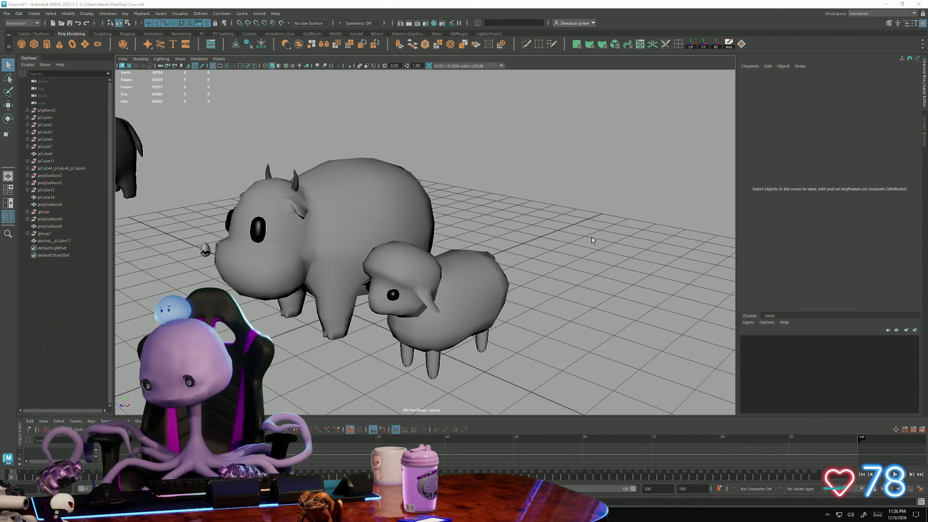
pyautogui.hotkey('alt', 'Tab')
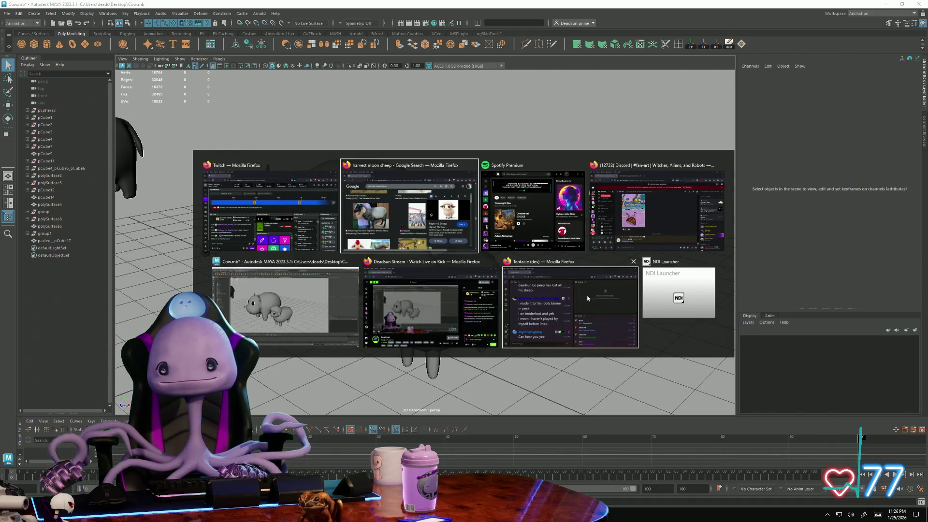
pyautogui.click(711, 262)
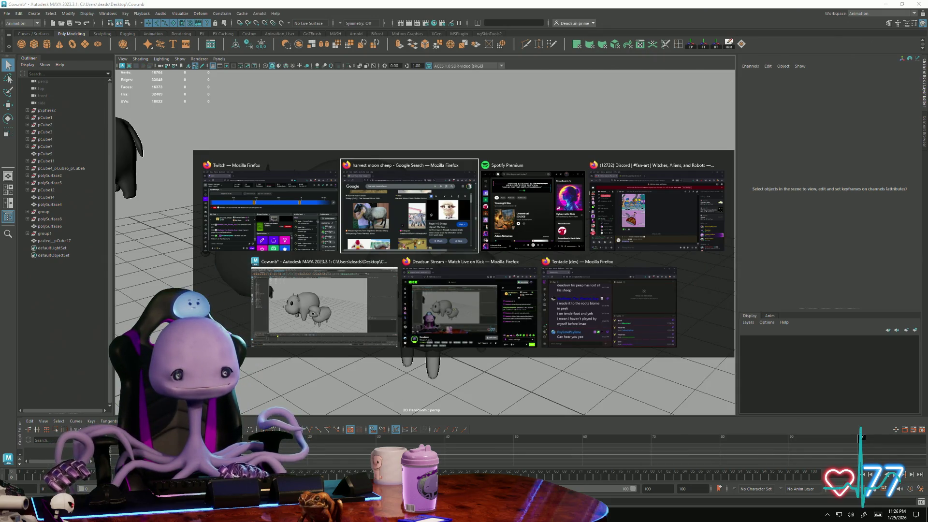
pyautogui.press('Escape')
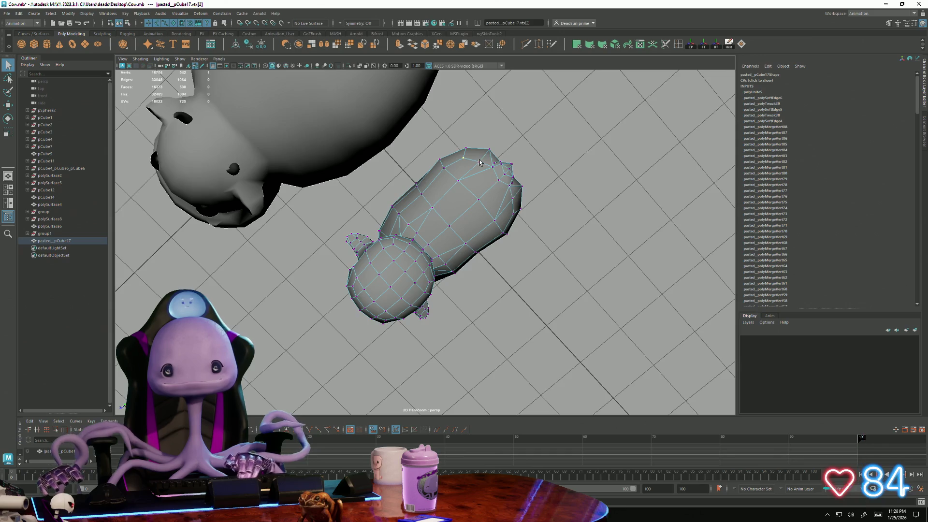
# Step: Clear the vertex selection on the pasted sheep with the Move tool active
pyautogui.keyDown('alt'); pyautogui.moveTo(511, 204); pyautogui.dragTo(494, 193); pyautogui.keyUp('alt')
pyautogui.press('w')
pyautogui.click(472, 206)
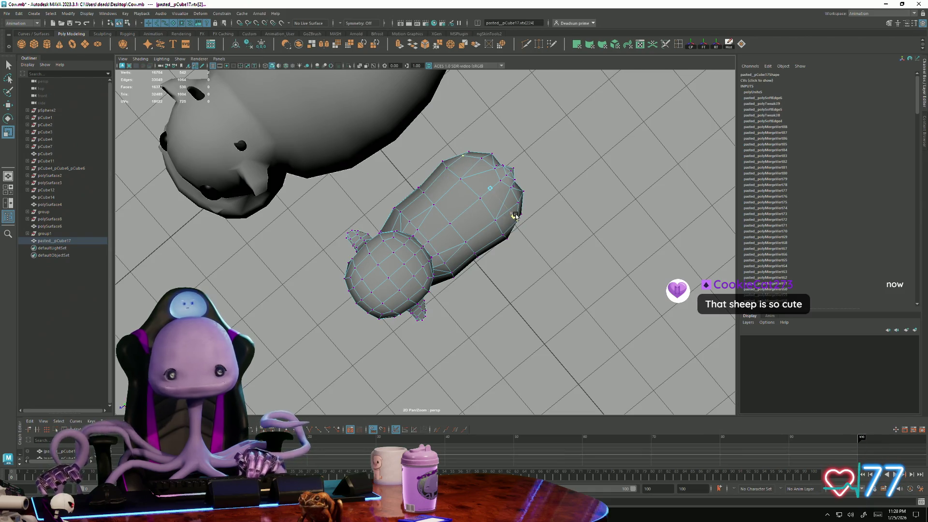
pyautogui.keyDown('alt'); pyautogui.moveTo(514, 215); pyautogui.dragTo(438, 235); pyautogui.keyUp('alt')
# Step: Return the sheep to Object Mode via the marking menu and orbit out over the whole farm
pyautogui.moveTo(438, 235); pyautogui.dragTo(514, 202, button='right')
pyautogui.moveTo(513, 202)
pyautogui.keyDown('alt'); pyautogui.mouseDown()
pyautogui.moveTo(499, 308)
pyautogui.moveTo(389, 313)
pyautogui.moveTo(331, 291)
pyautogui.moveTo(369, 288)
pyautogui.moveTo(388, 344)
pyautogui.mouseUp(); pyautogui.keyUp('alt')
pyautogui.scroll(-5, 499, 308)
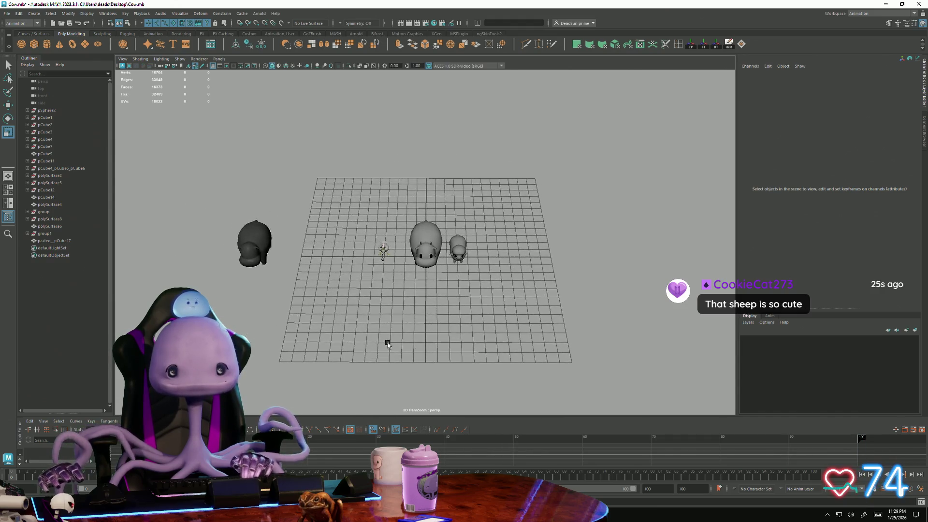
pyautogui.keyDown('alt'); pyautogui.moveTo(387, 344); pyautogui.dragTo(265, 302, button='right'); pyautogui.keyUp('alt')
pyautogui.moveTo(344, 322)
pyautogui.keyDown('alt'); pyautogui.mouseDown()
pyautogui.moveTo(357, 317)
pyautogui.moveTo(266, 309)
pyautogui.moveTo(346, 307)
pyautogui.moveTo(298, 293)
pyautogui.moveTo(445, 330)
pyautogui.mouseUp(); pyautogui.keyUp('alt')
pyautogui.scroll(3, 443, 324)
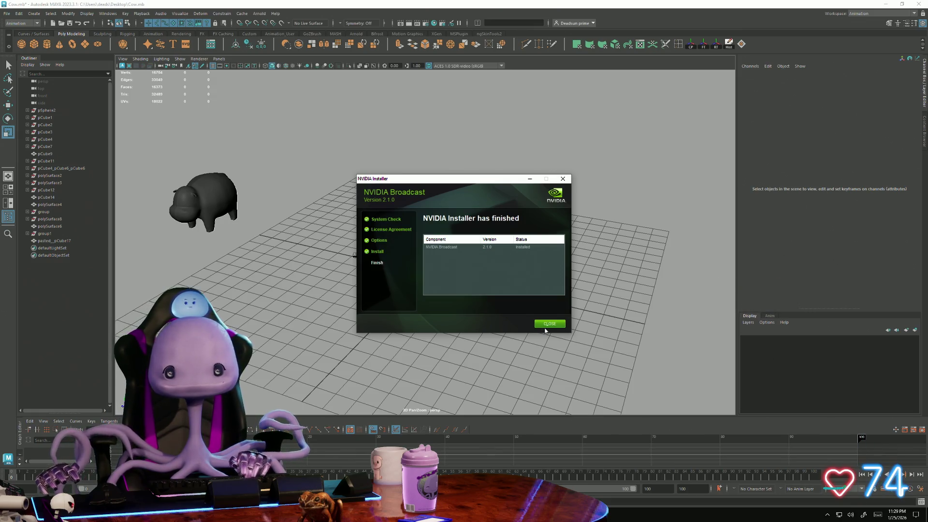
# Step: Close the finished NVIDIA installer and open the tray overflow to launch NVIDIA Broadcast
pyautogui.click(548, 324)
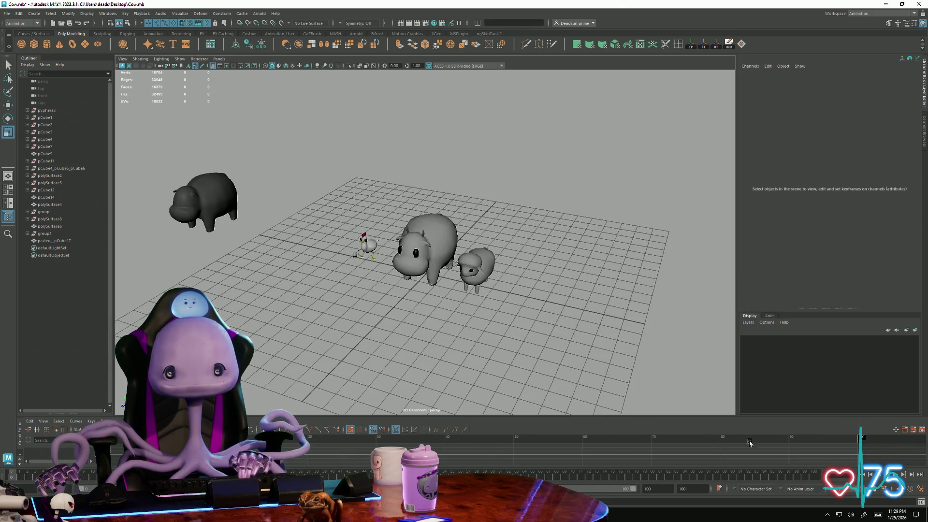
pyautogui.click(828, 516)
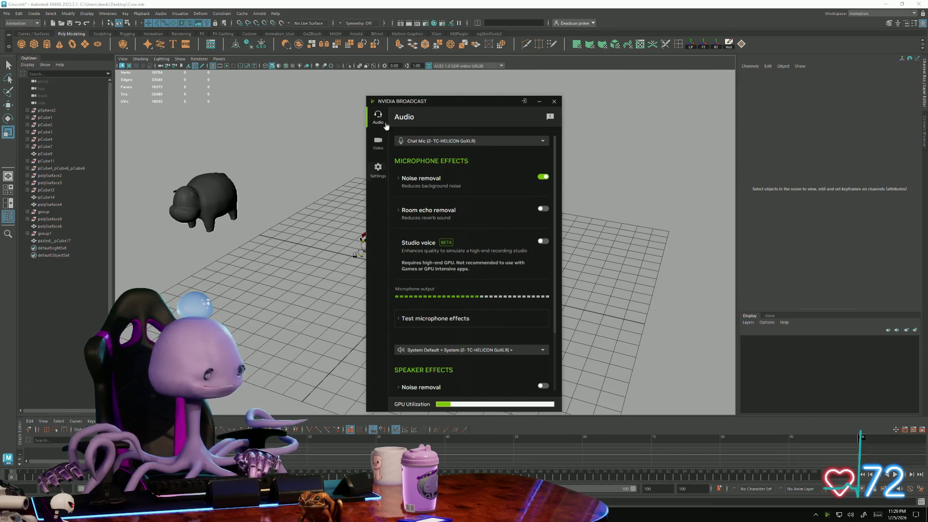
# Step: Keep Chat Mic as Broadcast's microphone source, then open Windows Sound settings from the tray speaker icon
pyautogui.click(490, 141)
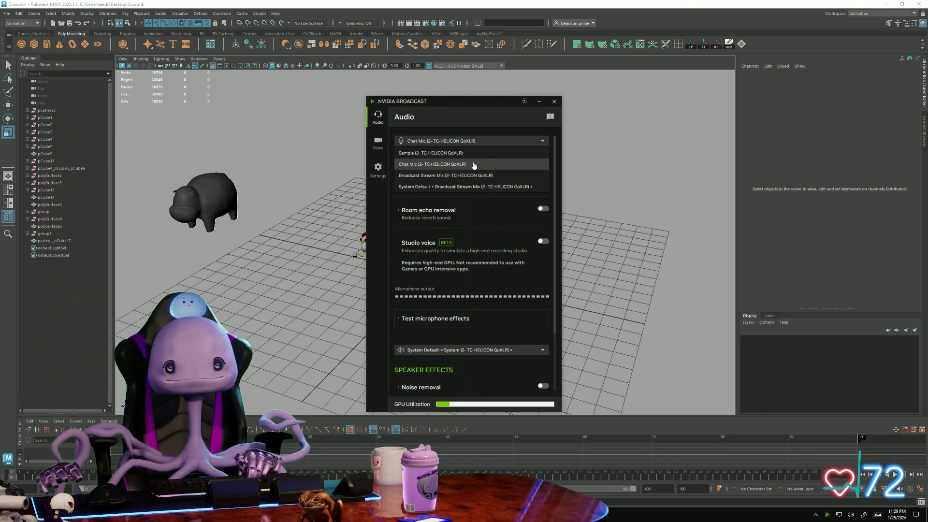
pyautogui.click(473, 165)
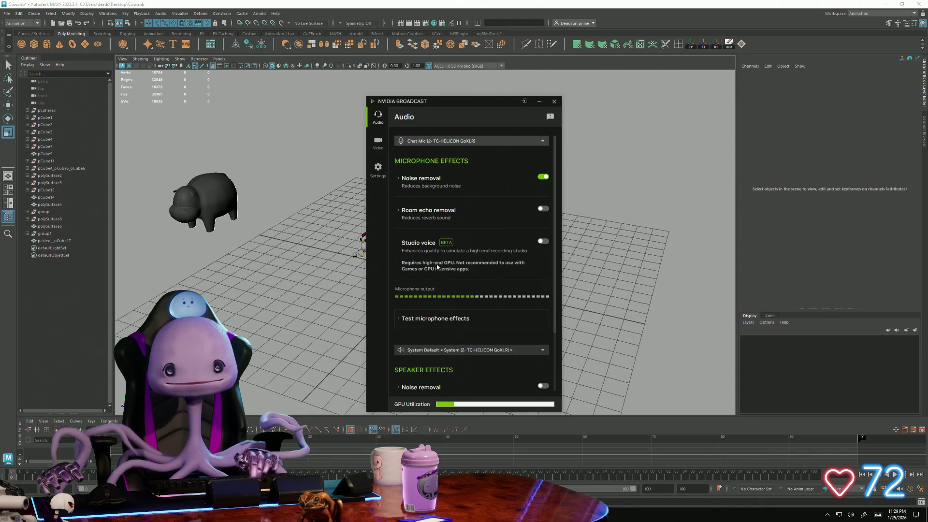
pyautogui.scroll(-2, 460, 351)
pyautogui.scroll(2, 445, 295)
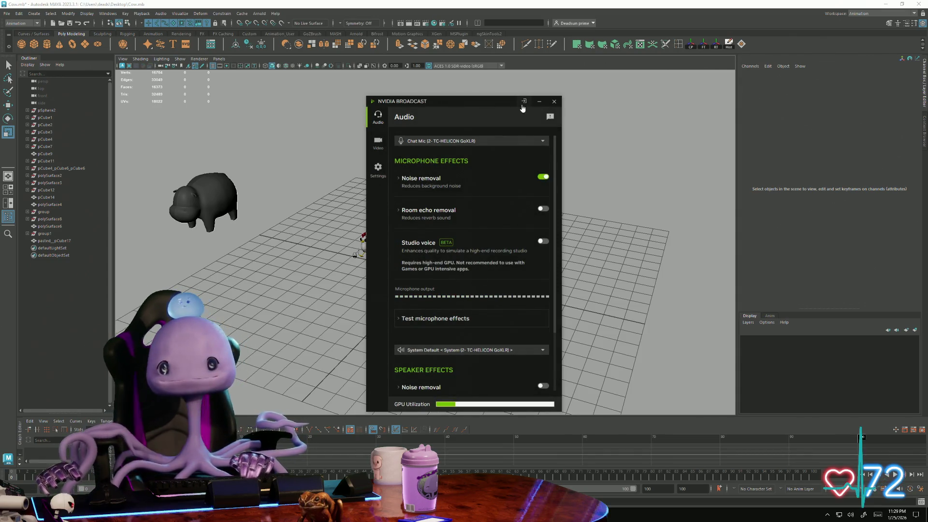
pyautogui.click(827, 514)
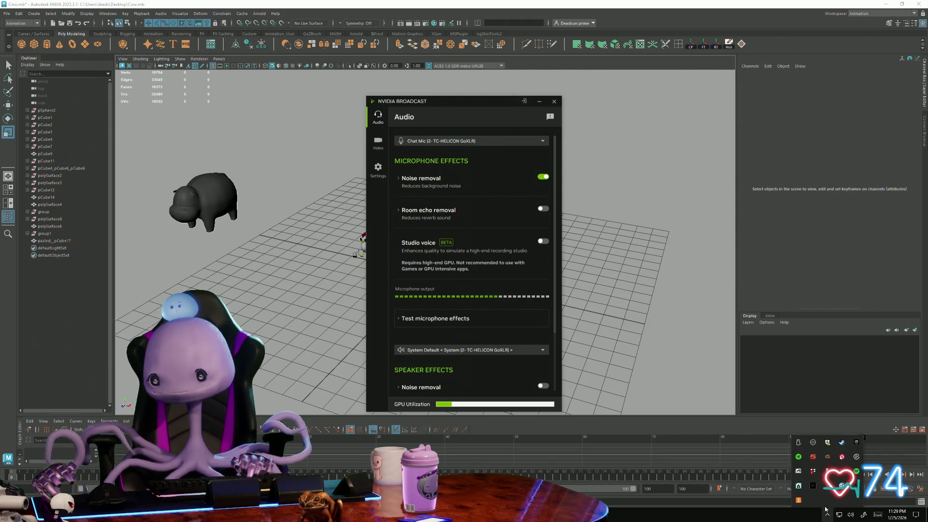
pyautogui.rightClick(848, 515)
pyautogui.click(866, 458)
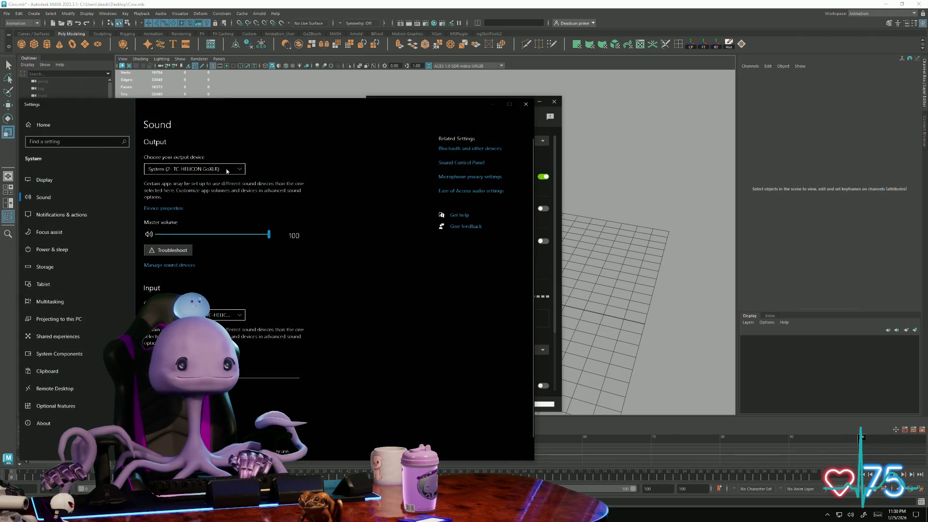
# Step: Keep System (GoXLR) as output, check the input device, and open the classic Sound control panel
pyautogui.click(229, 170)
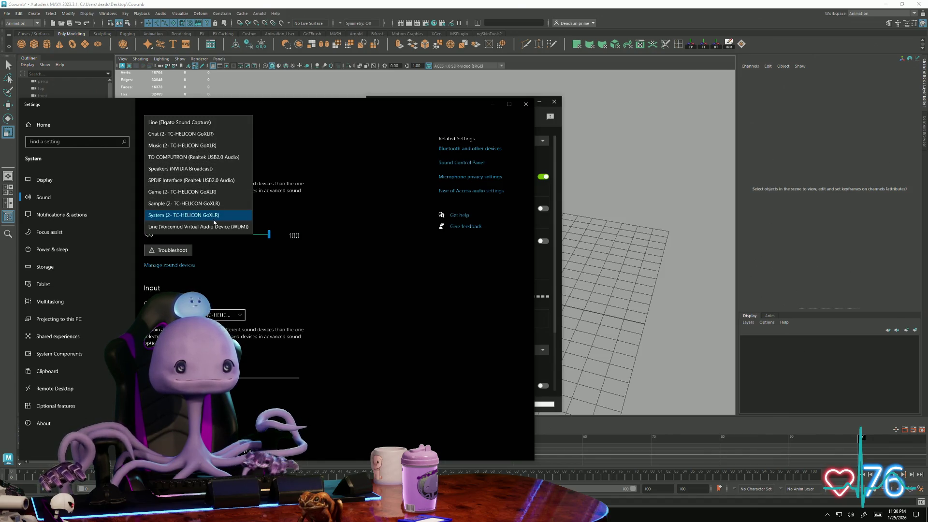
pyautogui.click(298, 191)
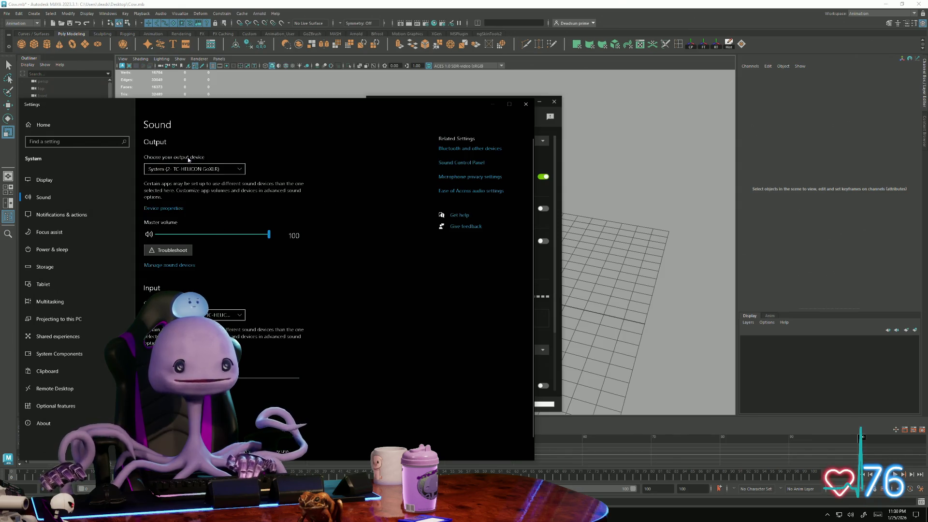
pyautogui.click(228, 318)
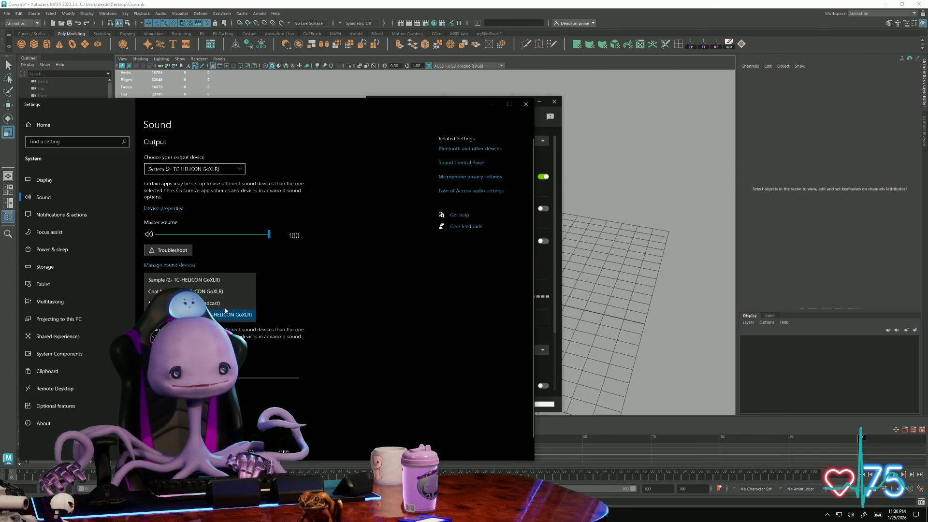
pyautogui.click(223, 292)
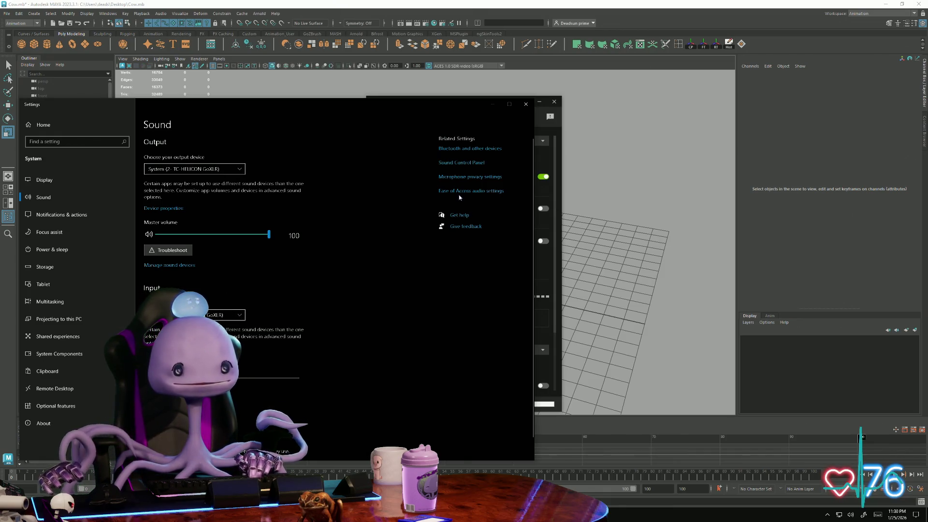
pyautogui.click(460, 166)
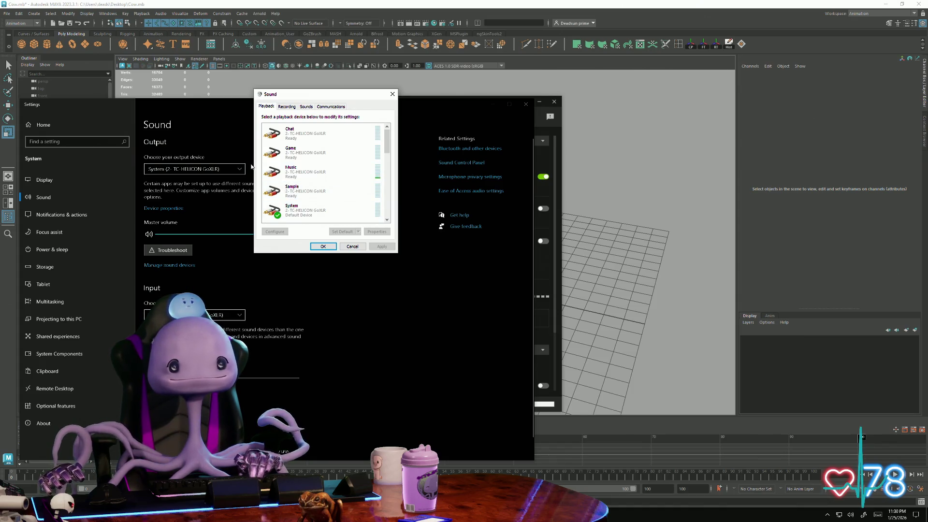
pyautogui.scroll(-3, 287, 199)
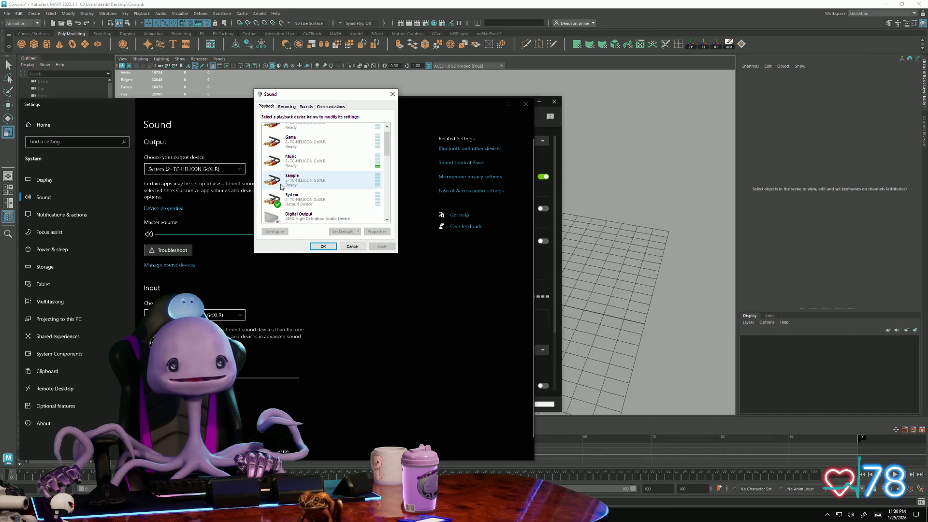
pyautogui.scroll(-2, 286, 199)
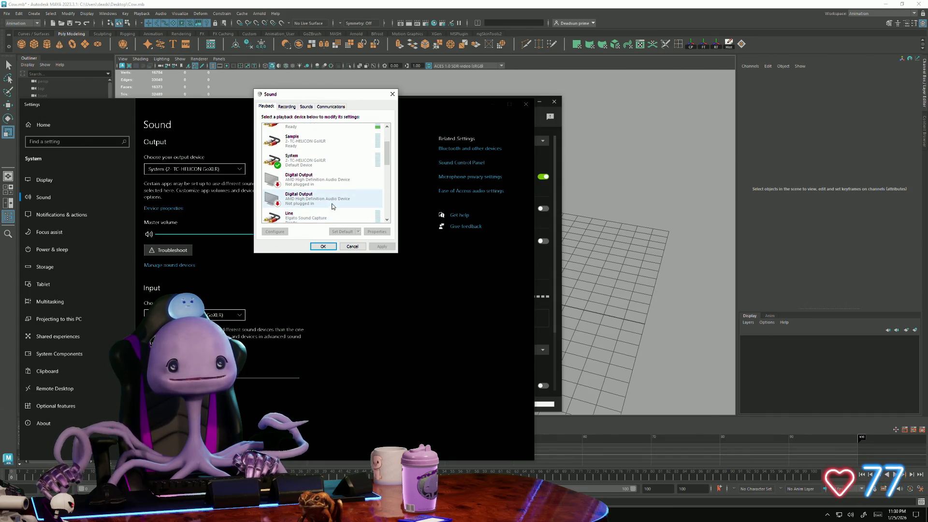
pyautogui.moveTo(388, 148); pyautogui.dragTo(386, 176)
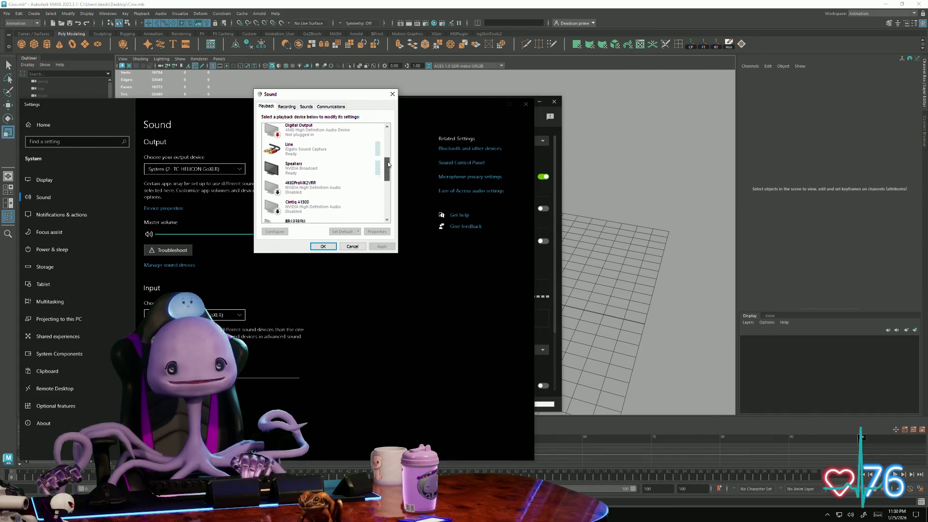
pyautogui.moveTo(387, 177); pyautogui.dragTo(386, 192)
# Step: Browse the TO COMPUTRON playback device's Levels, Advanced and Spatial sound pages without changes
pyautogui.click(305, 149)
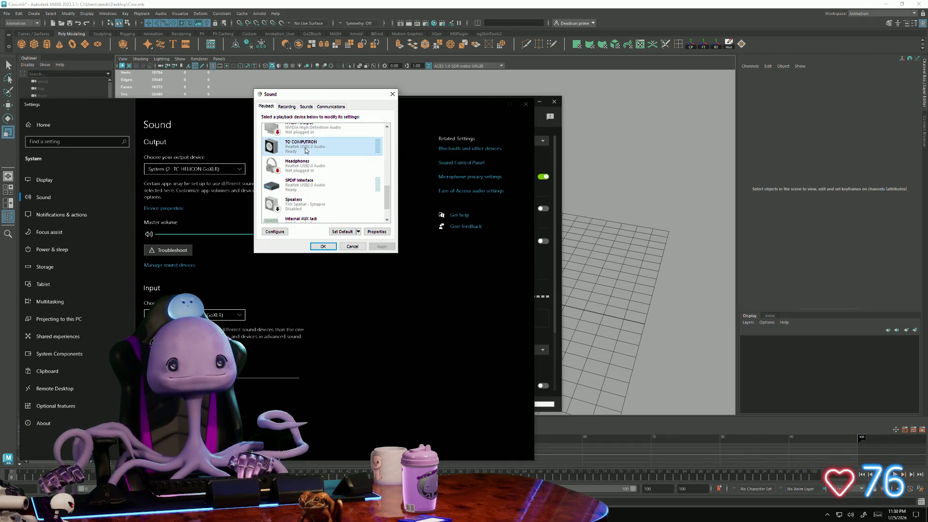
pyautogui.doubleClick(305, 151)
pyautogui.click(294, 135)
pyautogui.hotkey('ctrl', 'Tab')
pyautogui.click(277, 134)
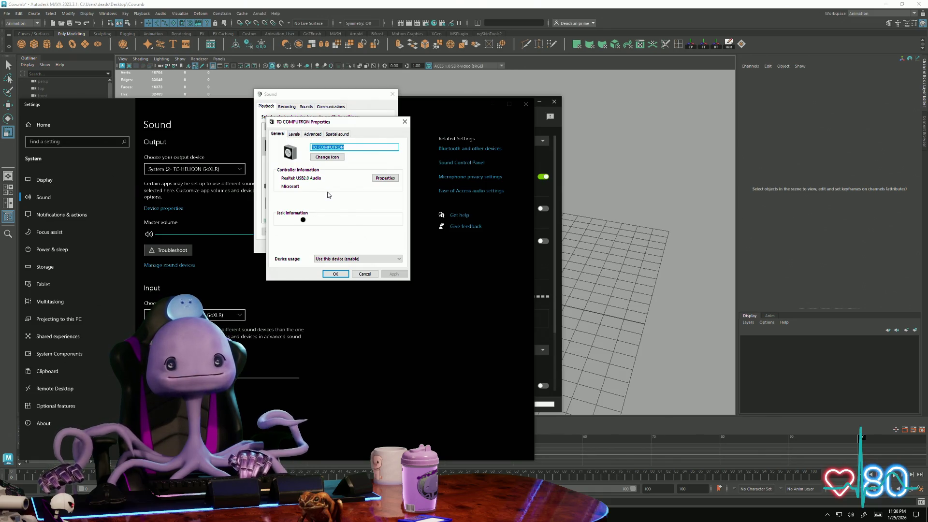
pyautogui.click(312, 135)
pyautogui.click(295, 135)
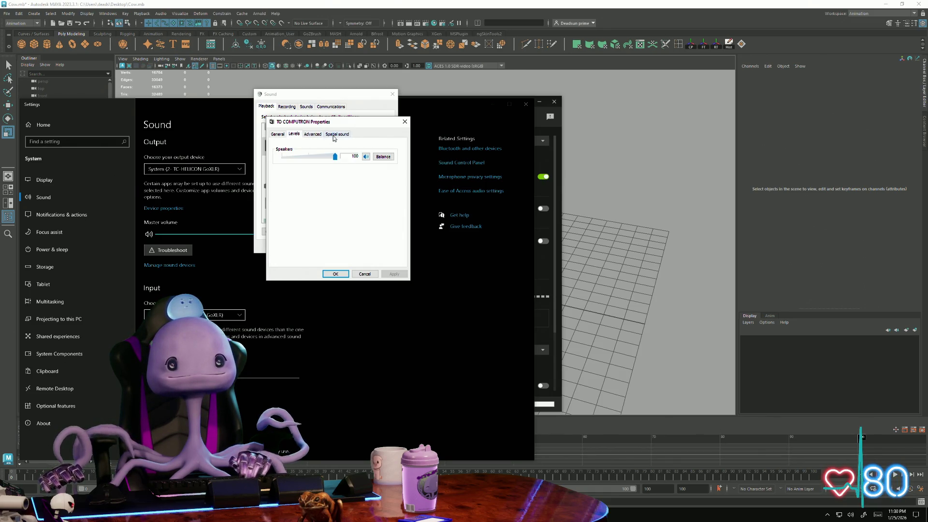
pyautogui.hotkey('ctrl', 'Tab')
pyautogui.click(278, 135)
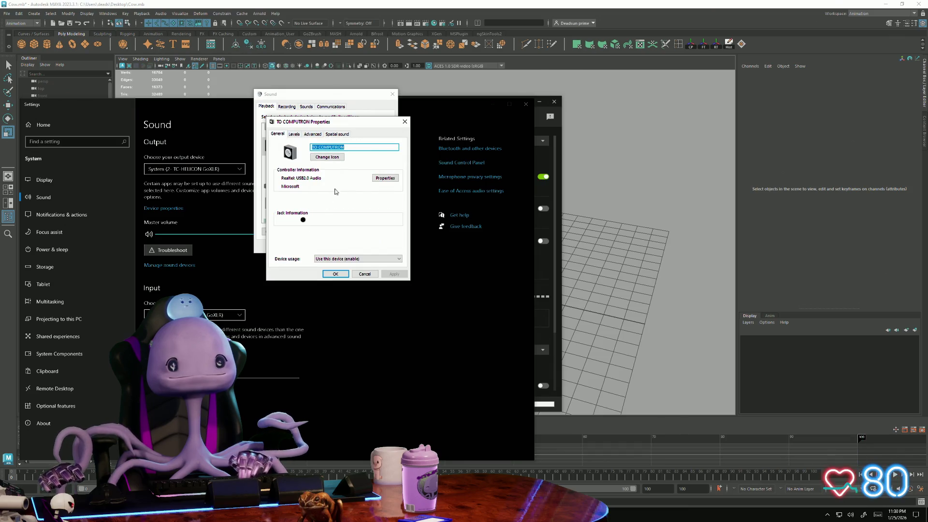
# Step: Close the TO COMPUTRON properties and switch the Sound dialog to the Recording devices list
pyautogui.click(403, 123)
pyautogui.click(289, 106)
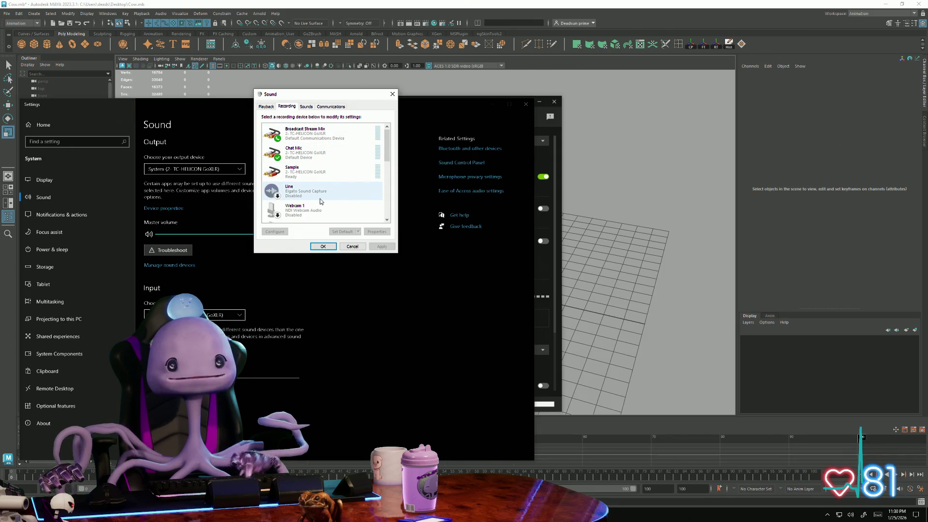
pyautogui.moveTo(387, 154)
pyautogui.mouseDown()
pyautogui.moveTo(377, 180)
pyautogui.moveTo(353, 184)
pyautogui.mouseUp()
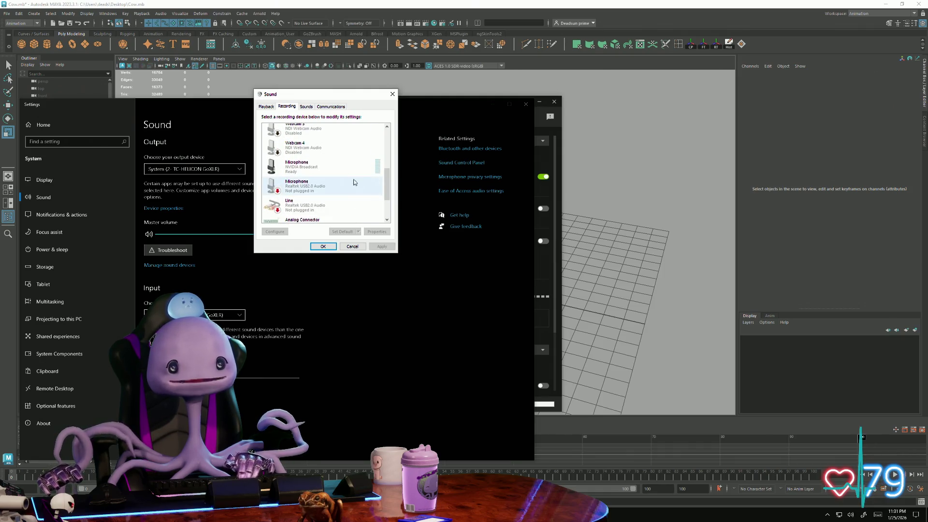
# Step: Enable 'Listen to this device' for the NVIDIA Broadcast microphone through TO COMPUTRON, apply, then bring Discord forward
pyautogui.rightClick(294, 169)
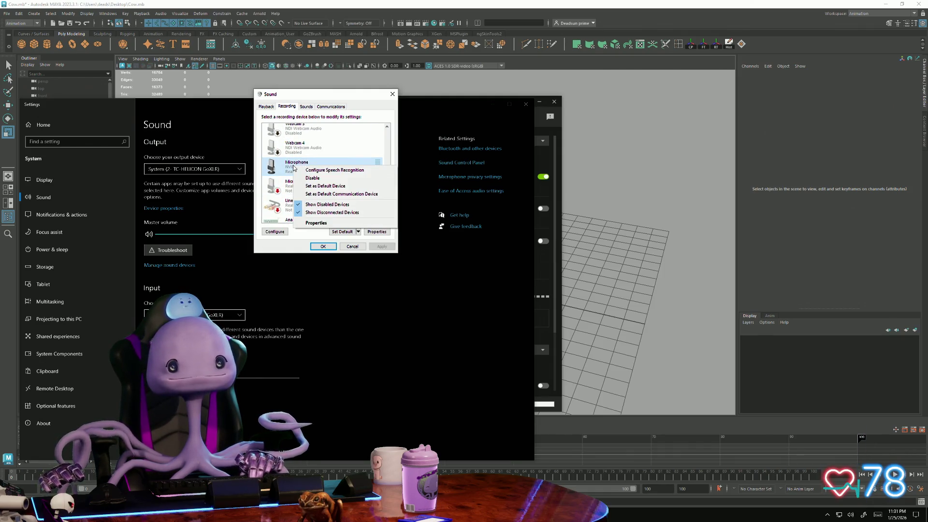
pyautogui.click(319, 223)
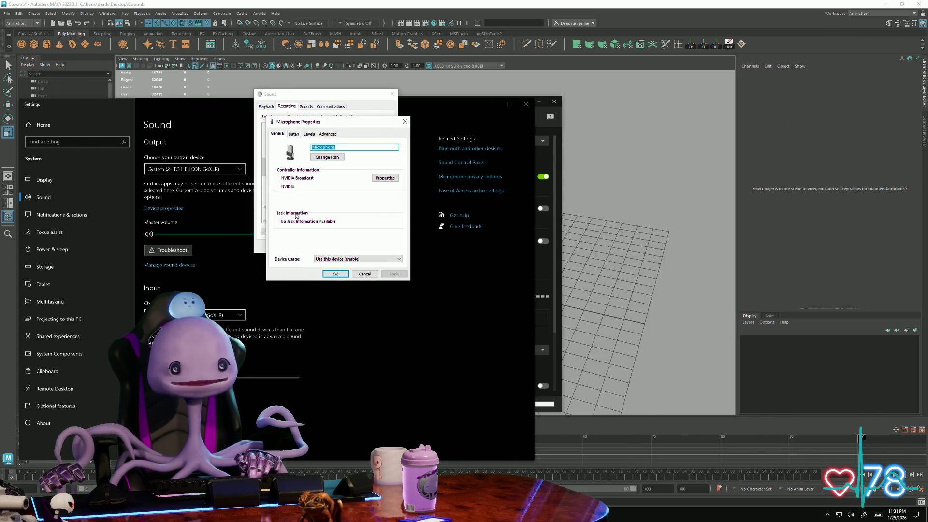
pyautogui.click(293, 134)
pyautogui.click(276, 187)
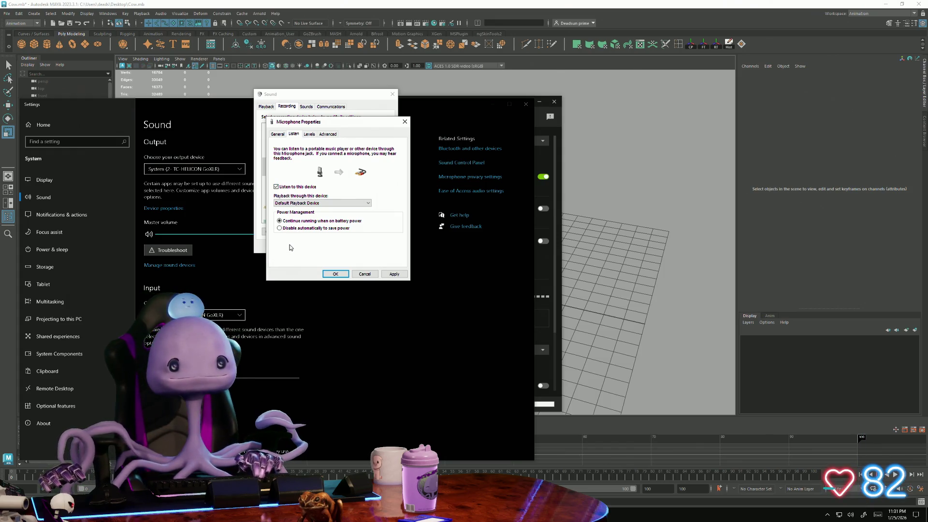
pyautogui.click(317, 203)
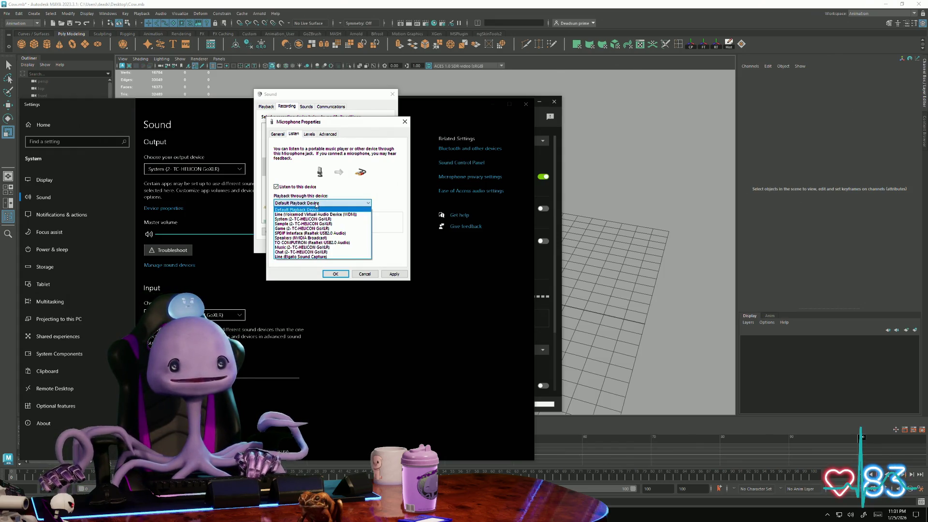
pyautogui.click(323, 242)
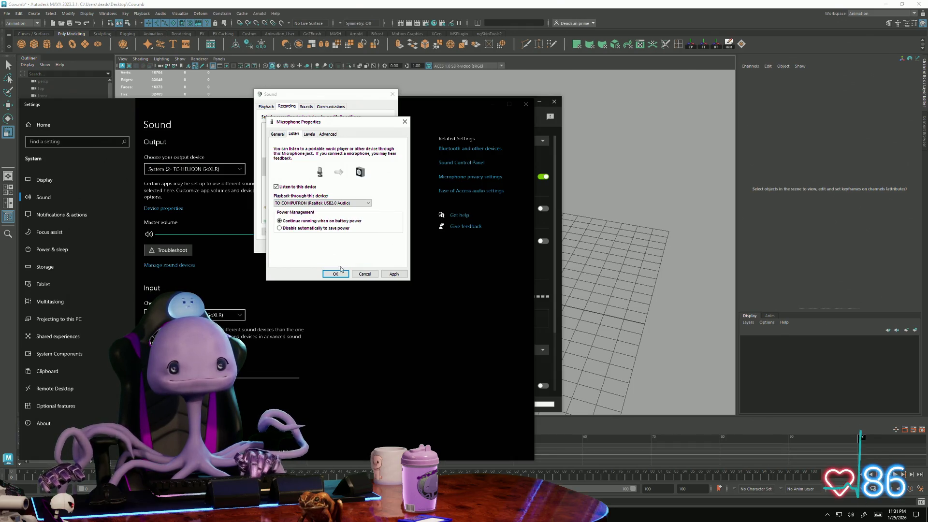
pyautogui.click(393, 274)
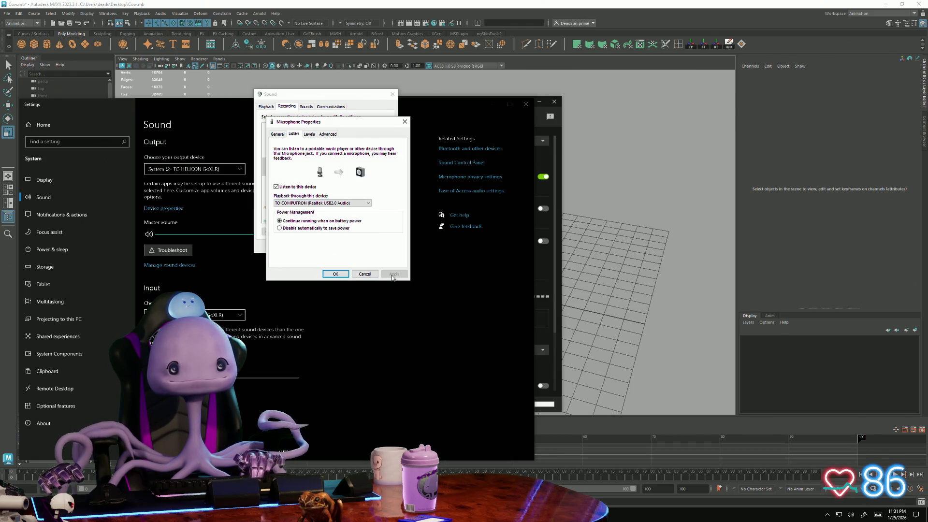
pyautogui.click(334, 274)
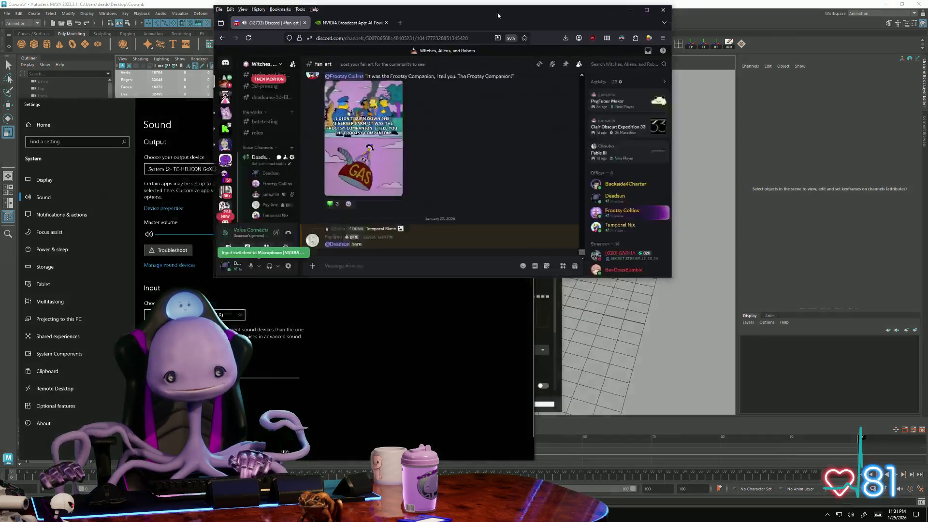
pyautogui.moveTo(435, 9); pyautogui.dragTo(384, 100)
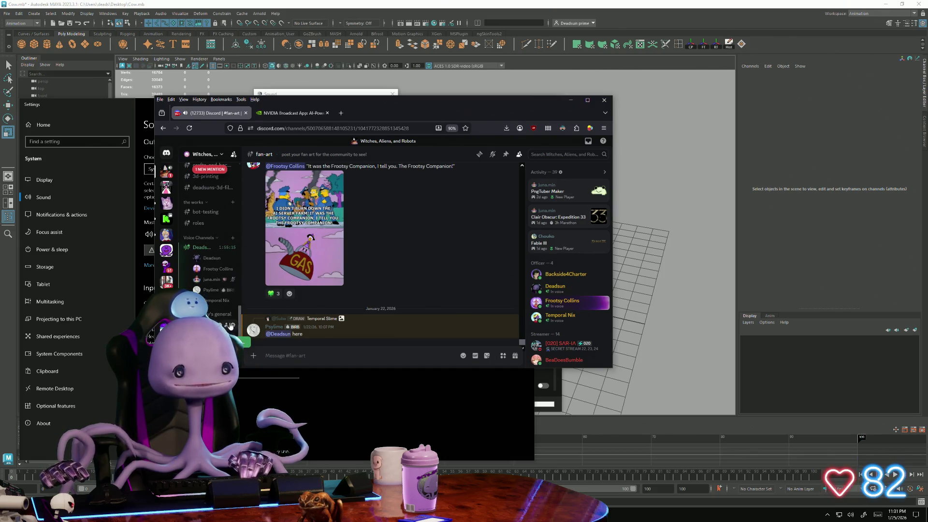
pyautogui.scroll(3, 202, 261)
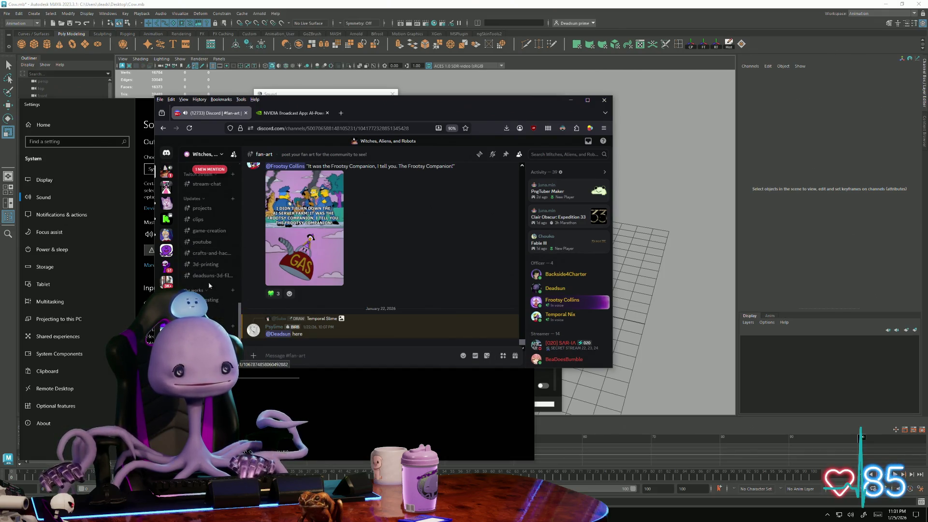
pyautogui.scroll(-3, 208, 297)
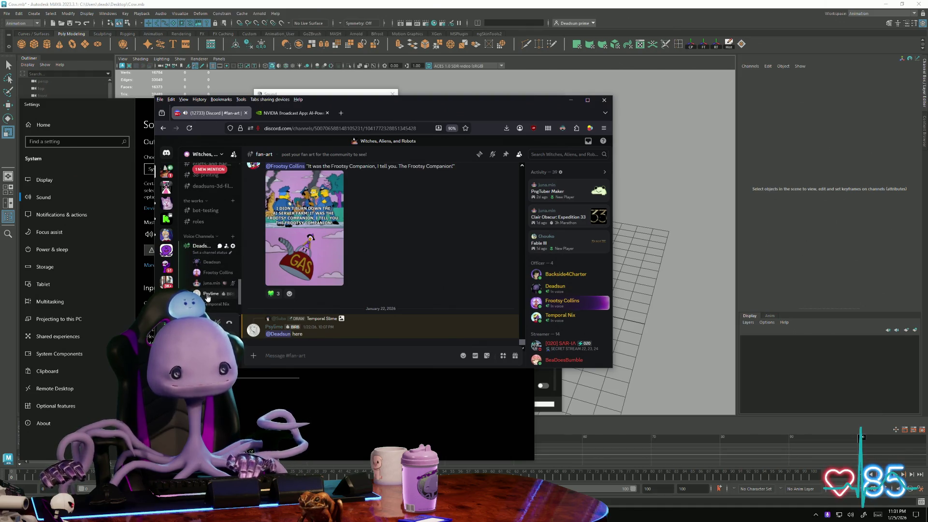
pyautogui.scroll(-2, 207, 297)
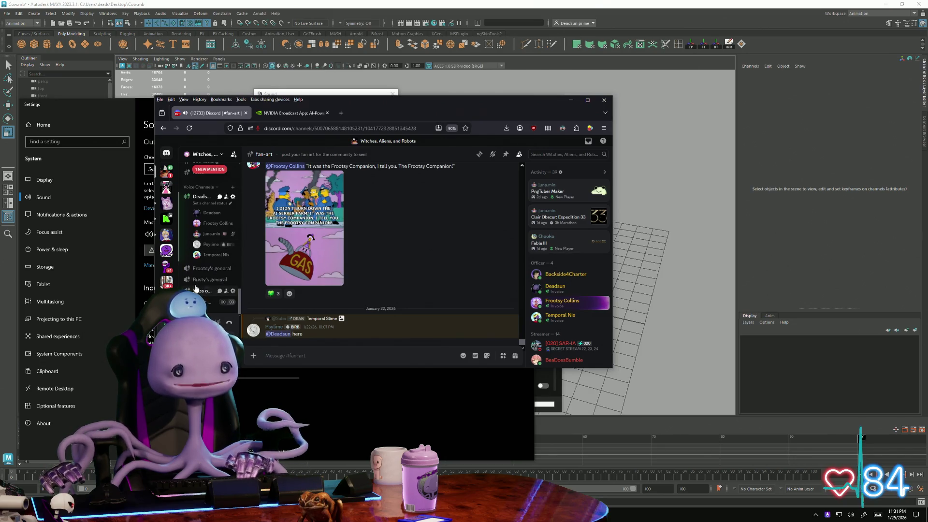
# Step: Maximize the Discord window, glance at a voice member's profile, and open Voice & Video settings
pyautogui.click(588, 99)
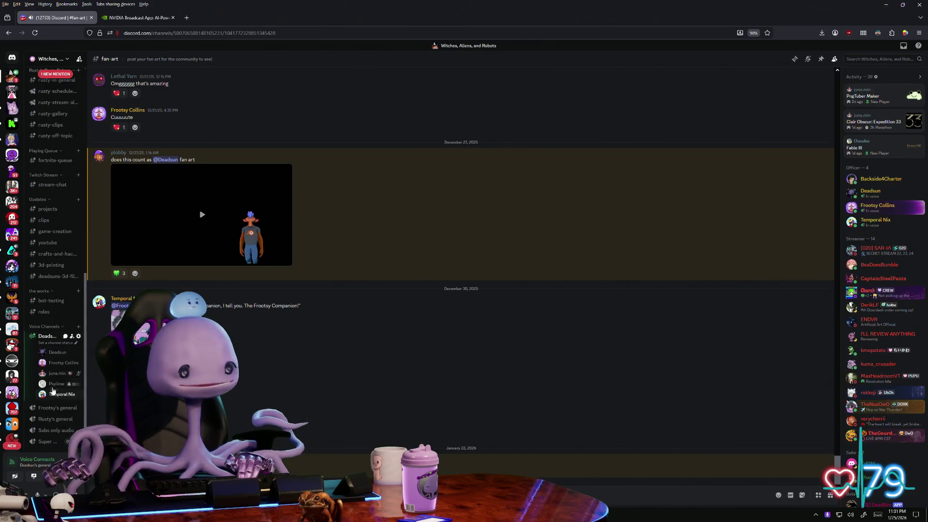
pyautogui.click(51, 353)
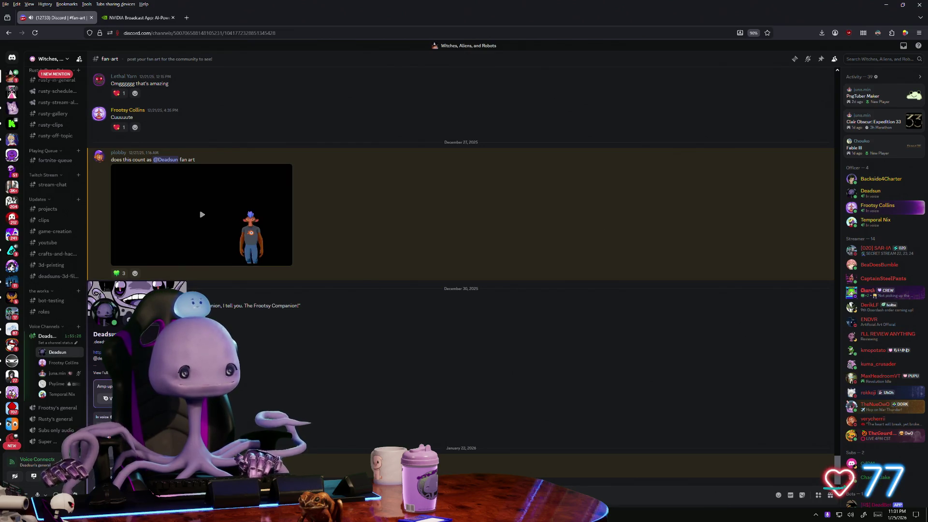
pyautogui.click(247, 418)
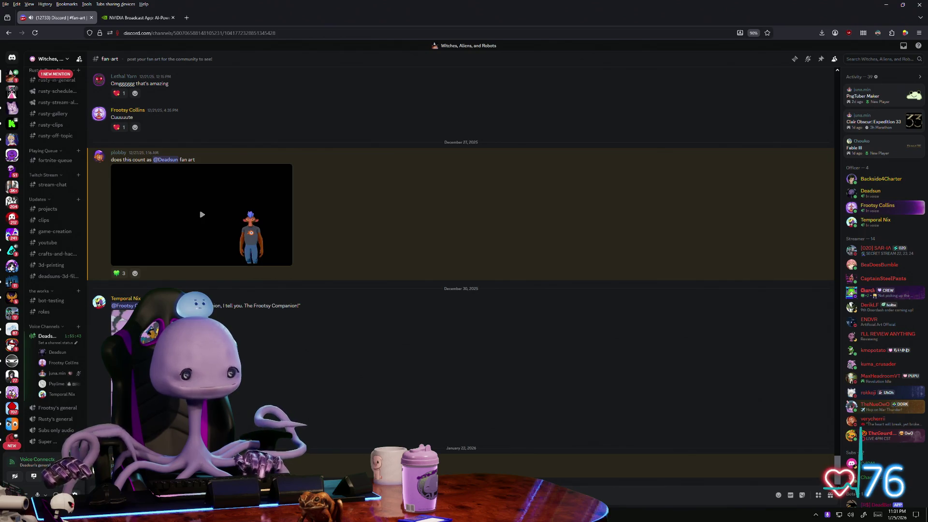
pyautogui.click(73, 494)
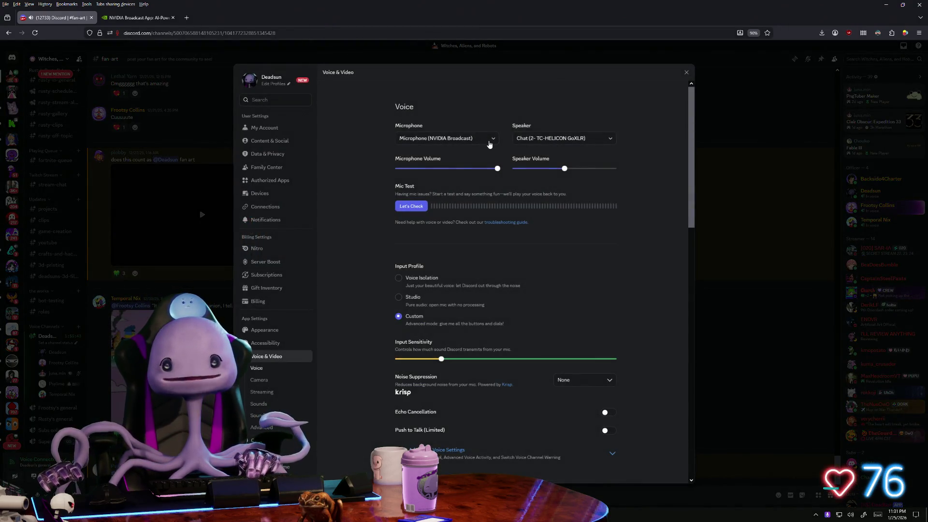
# Step: Switch the Discord microphone to Chat Mic and back to NVIDIA Broadcast, run a mic test, and close settings
pyautogui.click(490, 143)
pyautogui.click(442, 170)
pyautogui.click(458, 138)
pyautogui.click(454, 173)
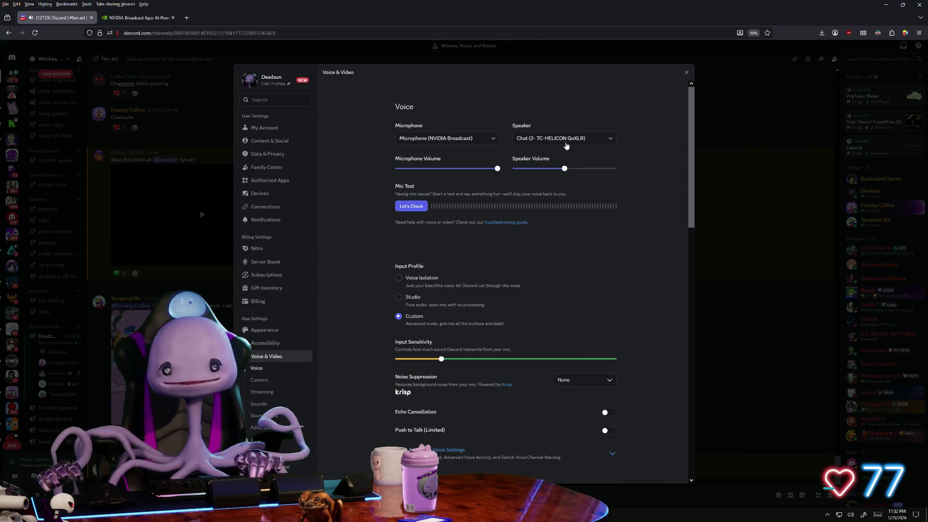
pyautogui.click(411, 206)
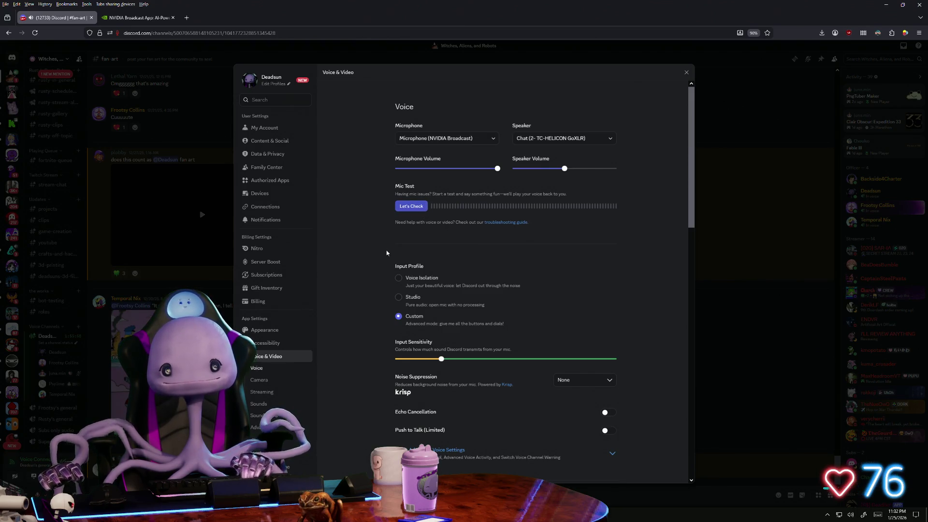
pyautogui.click(686, 72)
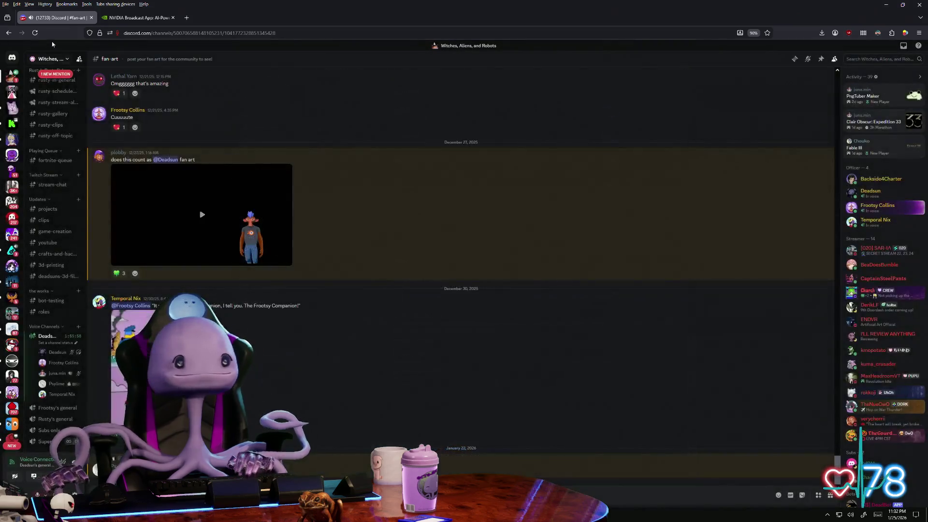
# Step: Reconnect to the Witches, Aliens and Robots voice channel and dismiss the Windows sound settings
pyautogui.hotkey('ctrl', 'w')
pyautogui.hotkey('ctrl', 'w')
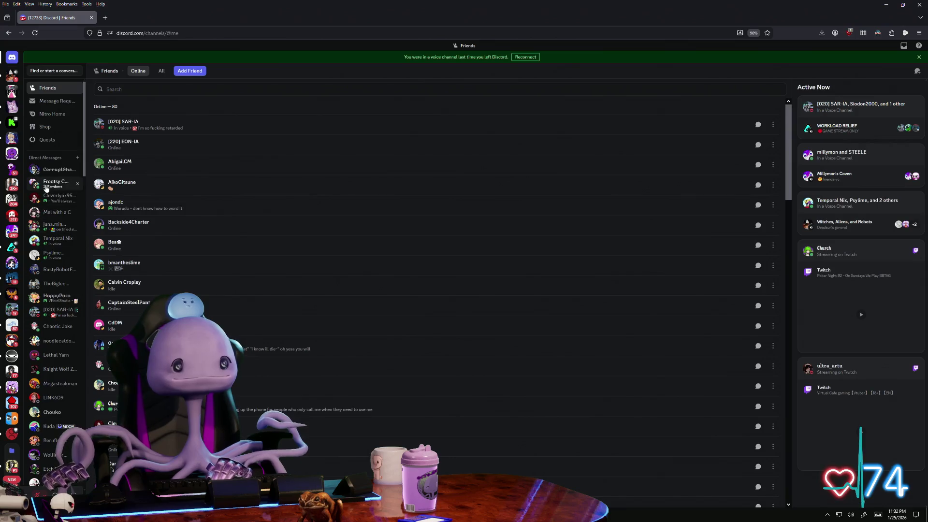
pyautogui.click(12, 76)
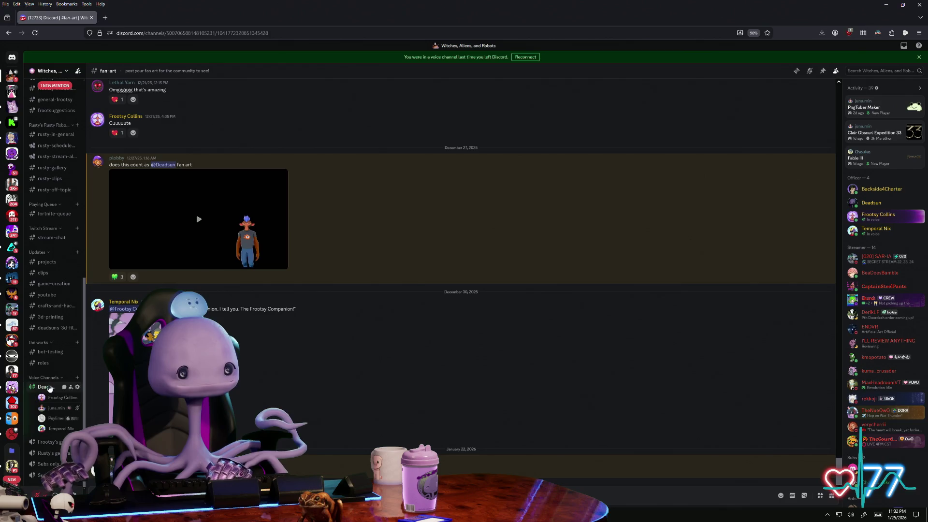
pyautogui.click(46, 386)
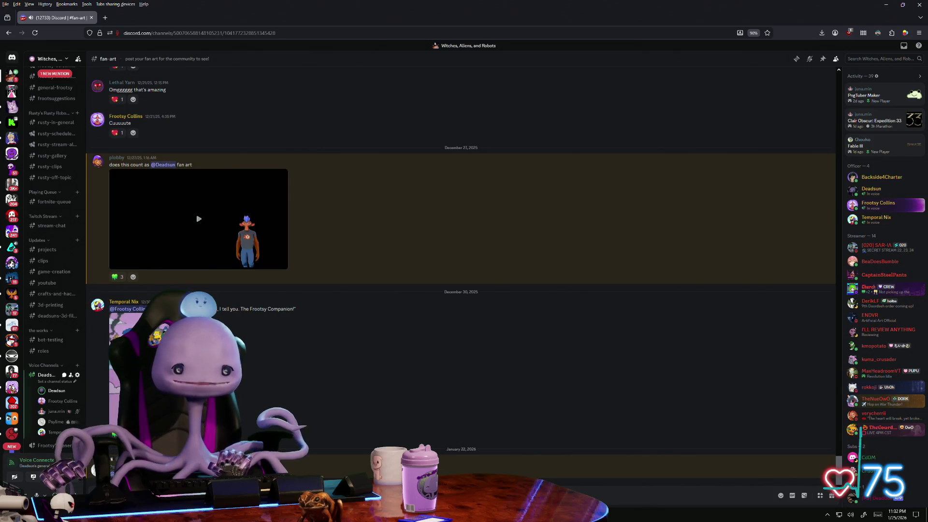
pyautogui.press('Escape')
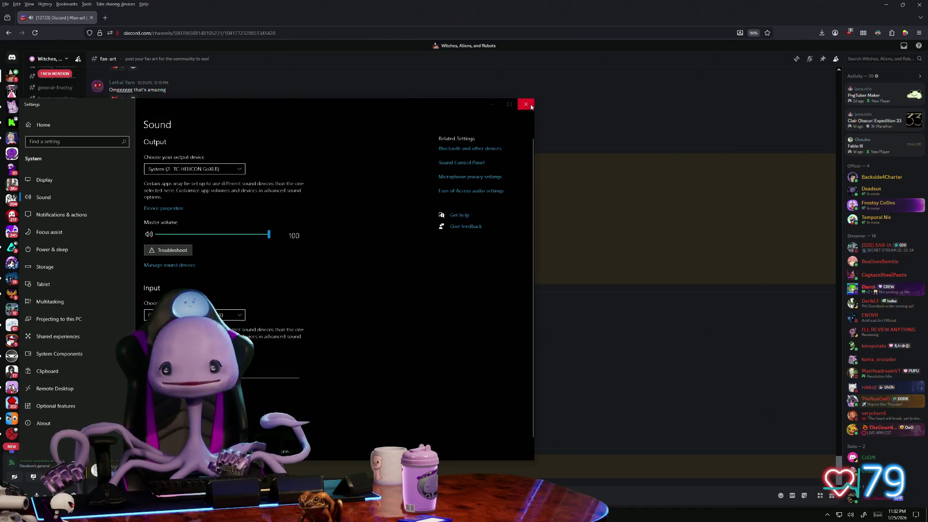
pyautogui.click(527, 104)
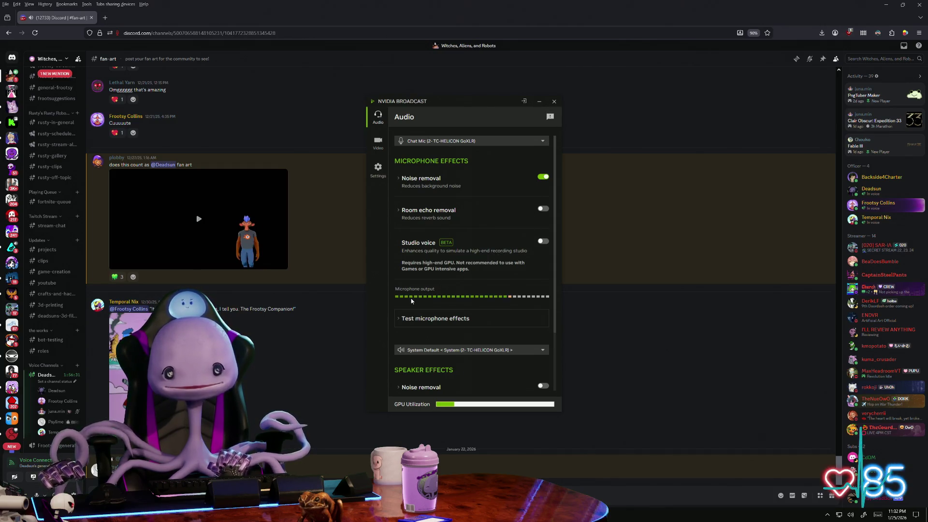
pyautogui.scroll(-2, 489, 309)
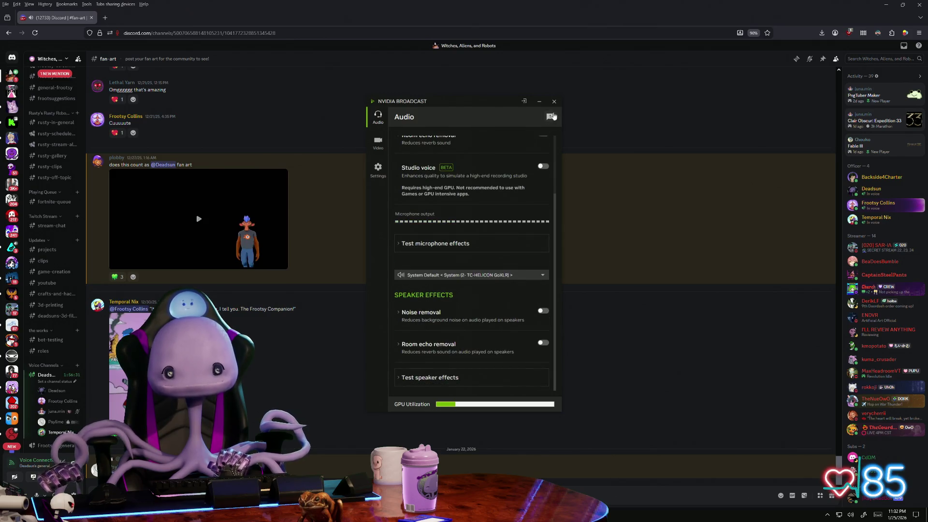
# Step: Dismiss the NVIDIA Broadcast audio panel, then start and cancel a Win+Shift+S screenshot over Discord
pyautogui.click(555, 102)
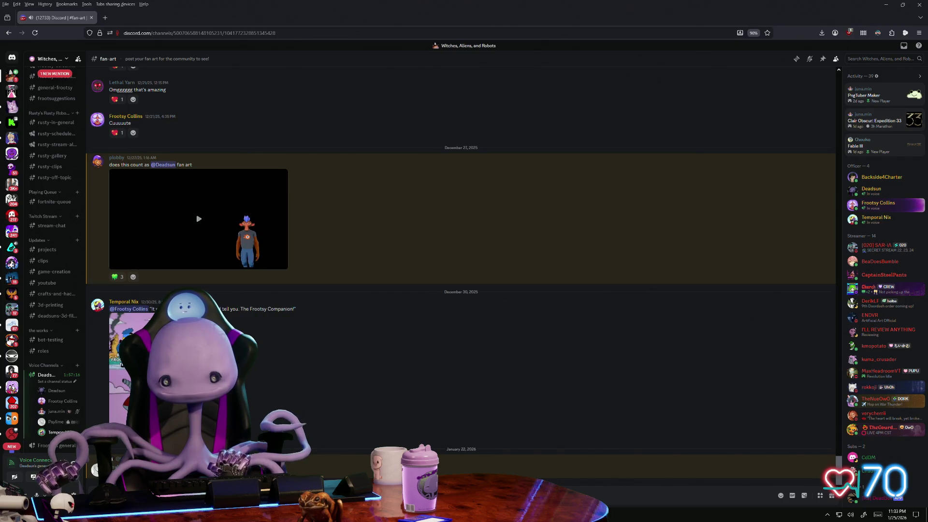
pyautogui.press('super+shift+s')
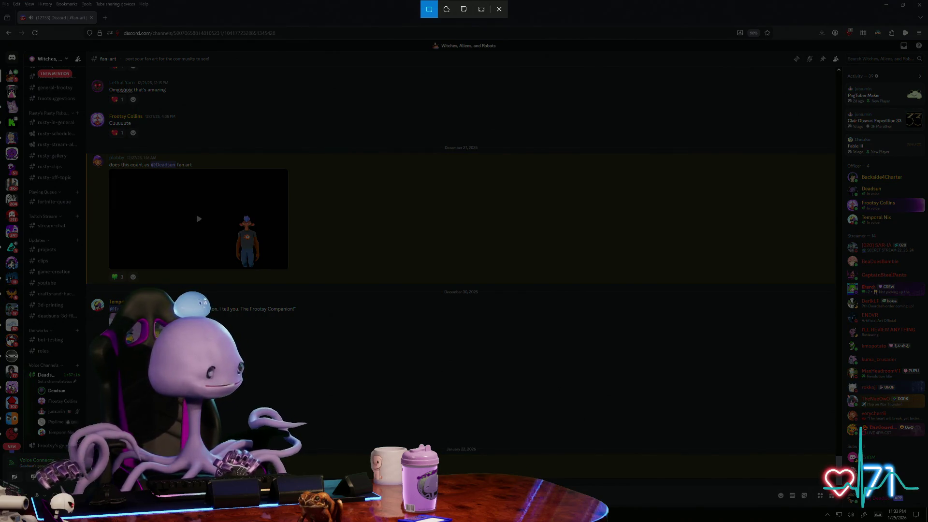
pyautogui.press('Escape')
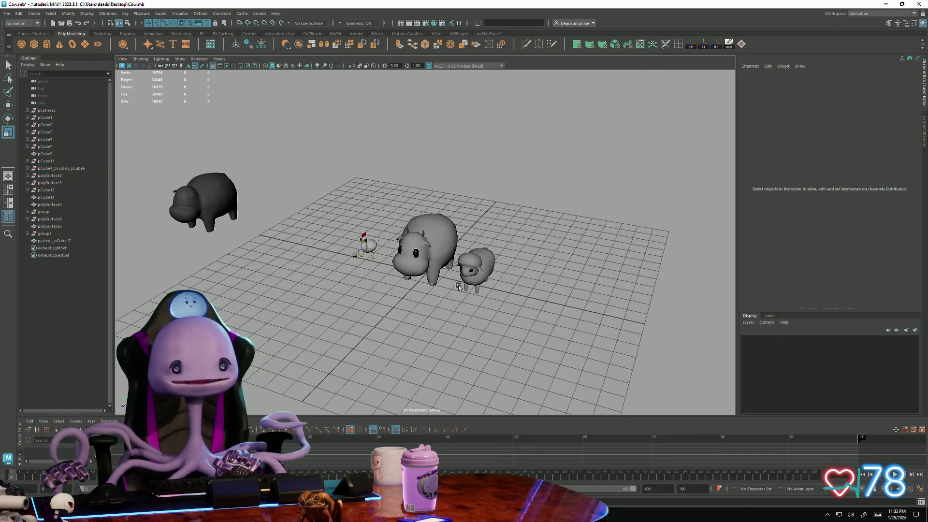
# Step: Select the pasted sheep and frame the view on it from a three-quarter side angle
pyautogui.keyDown('alt'); pyautogui.moveTo(321, 220); pyautogui.dragTo(326, 181); pyautogui.keyUp('alt')
pyautogui.scroll(3, 436, 290)
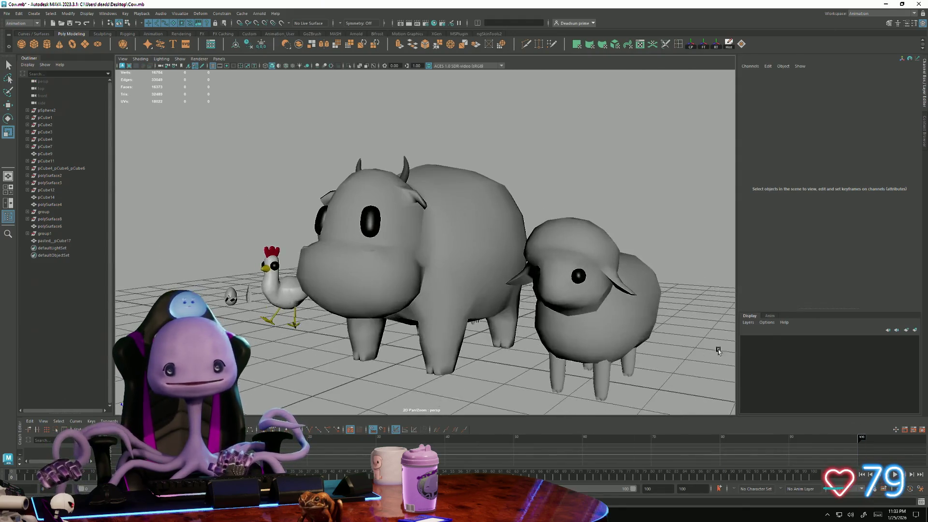
pyautogui.scroll(3, 494, 311)
pyautogui.moveTo(493, 310)
pyautogui.keyDown('alt'); pyautogui.mouseDown()
pyautogui.moveTo(450, 327)
pyautogui.moveTo(478, 319)
pyautogui.mouseUp(); pyautogui.keyUp('alt')
pyautogui.click(493, 275)
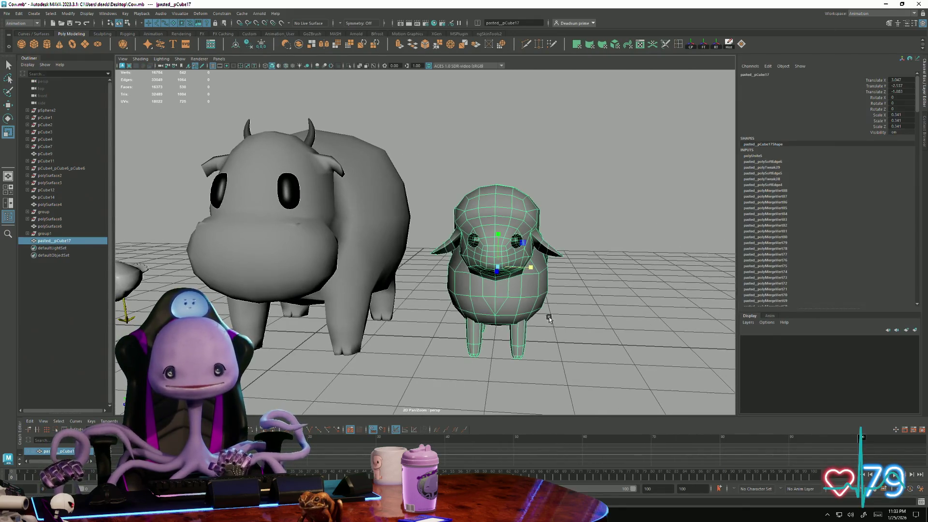
pyautogui.press('f')
pyautogui.moveTo(558, 353)
pyautogui.keyDown('alt'); pyautogui.mouseDown()
pyautogui.moveTo(579, 348)
pyautogui.moveTo(460, 353)
pyautogui.moveTo(330, 341)
pyautogui.mouseUp(); pyautogui.keyUp('alt')
pyautogui.scroll(-5, 389, 333)
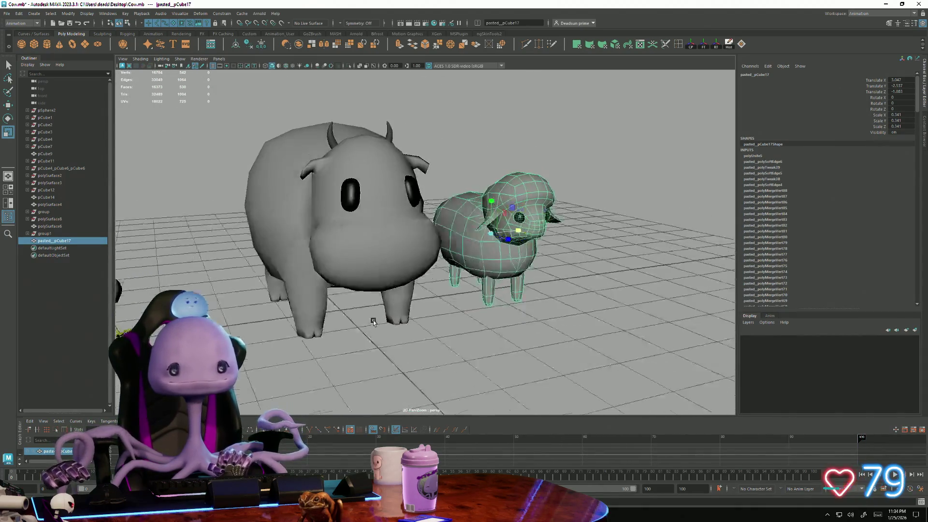
pyautogui.scroll(-3, 373, 321)
pyautogui.scroll(-3, 325, 325)
pyautogui.scroll(-2, 326, 314)
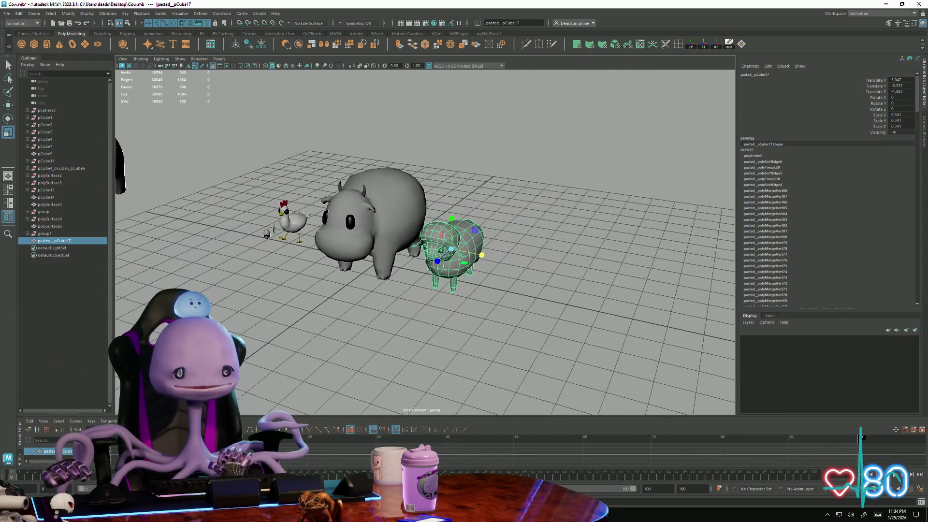
# Step: Peek at the desktop with Win+D, bring Maya back, and bring up system search
pyautogui.press('super+d')
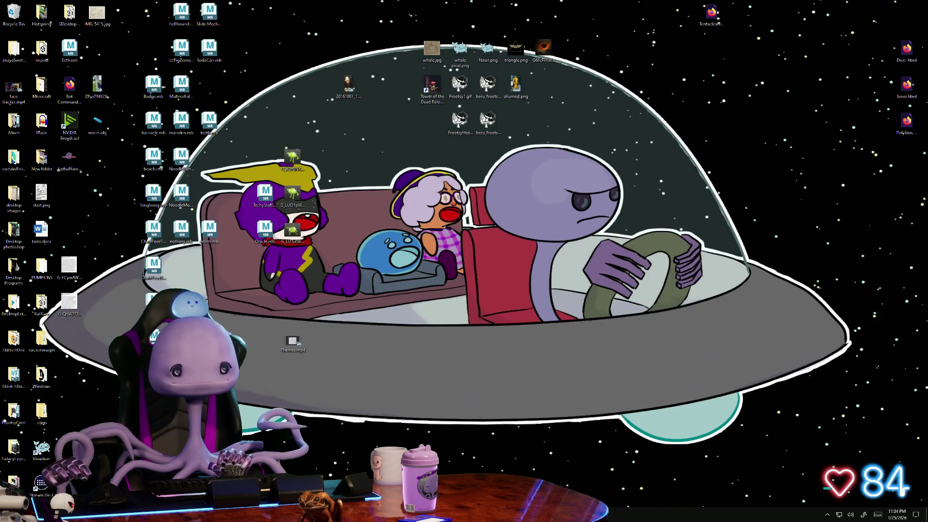
pyautogui.press('super+d')
pyautogui.scroll(2, 343, 311)
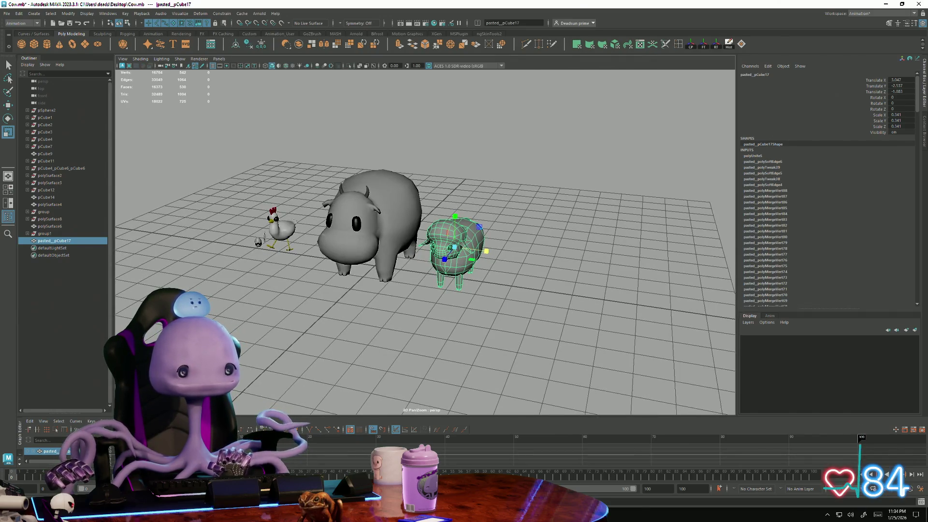
pyautogui.press('super')
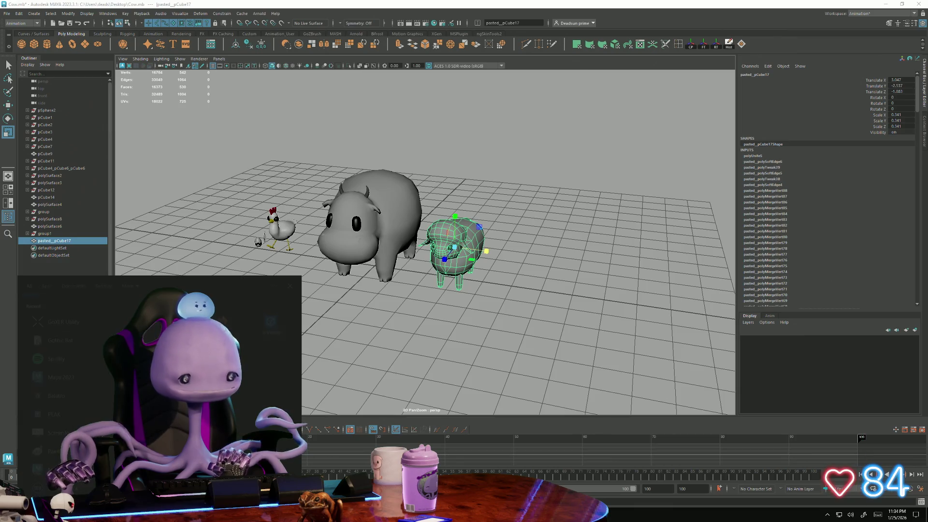
pyautogui.write('paint')
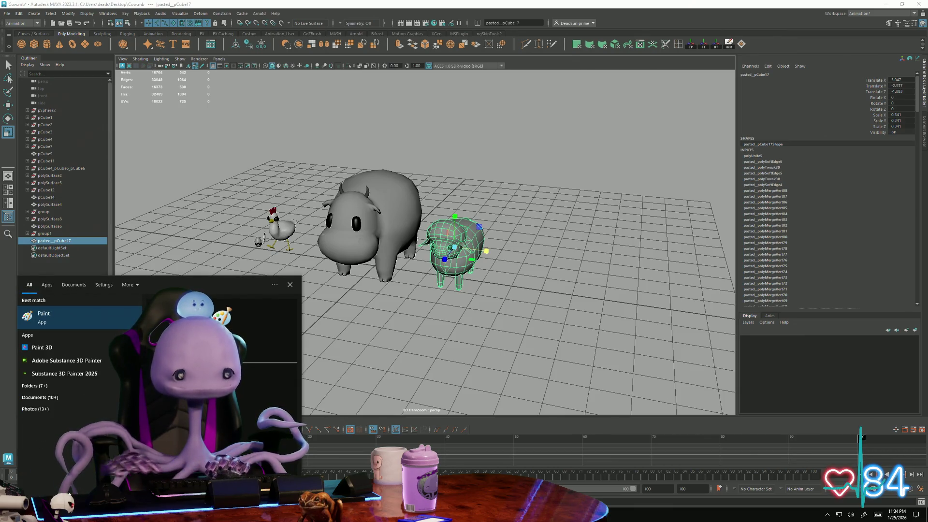
pyautogui.click(67, 307)
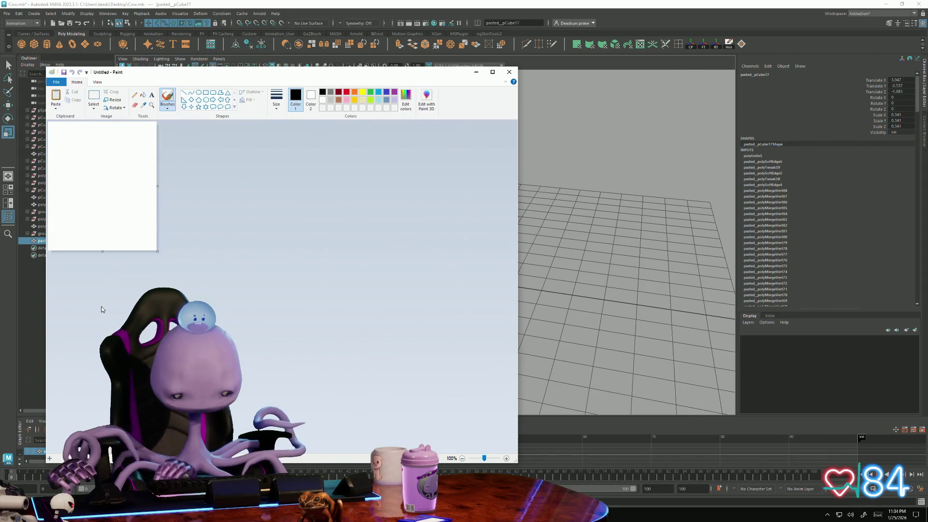
pyautogui.hotkey('alt', 'Tab')
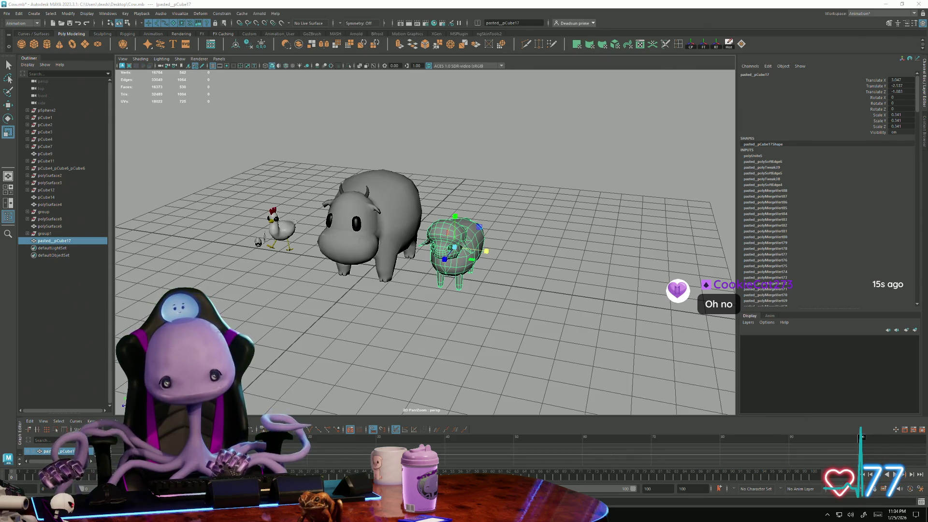
# Step: Inspect the sheep up close, dismiss its context menu and reselect it
pyautogui.keyDown('alt'); pyautogui.moveTo(503, 322); pyautogui.dragTo(536, 304); pyautogui.keyUp('alt')
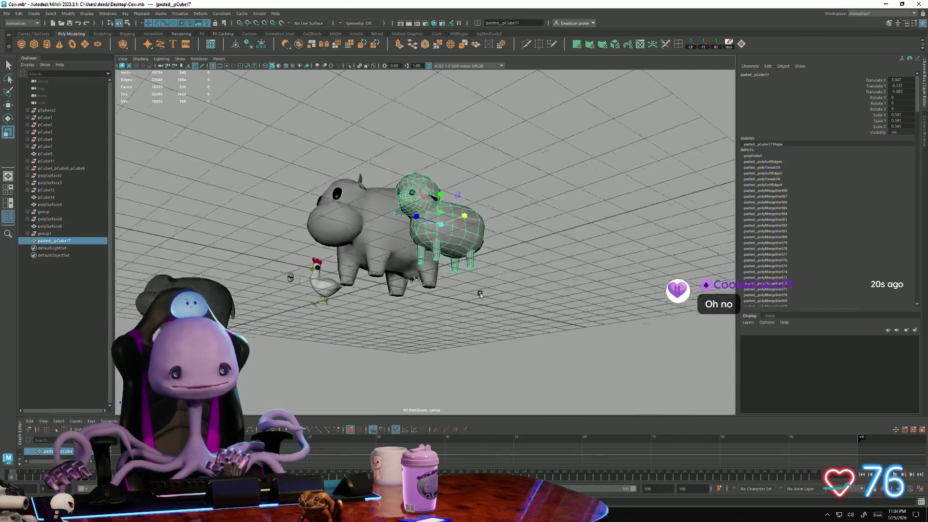
pyautogui.keyDown('alt'); pyautogui.moveTo(536, 304); pyautogui.dragTo(570, 340, button='right'); pyautogui.keyUp('alt')
pyautogui.keyDown('alt'); pyautogui.moveTo(570, 339); pyautogui.dragTo(484, 266); pyautogui.keyUp('alt')
pyautogui.rightClick(485, 270)
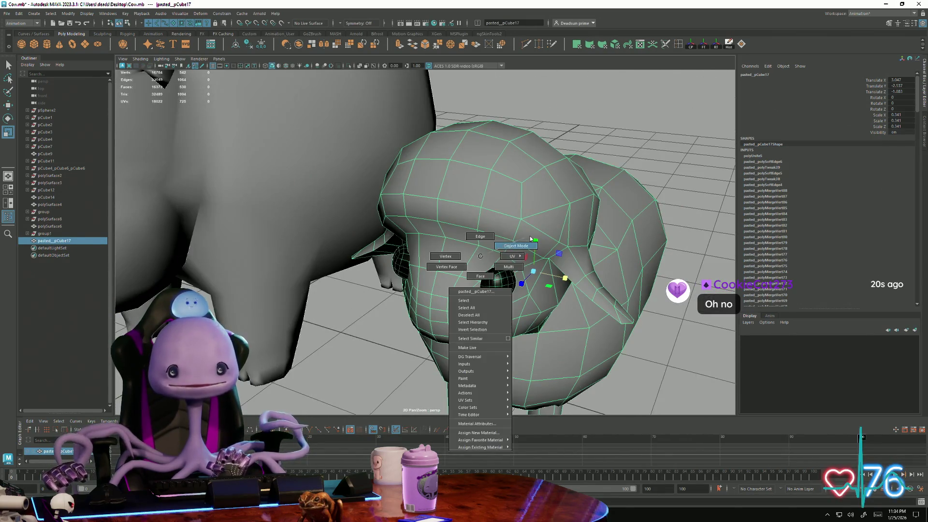
pyautogui.click(460, 271)
pyautogui.keyDown('alt'); pyautogui.moveTo(435, 255); pyautogui.dragTo(491, 277, button='right'); pyautogui.keyUp('alt')
pyautogui.keyDown('alt'); pyautogui.moveTo(490, 278); pyautogui.dragTo(491, 274); pyautogui.keyUp('alt')
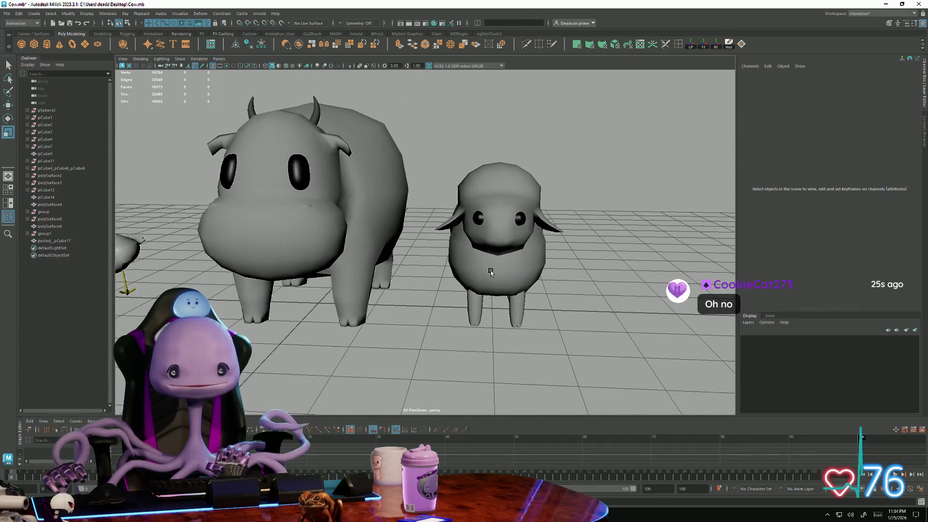
pyautogui.click(491, 274)
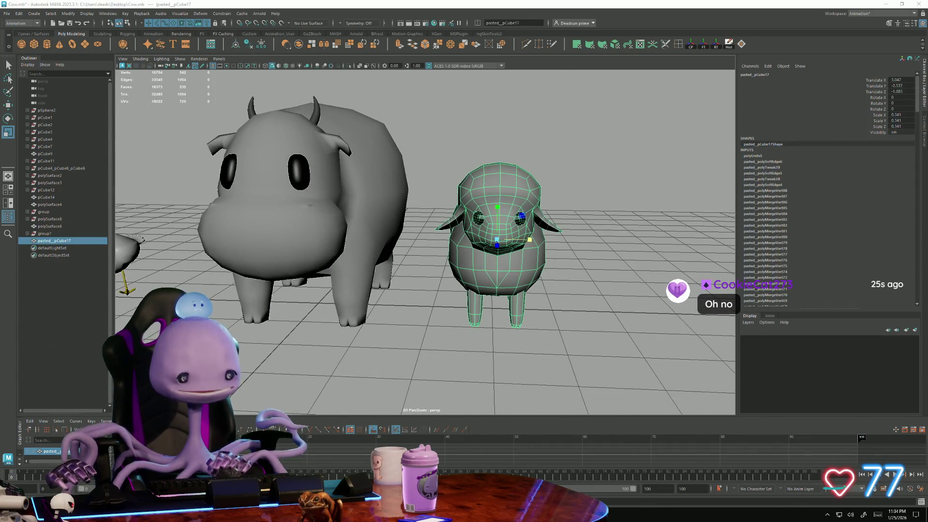
# Step: Refocus Maya 2023 from system search and select the cow's horn for reshaping
pyautogui.press('super')
pyautogui.write('maya')
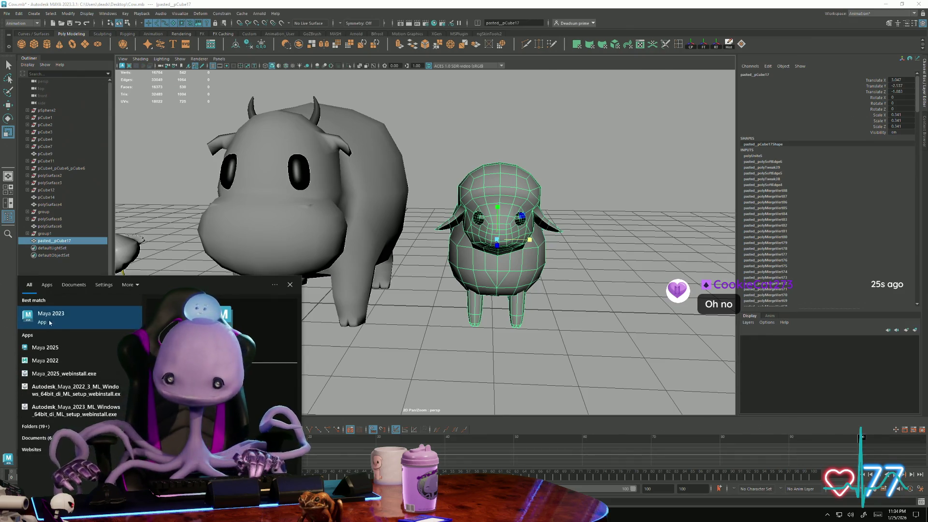
pyautogui.click(49, 322)
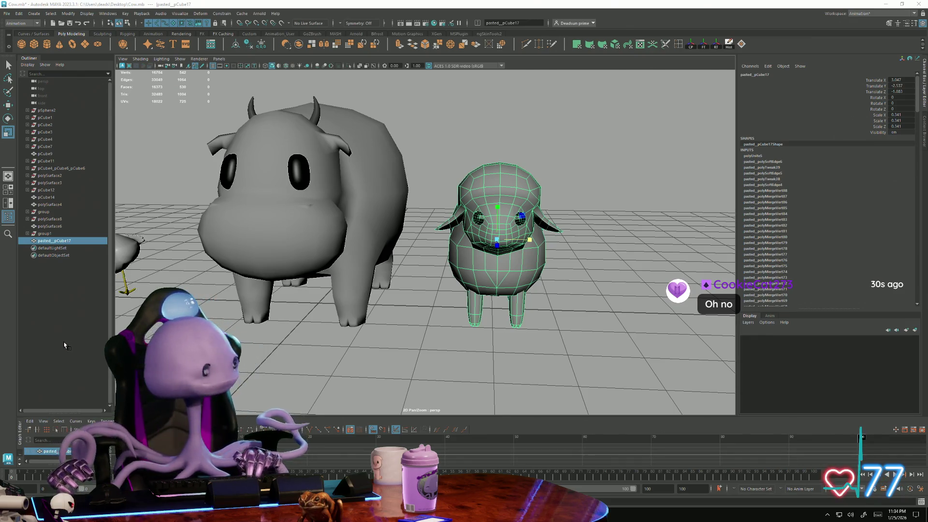
pyautogui.scroll(-5, 435, 263)
pyautogui.moveTo(435, 263)
pyautogui.keyDown('alt'); pyautogui.mouseDown()
pyautogui.moveTo(325, 265)
pyautogui.moveTo(358, 247)
pyautogui.mouseUp(); pyautogui.keyUp('alt')
pyautogui.scroll(-3, 392, 271)
pyautogui.scroll(5, 378, 181)
pyautogui.click(355, 183)
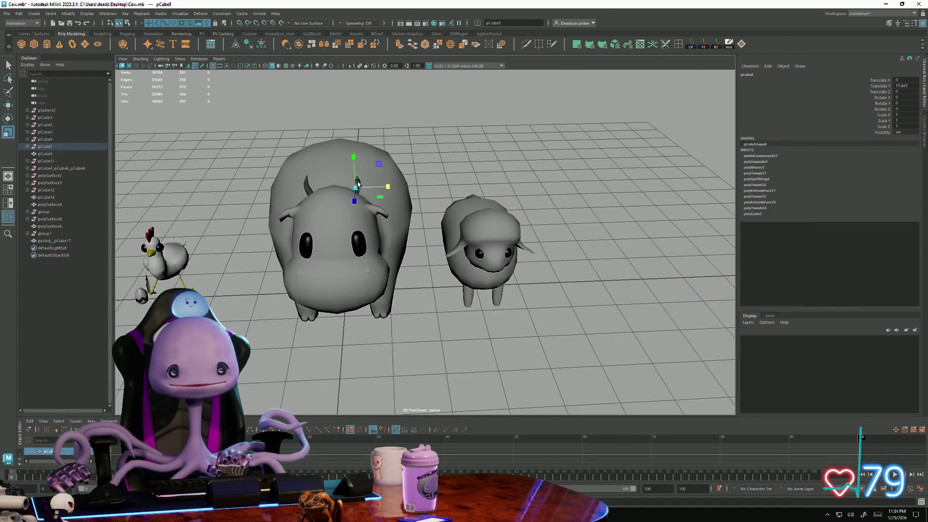
# Step: Try scaling the horn to about 2.44 and tilting it -10 degrees, then discard the changes and reselect it
pyautogui.keyDown('alt'); pyautogui.moveTo(355, 183); pyautogui.dragTo(432, 237, button='middle'); pyautogui.keyUp('alt')
pyautogui.scroll(5, 432, 236)
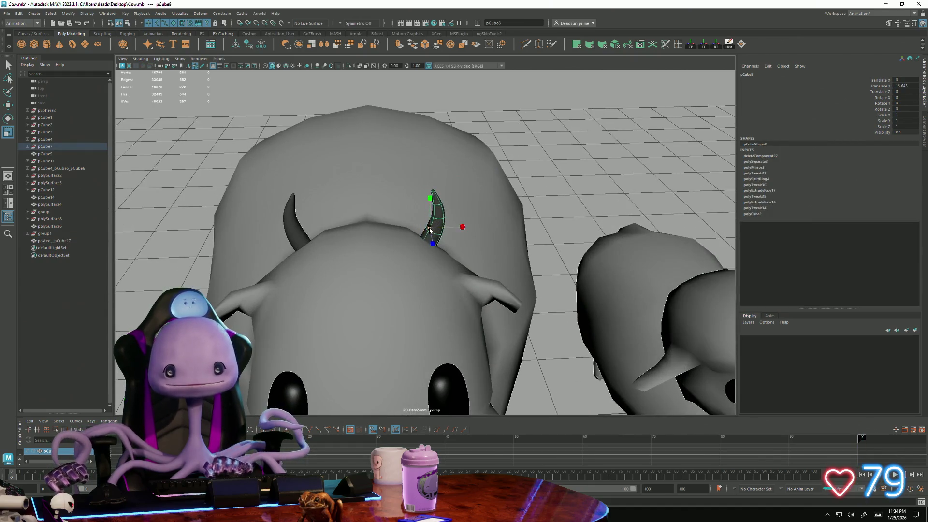
pyautogui.moveTo(429, 227); pyautogui.dragTo(479, 226)
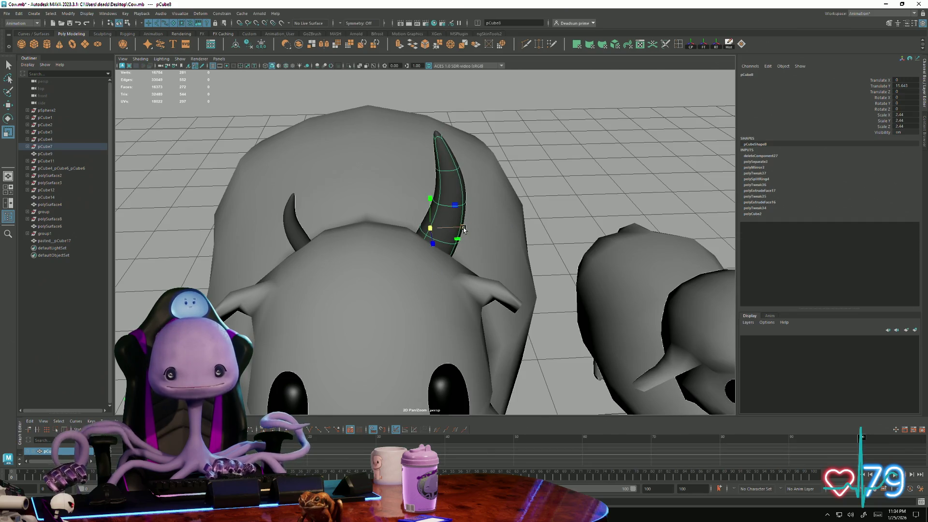
pyautogui.press('e')
pyautogui.moveTo(409, 211)
pyautogui.mouseDown()
pyautogui.moveTo(601, 244)
pyautogui.moveTo(388, 184)
pyautogui.mouseUp()
pyautogui.press('e')
pyautogui.press('r')
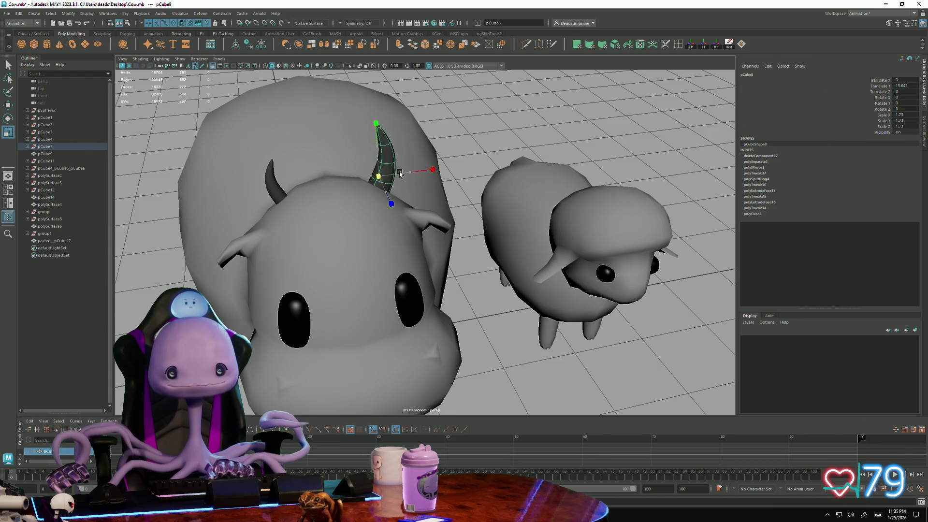
pyautogui.press('e')
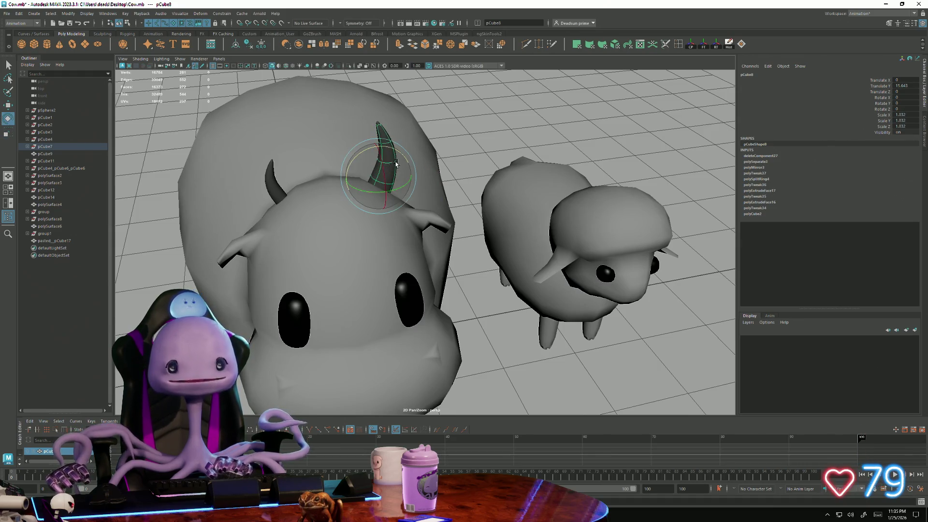
pyautogui.keyDown('alt'); pyautogui.moveTo(372, 150); pyautogui.dragTo(347, 201); pyautogui.keyUp('alt')
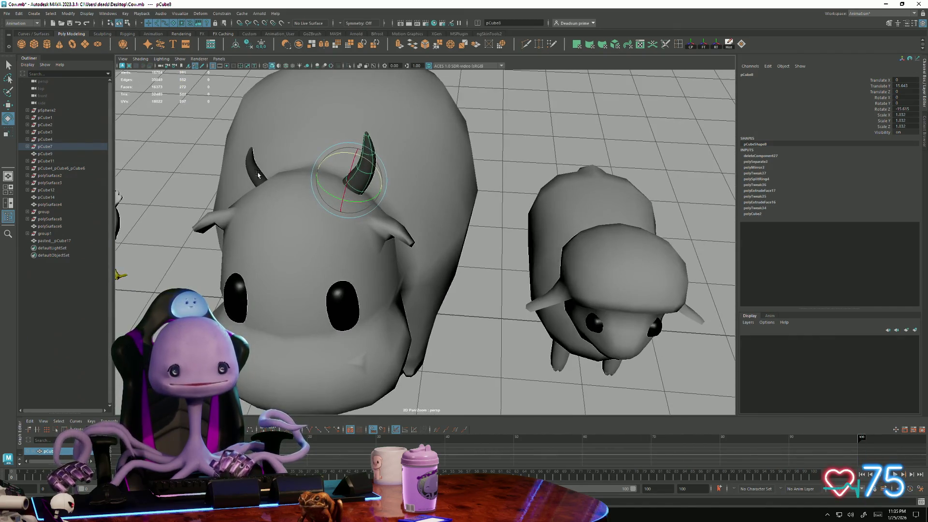
pyautogui.press('Delete')
pyautogui.click(364, 170)
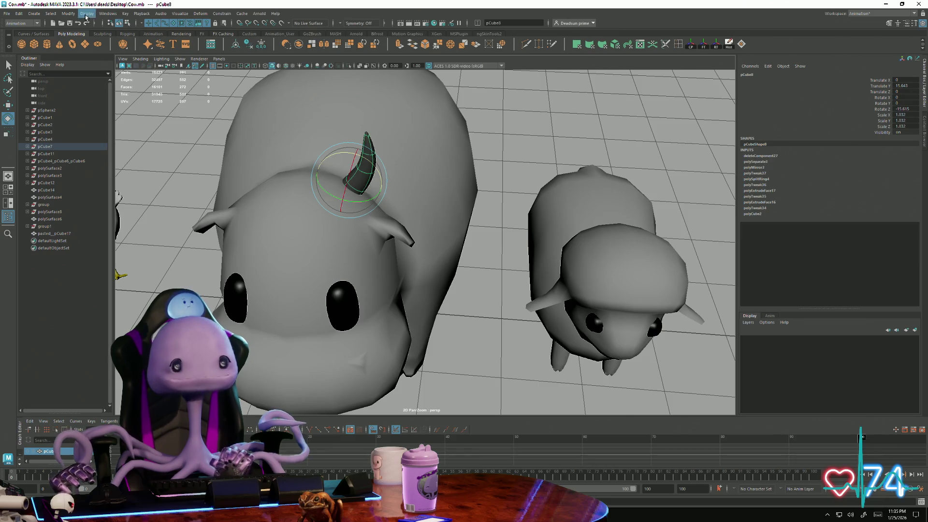
# Step: Mirror the horn with Mesh > Mirror in the Modeling menu set to create the cow's second horn
pyautogui.click(26, 24)
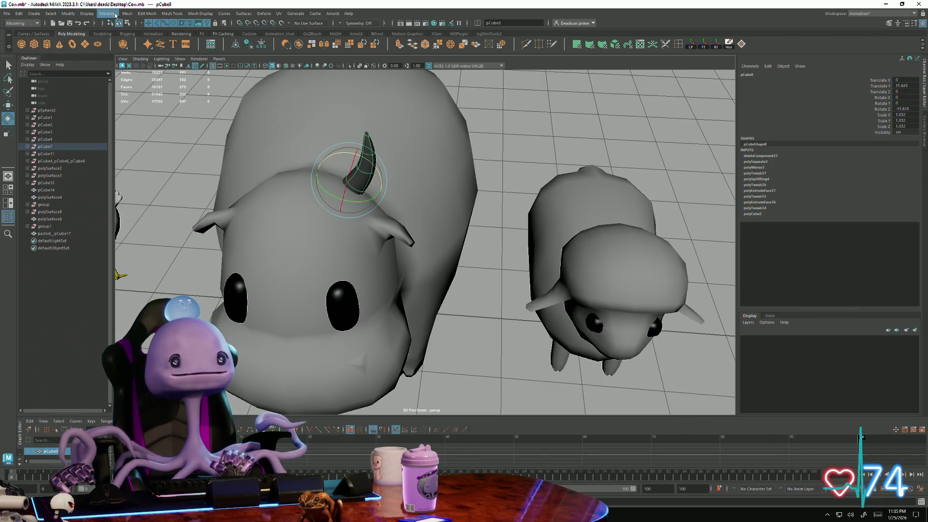
pyautogui.click(131, 14)
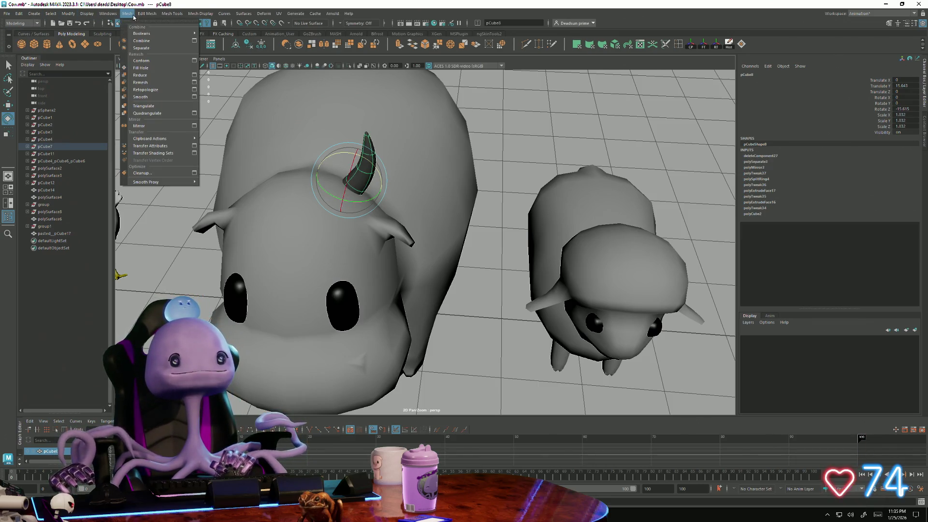
pyautogui.click(153, 129)
pyautogui.click(171, 192)
pyautogui.moveTo(171, 192)
pyautogui.keyDown('alt'); pyautogui.mouseDown()
pyautogui.moveTo(274, 221)
pyautogui.moveTo(339, 180)
pyautogui.mouseUp(); pyautogui.keyUp('alt')
pyautogui.click(370, 174)
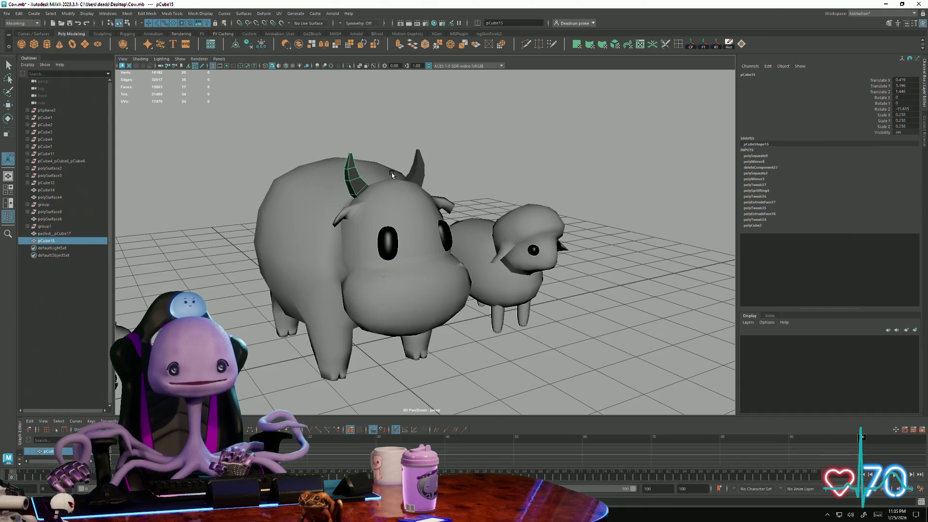
# Step: Smooth both selected horns with Mesh > Smooth and nudge them into place on the cow's head
pyautogui.keyDown('shift'); pyautogui.click(421, 166); pyautogui.keyUp('shift')
pyautogui.keyDown('alt'); pyautogui.moveTo(421, 166); pyautogui.dragTo(215, 33); pyautogui.keyUp('alt')
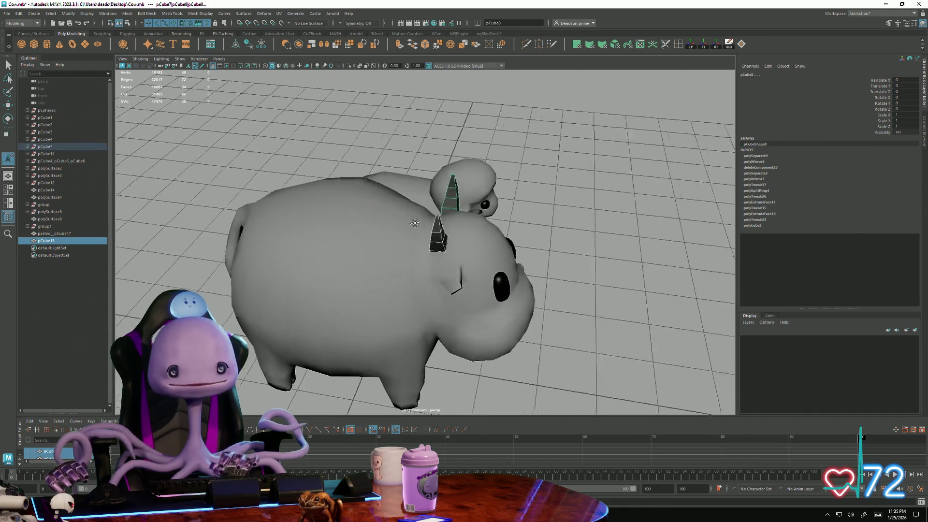
pyautogui.click(128, 14)
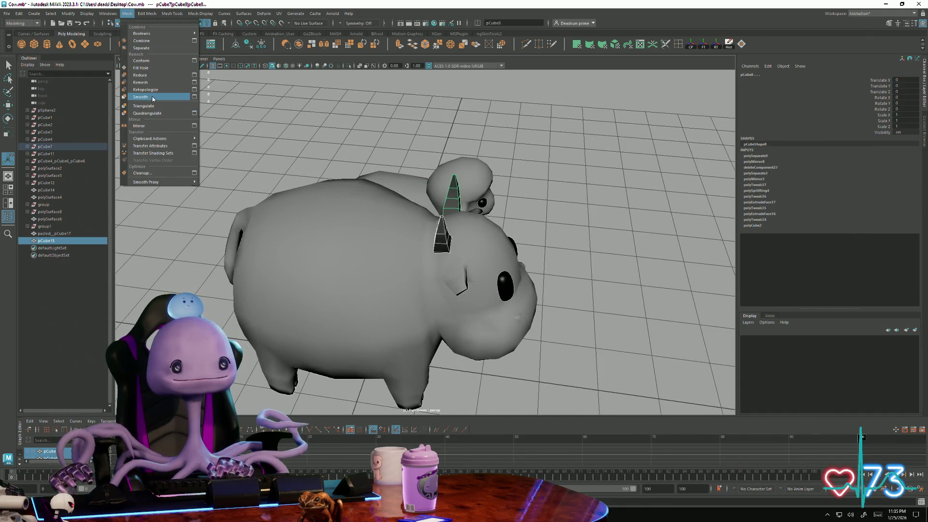
pyautogui.click(153, 97)
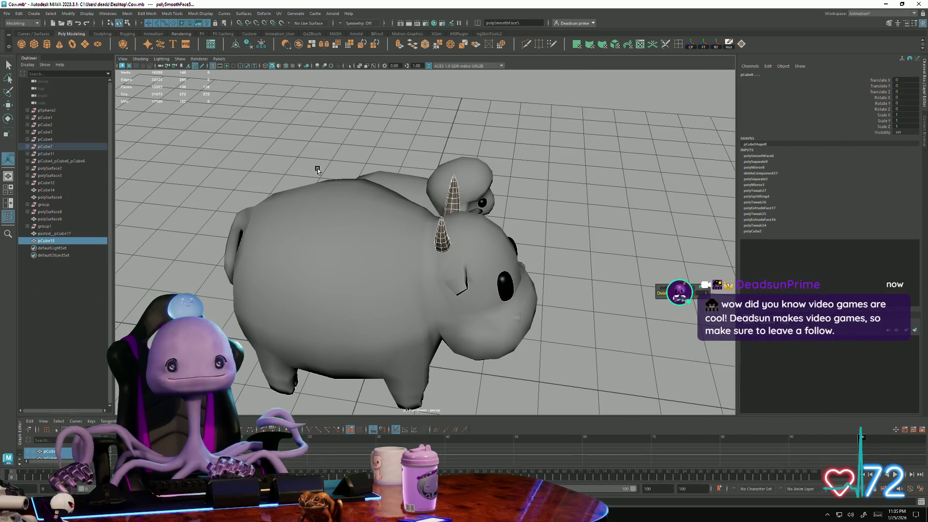
pyautogui.moveTo(483, 224)
pyautogui.mouseDown()
pyautogui.moveTo(362, 181)
pyautogui.moveTo(302, 232)
pyautogui.moveTo(391, 214)
pyautogui.moveTo(291, 220)
pyautogui.moveTo(296, 228)
pyautogui.moveTo(341, 217)
pyautogui.mouseUp()
pyautogui.click(515, 206)
pyautogui.scroll(-5, 515, 207)
# Step: Start a new empty scene from the File menu after a last look around the animals
pyautogui.click(6, 13)
pyautogui.keyDown('alt'); pyautogui.moveTo(435, 290); pyautogui.dragTo(464, 239); pyautogui.keyUp('alt')
pyautogui.scroll(5, 574, 324)
pyautogui.moveTo(574, 324)
pyautogui.keyDown('alt'); pyautogui.mouseDown()
pyautogui.moveTo(425, 276)
pyautogui.moveTo(384, 317)
pyautogui.mouseUp(); pyautogui.keyUp('alt')
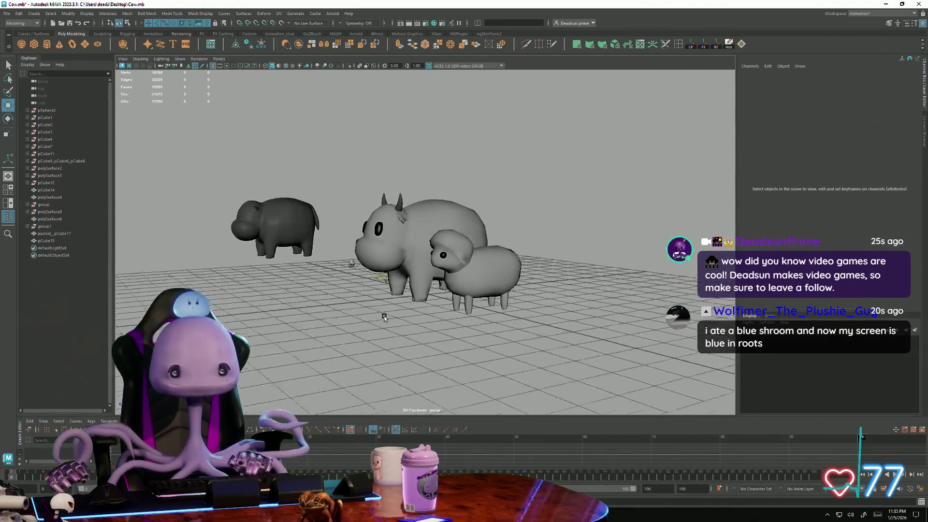
pyautogui.moveTo(384, 316)
pyautogui.keyDown('alt'); pyautogui.mouseDown()
pyautogui.moveTo(429, 322)
pyautogui.moveTo(473, 285)
pyautogui.mouseUp(); pyautogui.keyUp('alt')
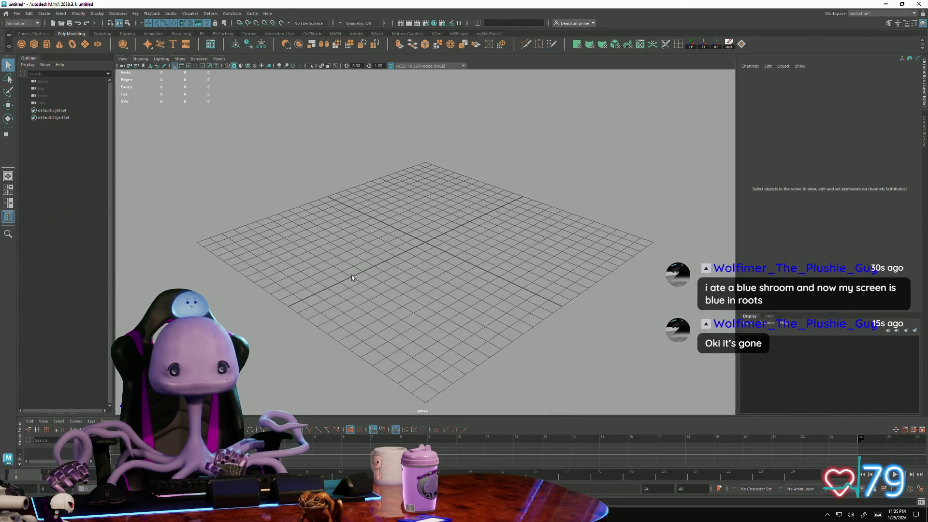
# Step: Paste the sheep into the new scene, undo an accidental move, and browse the Modify and Edit menus
pyautogui.keyDown('alt'); pyautogui.moveTo(368, 276); pyautogui.dragTo(408, 269); pyautogui.keyUp('alt')
pyautogui.scroll(3, 474, 317)
pyautogui.scroll(2, 476, 266)
pyautogui.press('w')
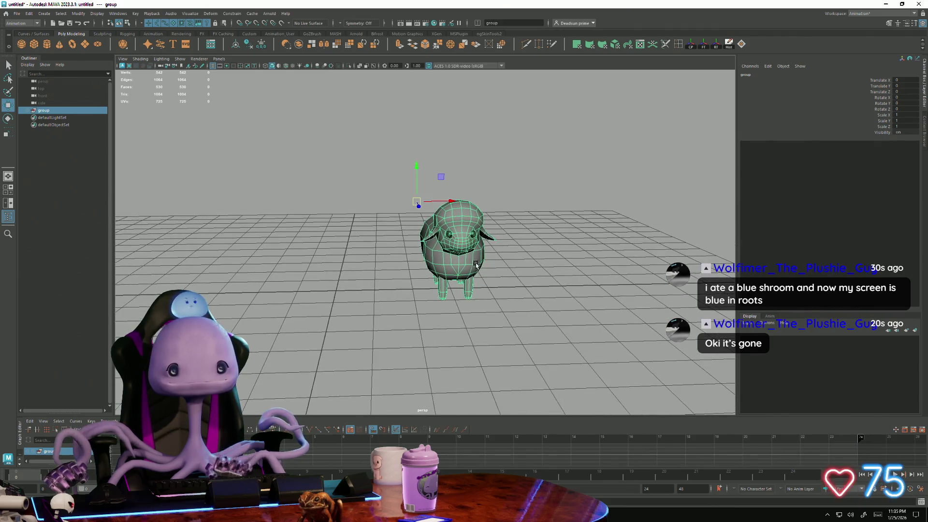
pyautogui.moveTo(450, 199); pyautogui.dragTo(362, 200)
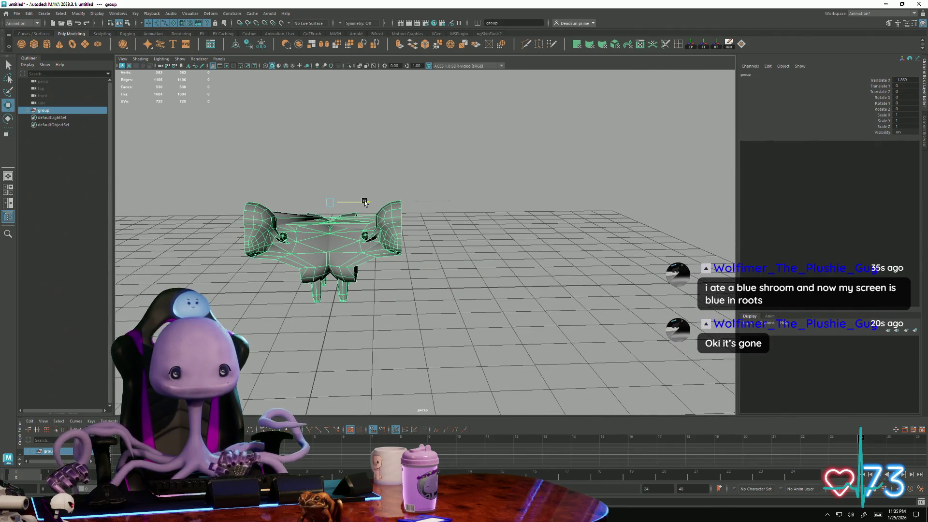
pyautogui.hotkey('ctrl', 'z')
pyautogui.click(33, 23)
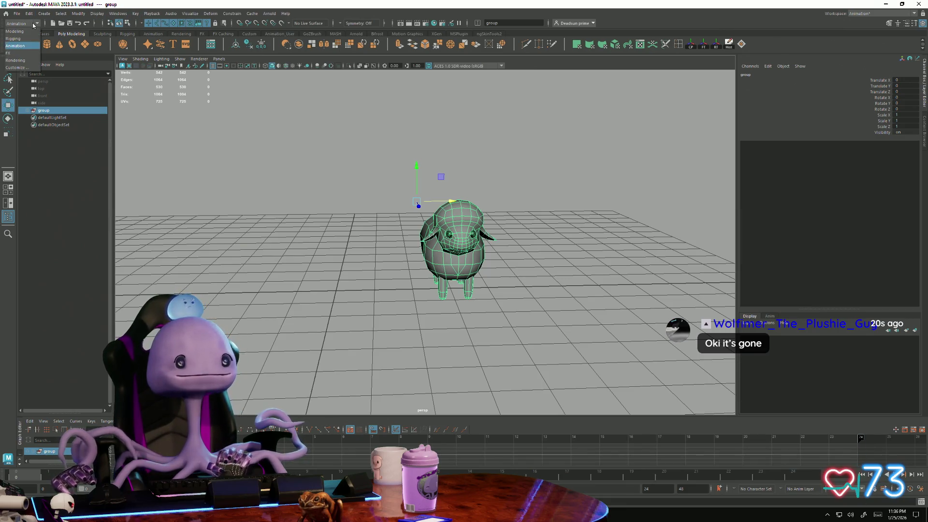
pyautogui.click(79, 13)
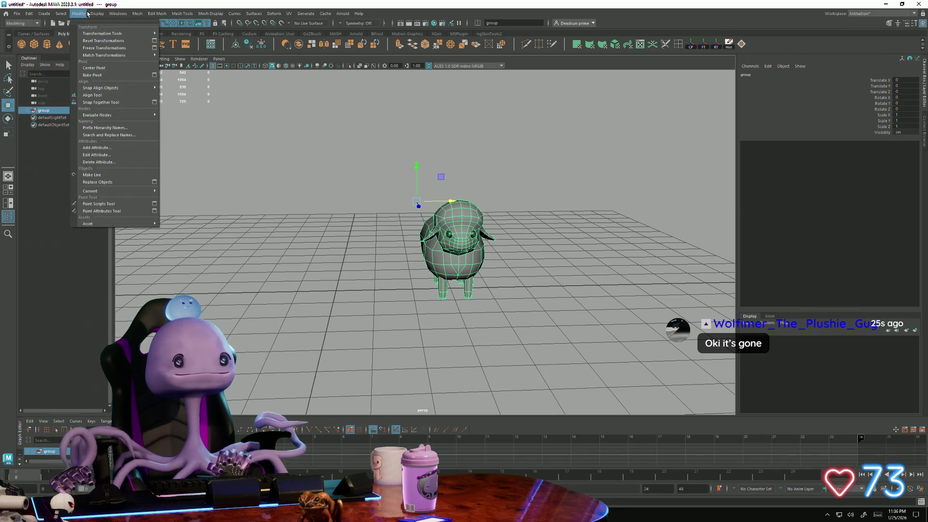
pyautogui.click(87, 13)
pyautogui.click(33, 13)
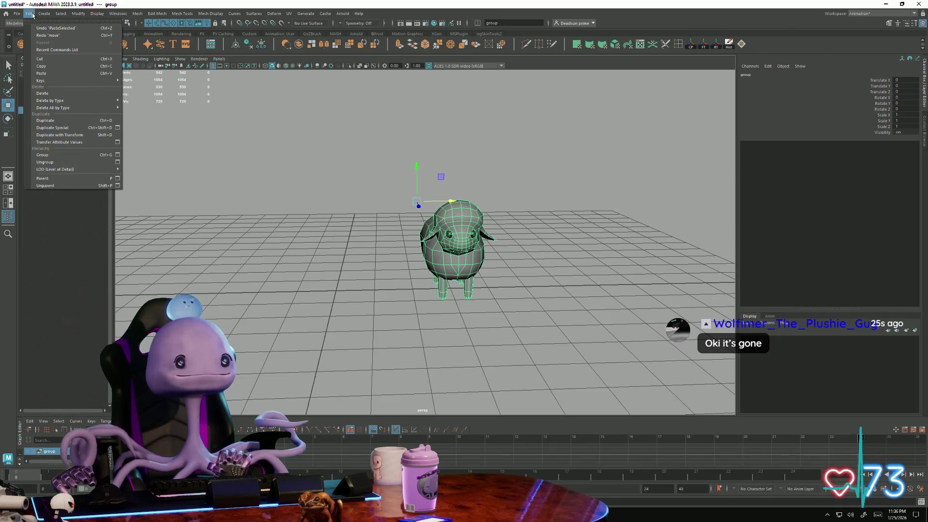
pyautogui.click(167, 109)
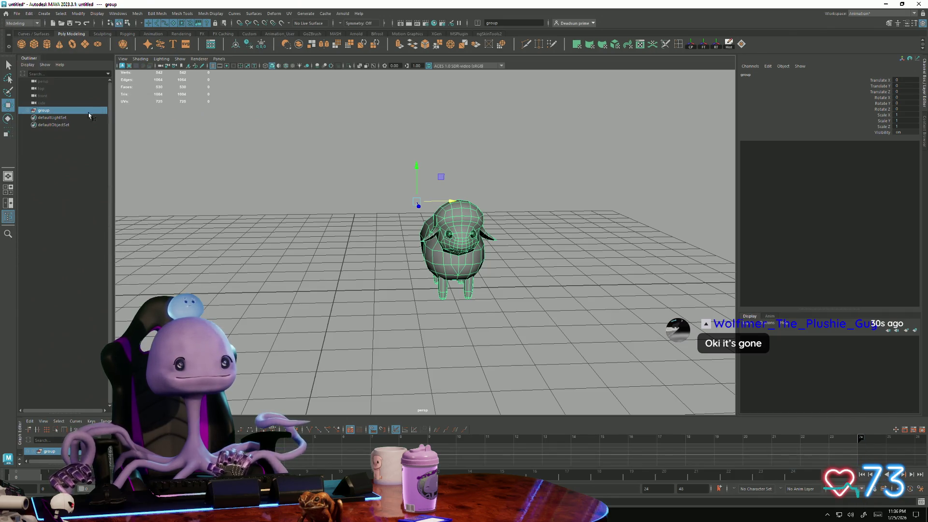
# Step: Drag the sheep mesh out of its pasted group in the Outliner and delete the empty group
pyautogui.click(27, 109)
pyautogui.click(58, 116)
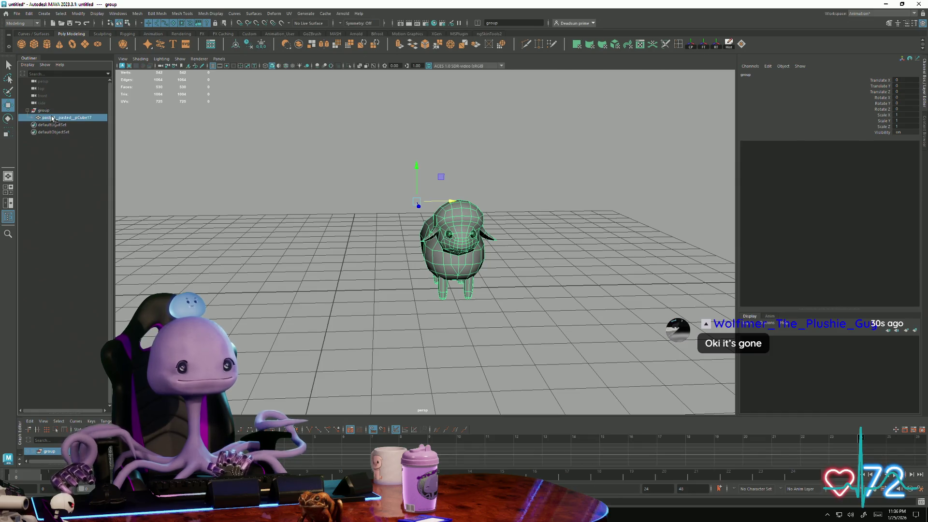
pyautogui.moveTo(54, 106); pyautogui.dragTo(54, 109)
pyautogui.click(43, 117)
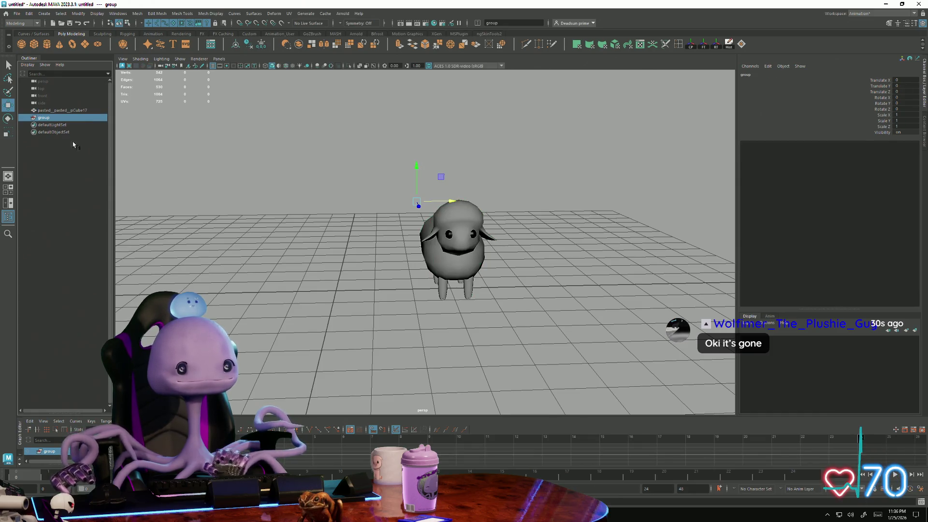
pyautogui.press('Delete')
pyautogui.click(453, 251)
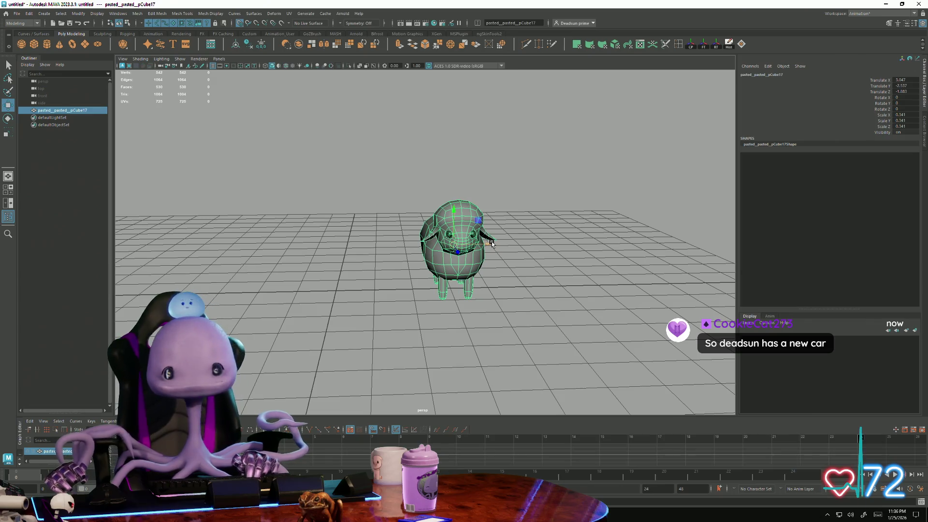
# Step: Recentre the sheep and scale it up to more than twice its size
pyautogui.moveTo(502, 258); pyautogui.dragTo(461, 258)
pyautogui.moveTo(404, 245)
pyautogui.mouseDown()
pyautogui.moveTo(337, 246)
pyautogui.moveTo(326, 268)
pyautogui.mouseUp()
pyautogui.scroll(3, 359, 285)
pyautogui.scroll(-4, 315, 267)
pyautogui.scroll(4, 390, 320)
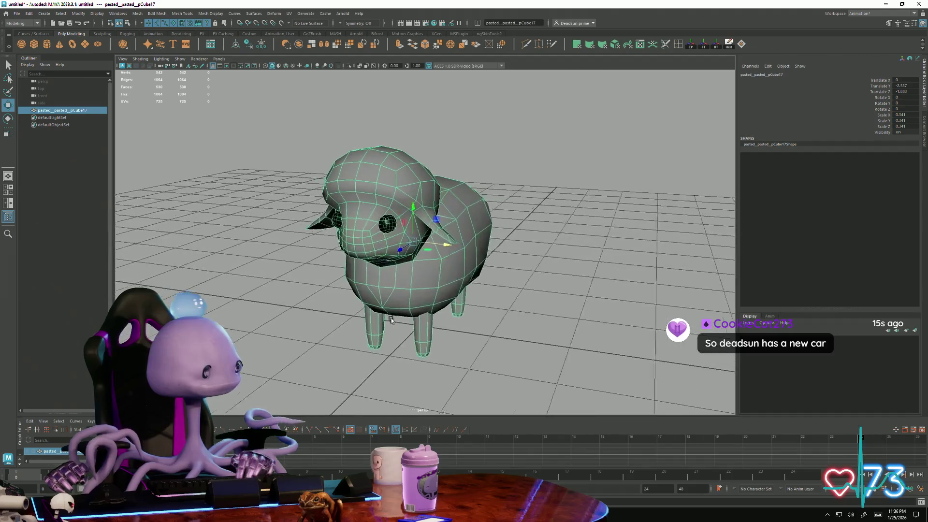
pyautogui.keyDown('alt'); pyautogui.moveTo(389, 320); pyautogui.dragTo(435, 304); pyautogui.keyUp('alt')
pyautogui.press('r')
pyautogui.moveTo(373, 207); pyautogui.dragTo(466, 192)
pyautogui.scroll(4, 555, 201)
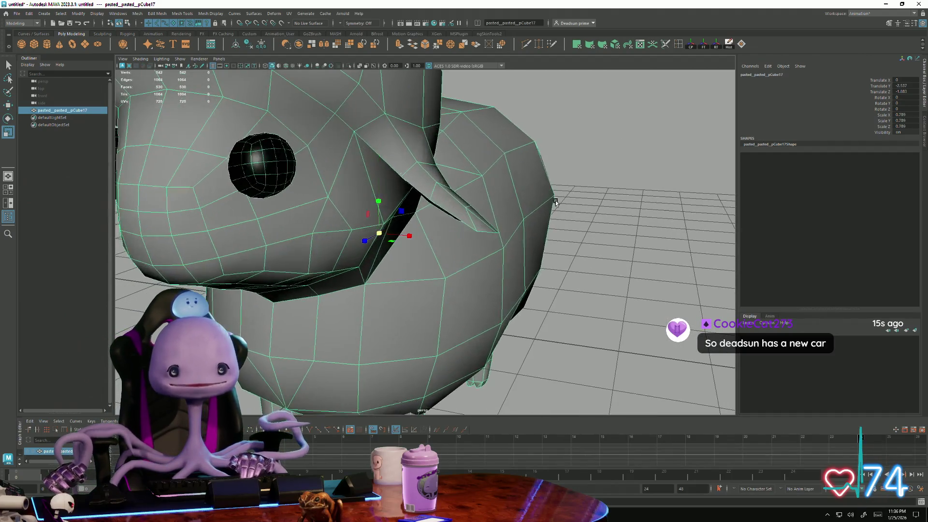
pyautogui.scroll(-5, 555, 201)
pyautogui.moveTo(283, 257)
pyautogui.keyDown('alt'); pyautogui.mouseDown()
pyautogui.moveTo(273, 251)
pyautogui.moveTo(405, 166)
pyautogui.moveTo(405, 143)
pyautogui.moveTo(376, 191)
pyautogui.moveTo(356, 277)
pyautogui.moveTo(313, 286)
pyautogui.moveTo(246, 195)
pyautogui.mouseUp(); pyautogui.keyUp('alt')
pyautogui.press('w')
pyautogui.scroll(3, 356, 277)
# Step: Inspect a head vertex in vertex mode (F9), then return to object mode and deselect the sheep
pyautogui.press('F9')
pyautogui.click(312, 196)
pyautogui.keyDown('alt'); pyautogui.moveTo(312, 196); pyautogui.dragTo(487, 199); pyautogui.keyUp('alt')
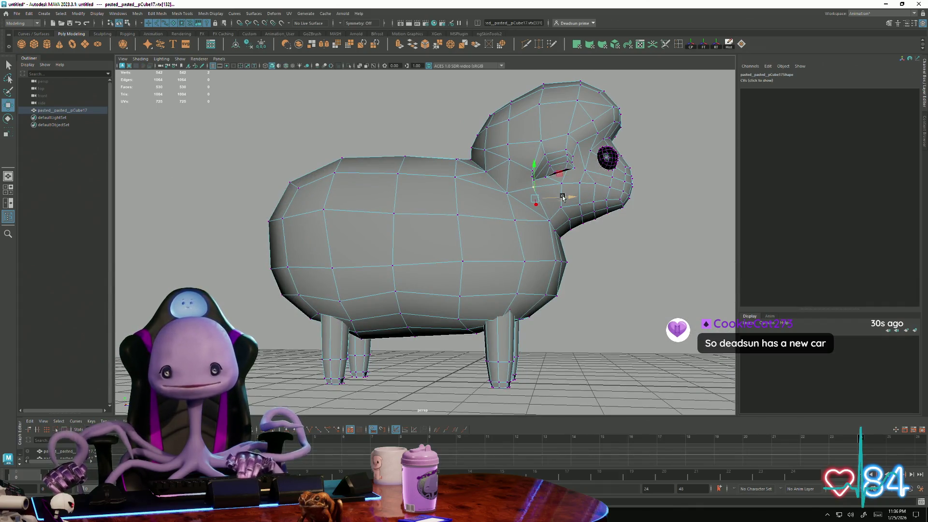
pyautogui.keyDown('alt'); pyautogui.moveTo(534, 171); pyautogui.dragTo(521, 196); pyautogui.keyUp('alt')
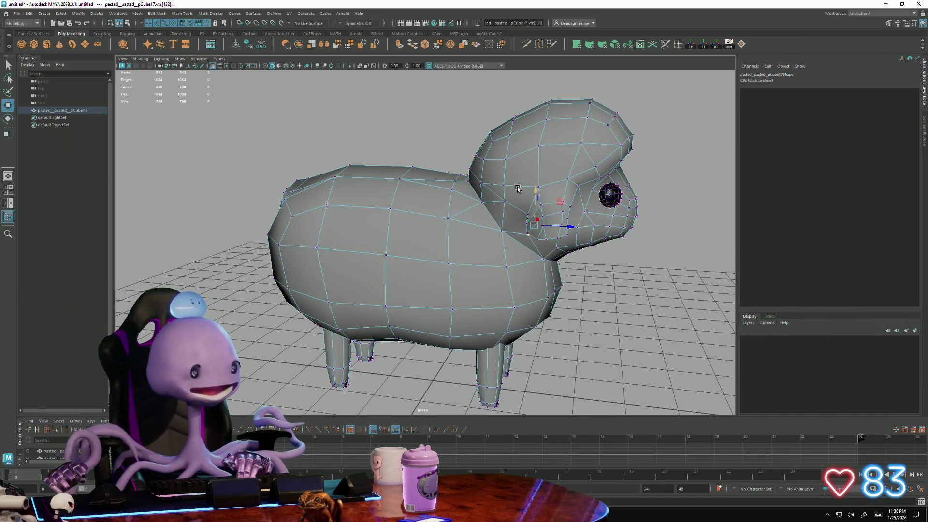
pyautogui.moveTo(515, 248)
pyautogui.keyDown('alt'); pyautogui.mouseDown()
pyautogui.moveTo(461, 234)
pyautogui.moveTo(566, 153)
pyautogui.moveTo(378, 237)
pyautogui.moveTo(420, 222)
pyautogui.moveTo(488, 225)
pyautogui.moveTo(491, 233)
pyautogui.moveTo(475, 237)
pyautogui.moveTo(380, 196)
pyautogui.mouseUp(); pyautogui.keyUp('alt')
pyautogui.press('F8')
pyautogui.click(567, 153)
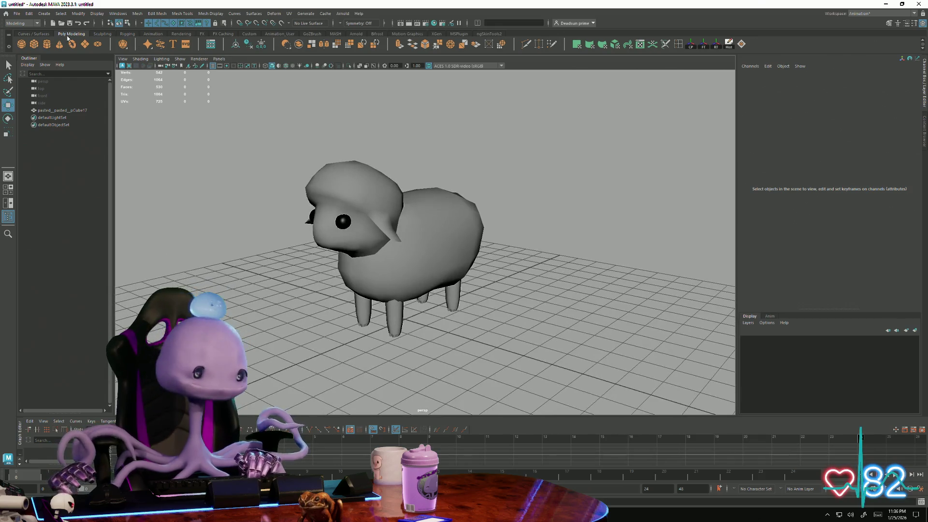
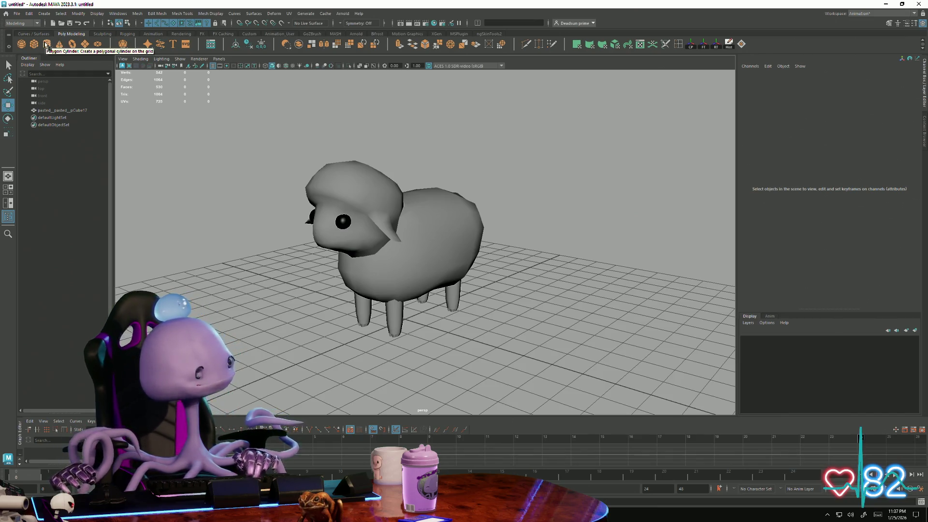
# Step: Add a polygon cylinder in front of the sheep and turn it on its side with Rotate Z -90
pyautogui.click(47, 45)
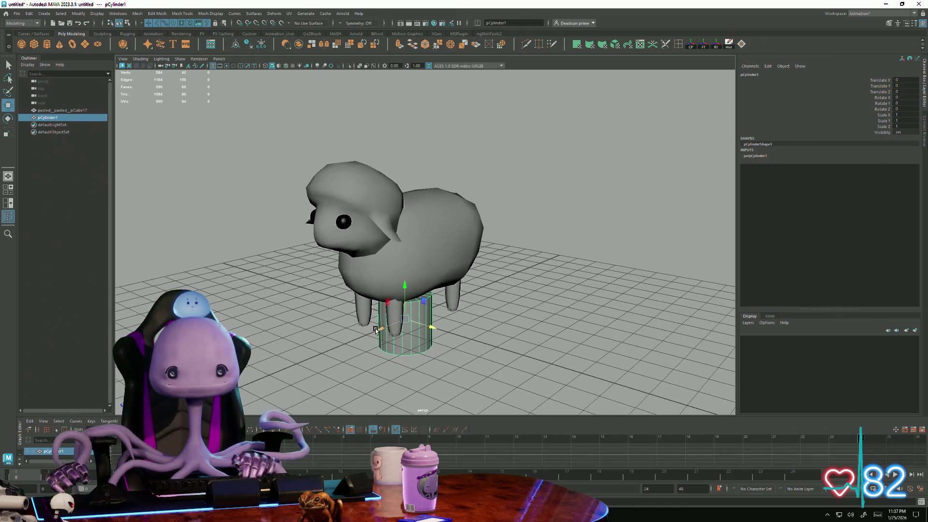
pyautogui.moveTo(376, 330); pyautogui.dragTo(245, 384)
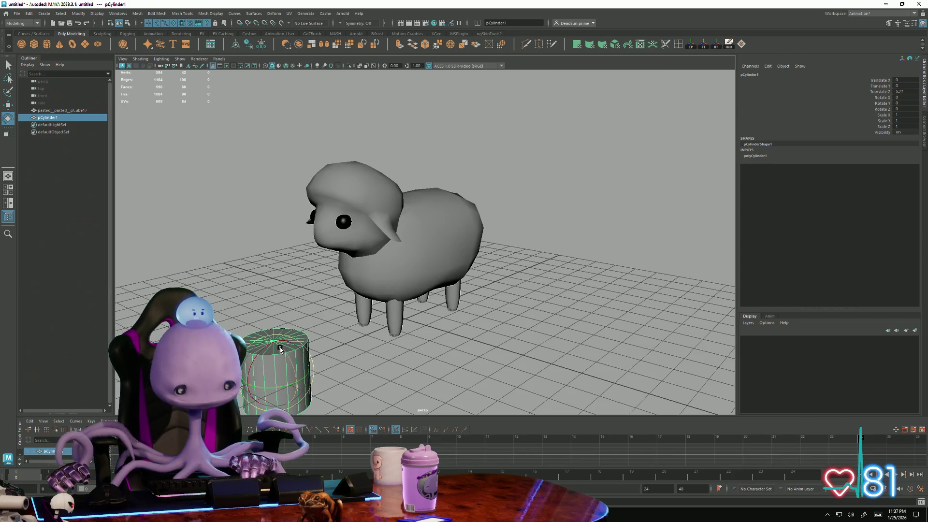
pyautogui.moveTo(279, 348)
pyautogui.mouseDown()
pyautogui.moveTo(290, 377)
pyautogui.moveTo(239, 371)
pyautogui.moveTo(317, 332)
pyautogui.mouseUp()
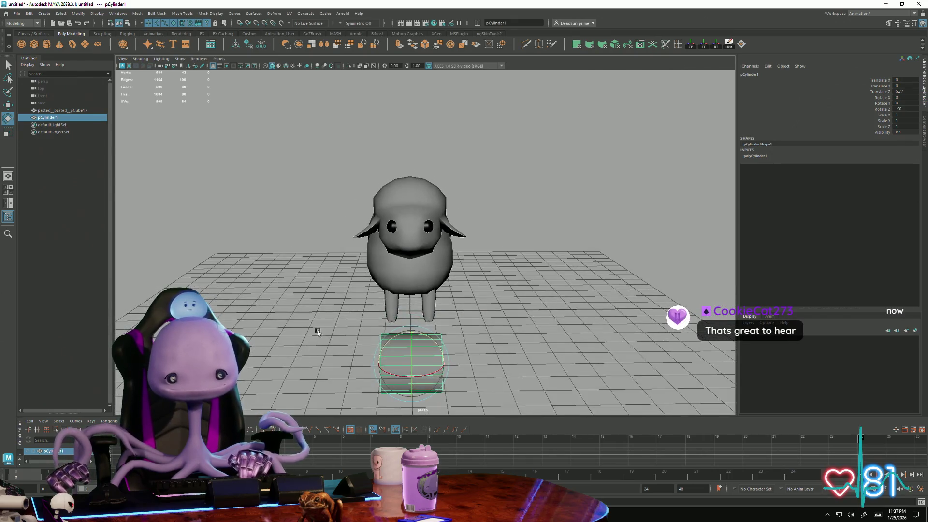
# Step: Enter component mode on the cylinder and frame its round cap straight on
pyautogui.moveTo(410, 354); pyautogui.dragTo(413, 395, button='right')
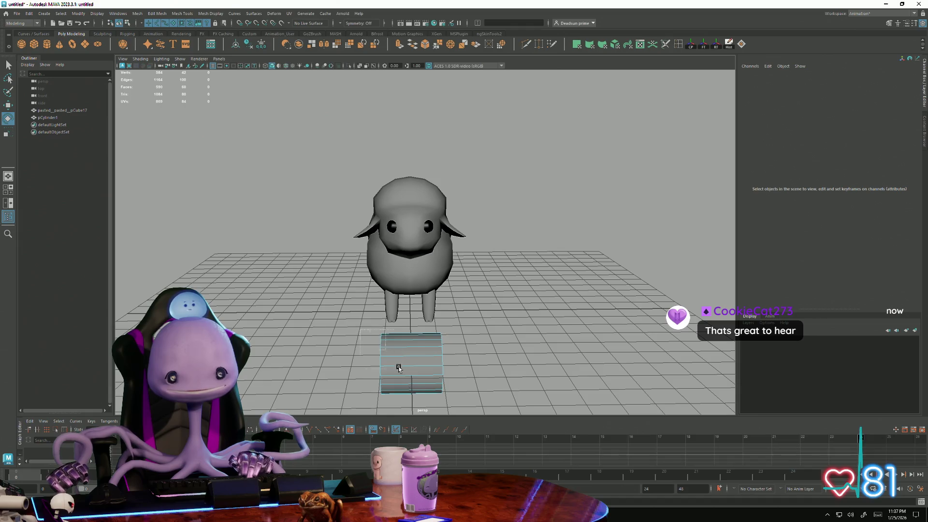
pyautogui.click(417, 399)
pyautogui.keyDown('alt'); pyautogui.moveTo(442, 356); pyautogui.dragTo(347, 355); pyautogui.keyUp('alt')
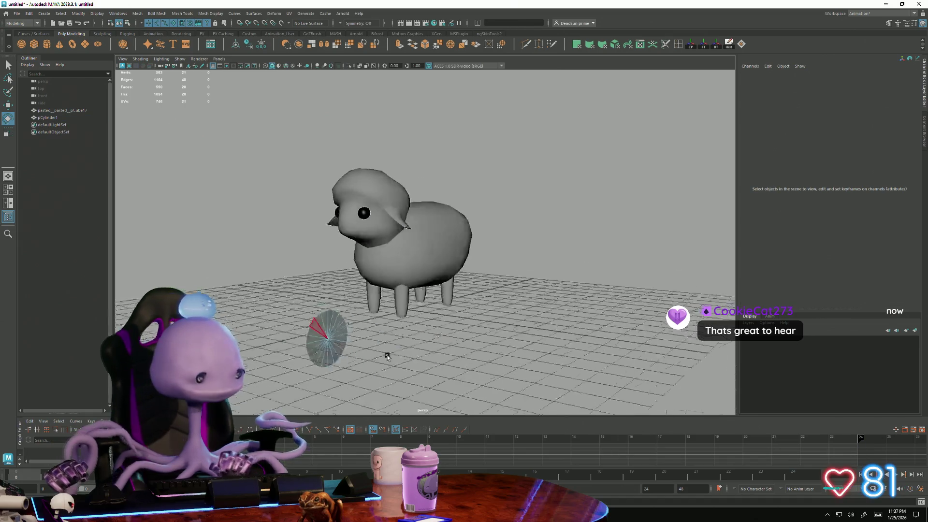
pyautogui.scroll(5, 347, 355)
pyautogui.keyDown('alt'); pyautogui.moveTo(348, 355); pyautogui.dragTo(405, 271, button='middle'); pyautogui.keyUp('alt')
pyautogui.scroll(5, 406, 272)
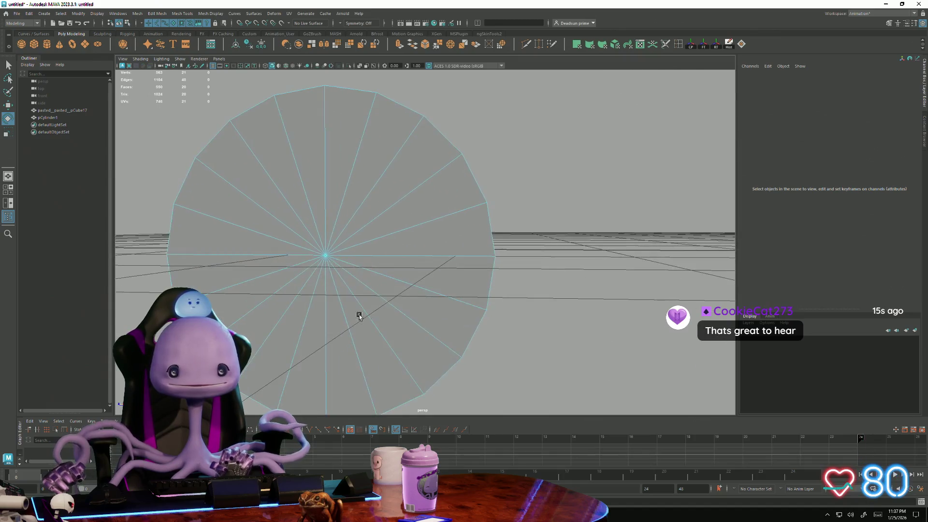
pyautogui.keyDown('alt'); pyautogui.moveTo(359, 316); pyautogui.dragTo(413, 319); pyautogui.keyUp('alt')
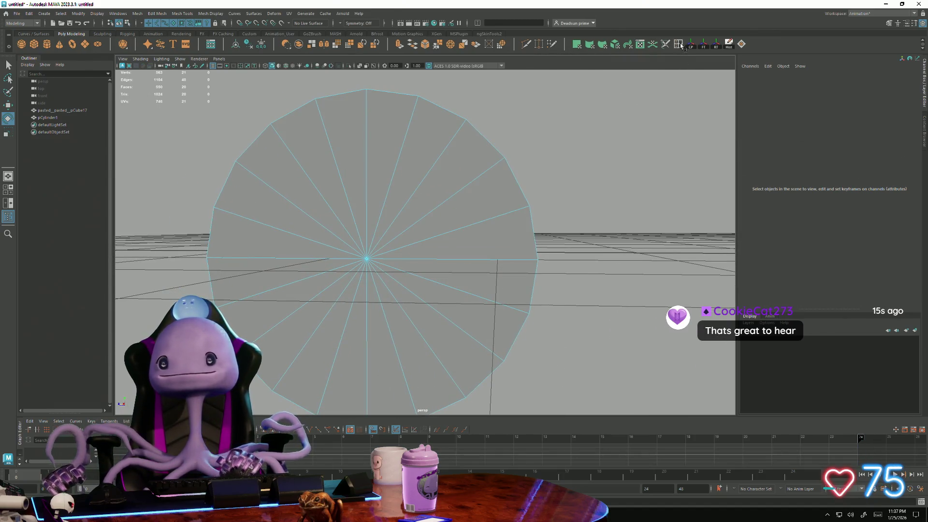
# Step: Start a Multi-Cut spiral from near the cap's centre, curling down the right side
pyautogui.hotkey('ctrl', 'shift', 'x')
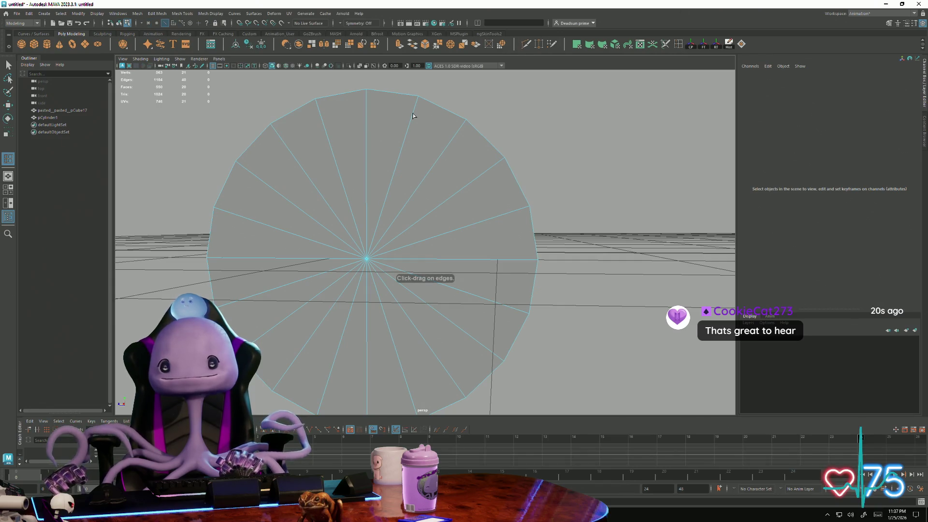
pyautogui.click(366, 174)
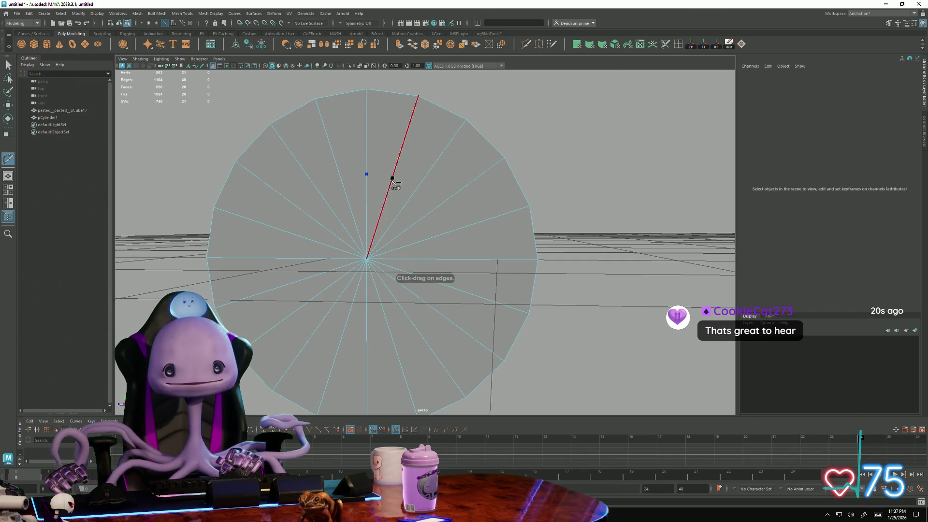
pyautogui.click(416, 190)
pyautogui.click(434, 208)
pyautogui.click(446, 235)
pyautogui.click(446, 273)
pyautogui.click(447, 287)
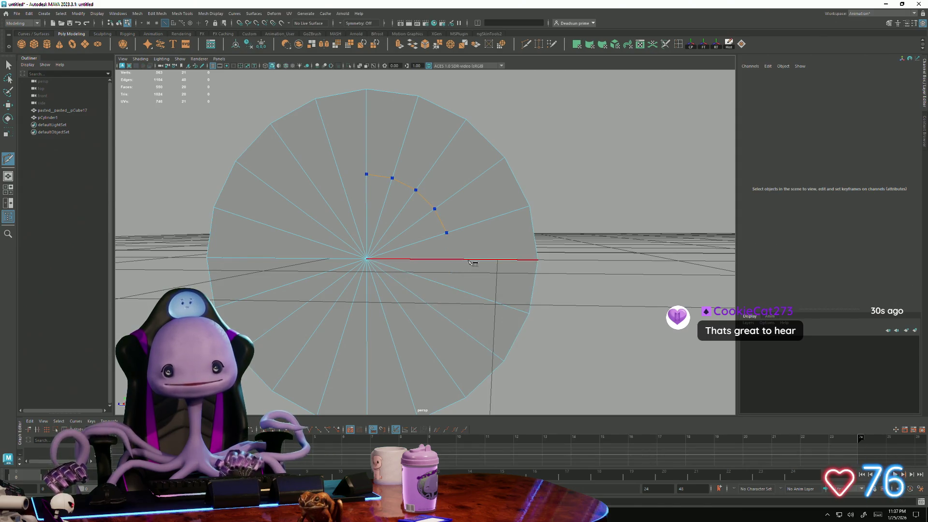
pyautogui.click(451, 230)
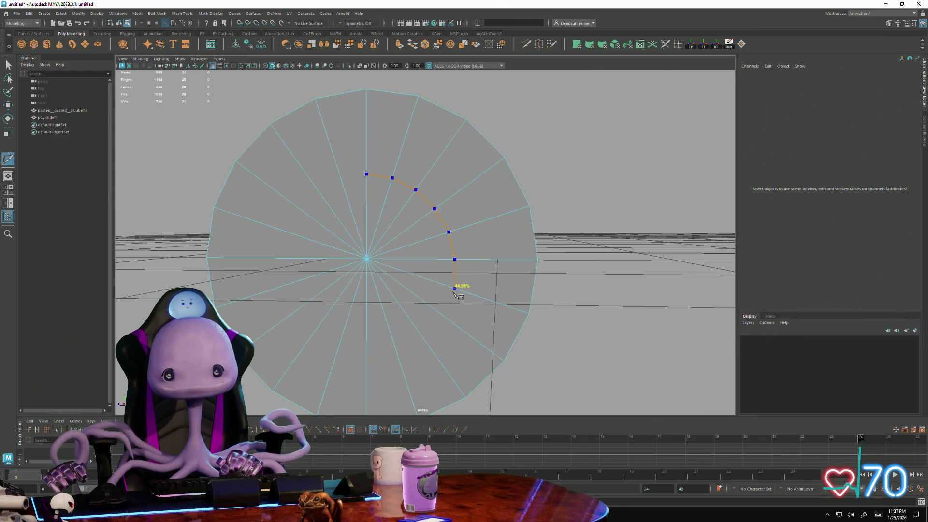
pyautogui.click(443, 318)
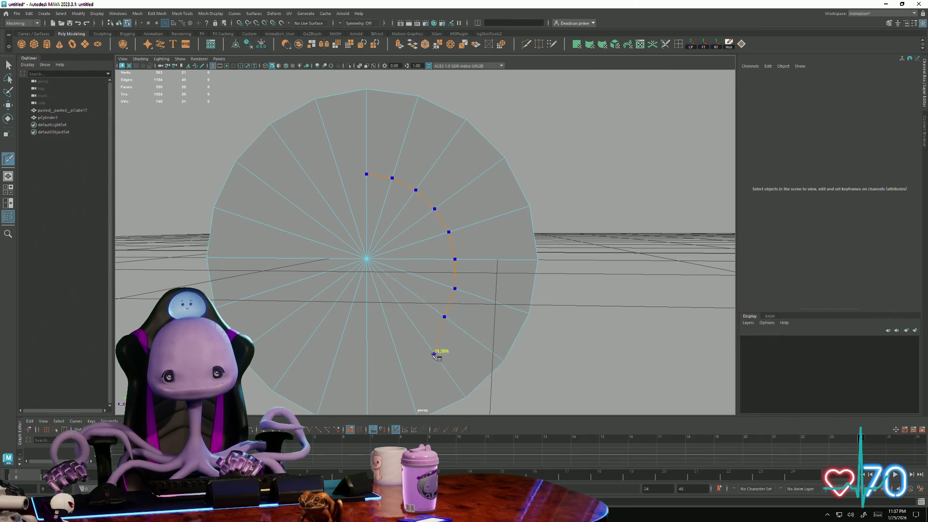
# Step: Continue the spiral across the bottom and up the left to the rim, then commit the cut
pyautogui.click(426, 342)
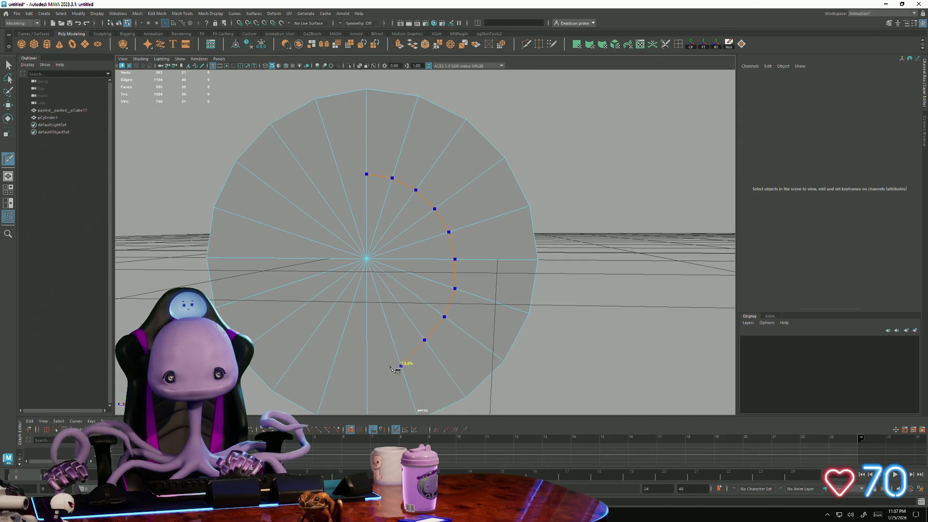
pyautogui.click(398, 358)
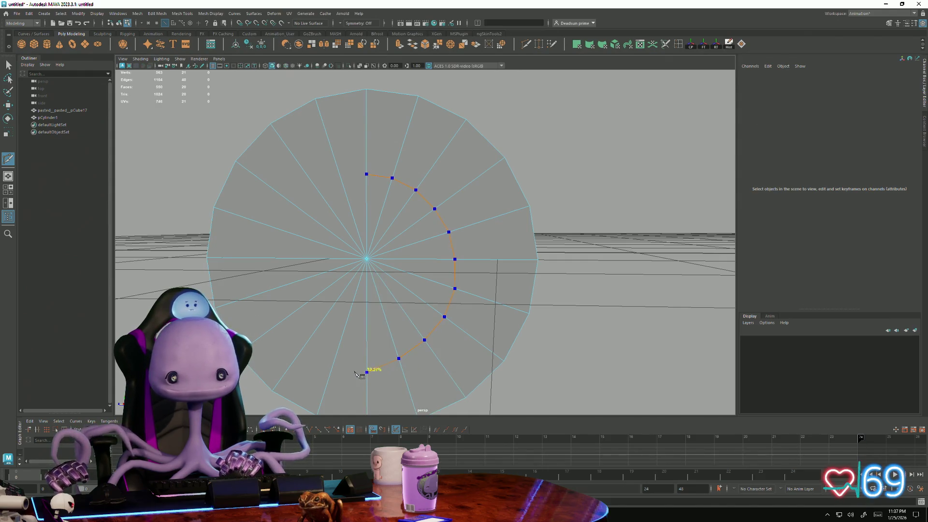
pyautogui.click(353, 373)
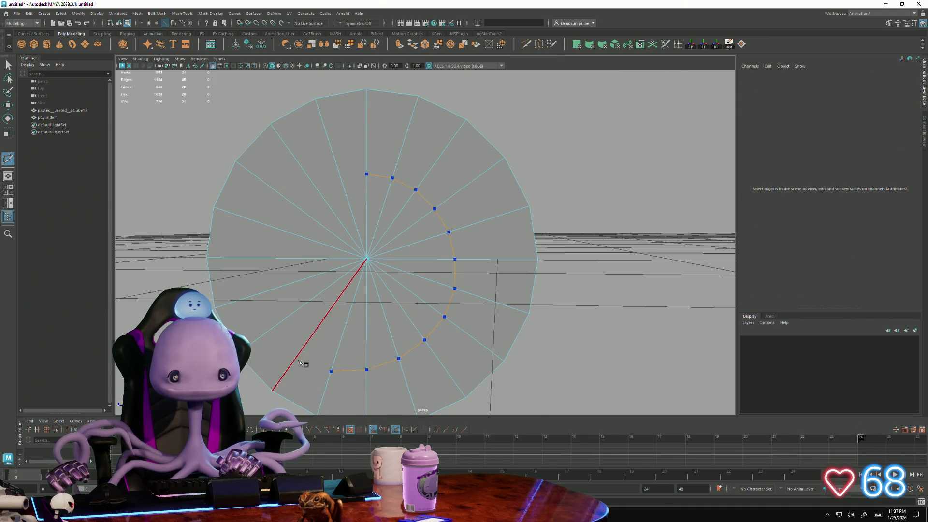
pyautogui.click(296, 359)
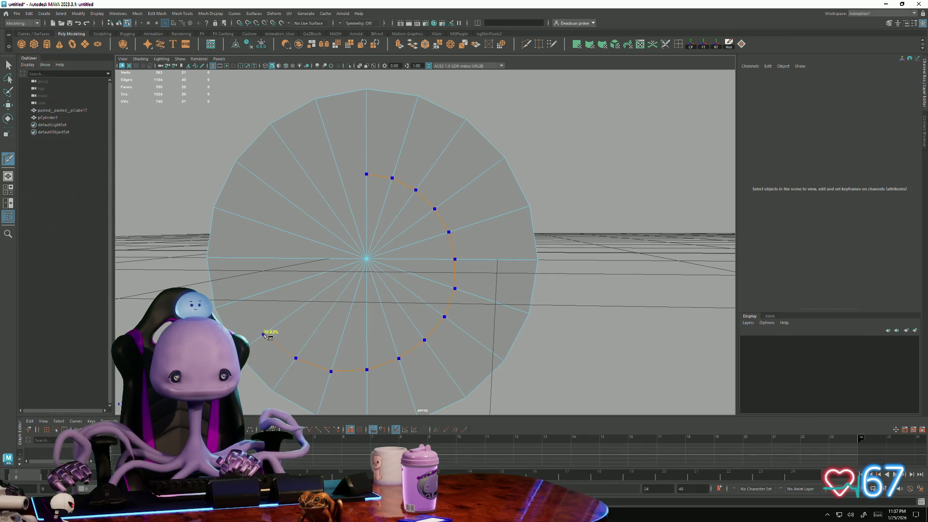
pyautogui.click(266, 332)
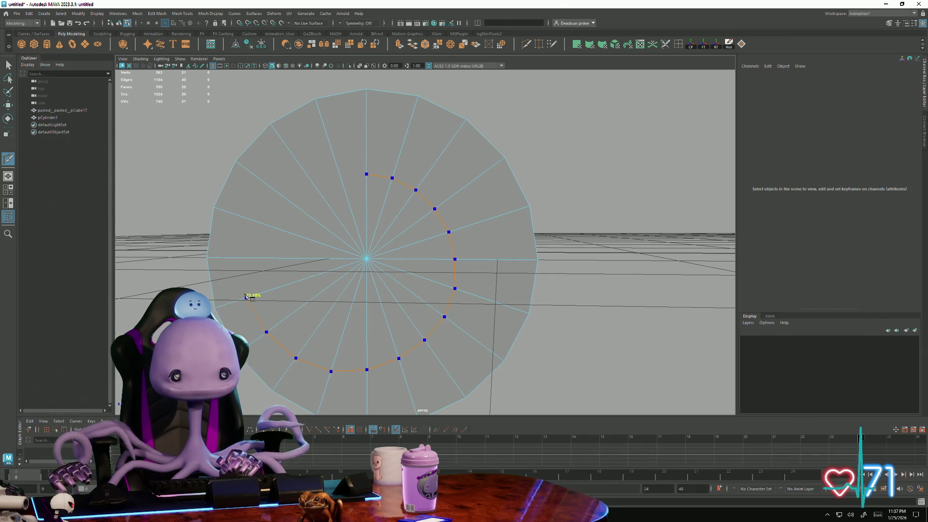
pyautogui.click(245, 298)
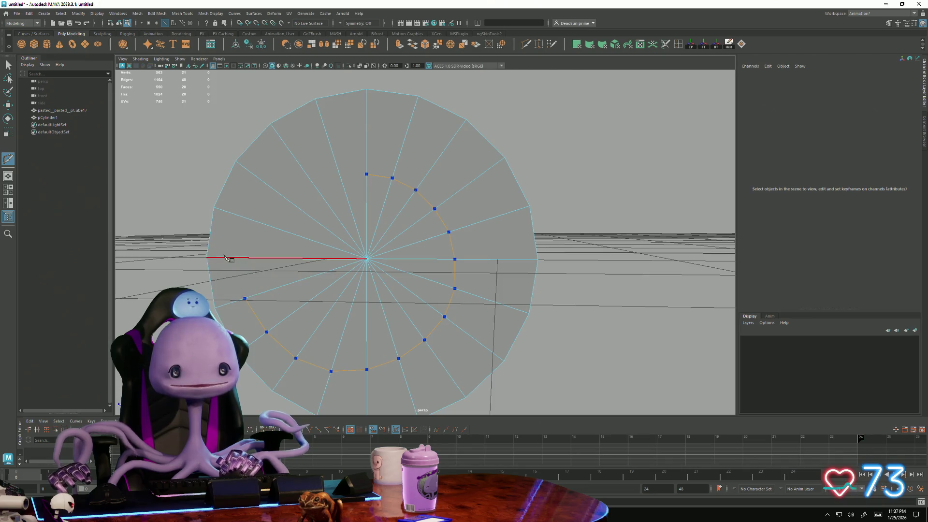
pyautogui.click(232, 257)
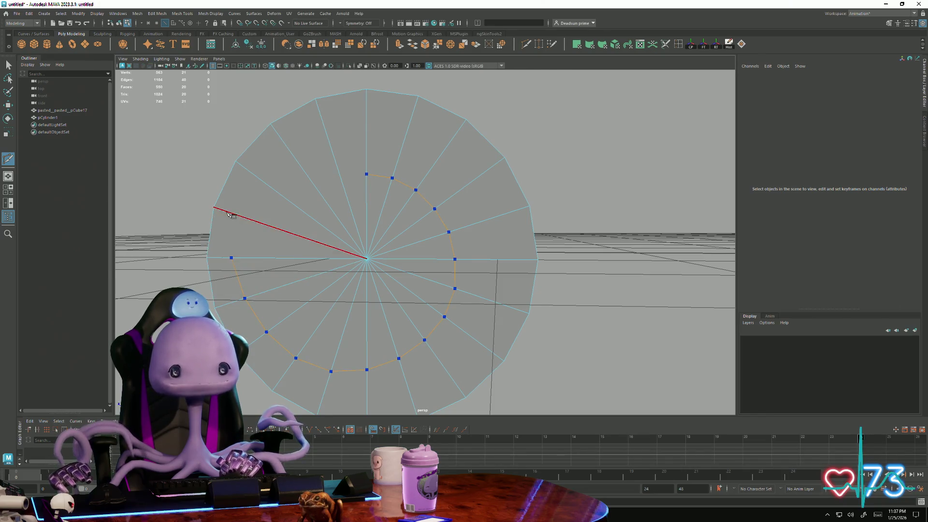
pyautogui.click(258, 187)
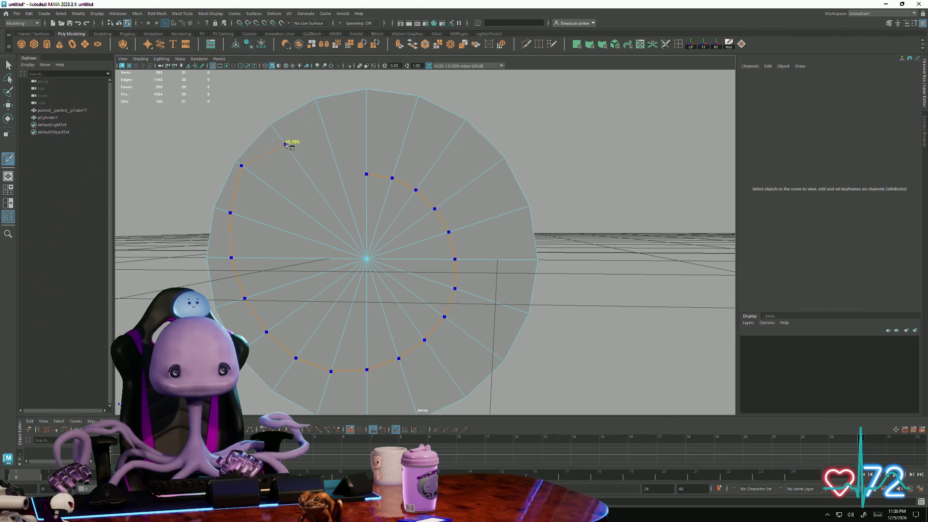
pyautogui.press('Return')
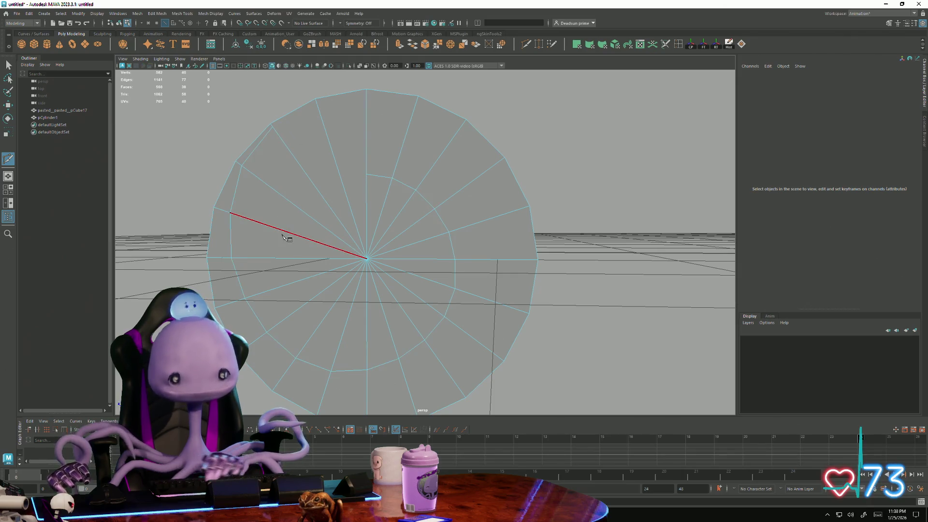
# Step: Delete the cap's inner faces, leaving a flat spiral strip tapering to a thin tip
pyautogui.press('q')
pyautogui.moveTo(322, 223); pyautogui.dragTo(386, 294)
pyautogui.click(344, 229)
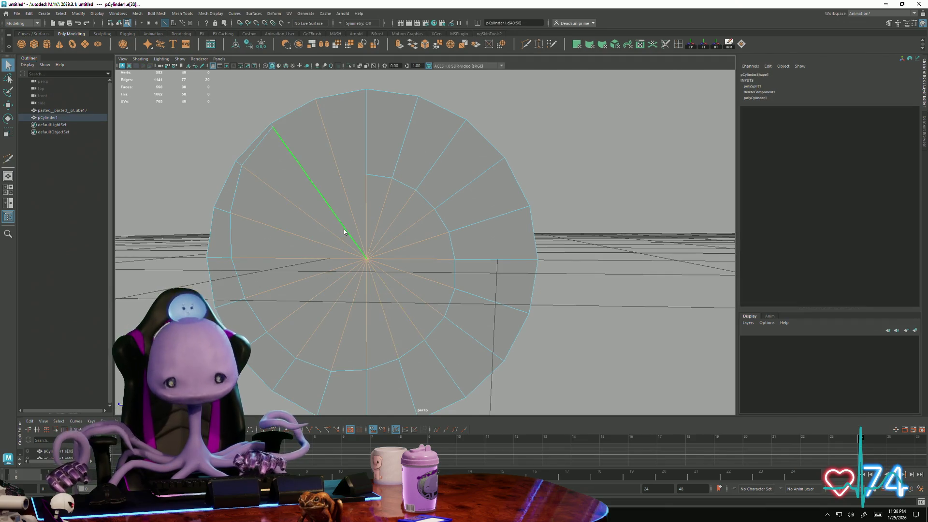
pyautogui.moveTo(343, 228); pyautogui.dragTo(346, 233, button='right')
pyautogui.keyDown('shift'); pyautogui.doubleClick(399, 292); pyautogui.keyUp('shift')
pyautogui.press('Delete')
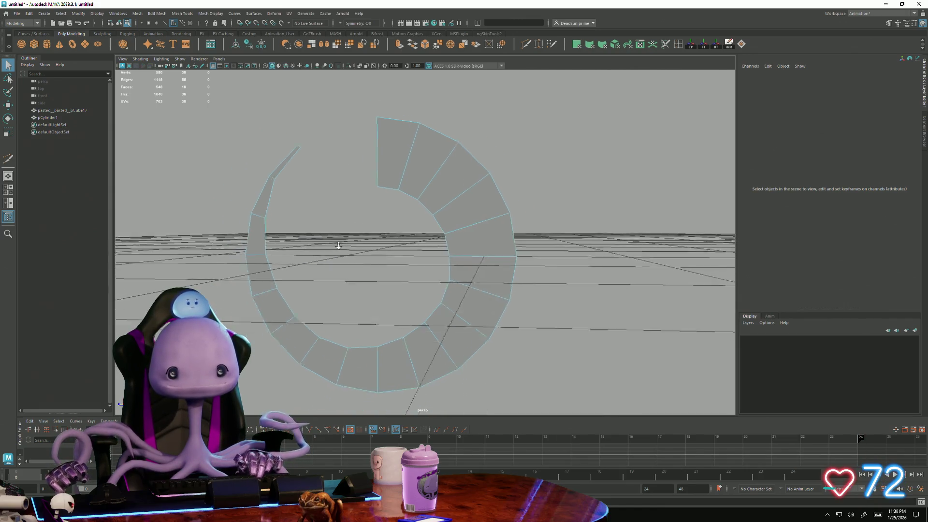
# Step: Switch the strip to vertex mode and select its tip vertex from above
pyautogui.keyDown('alt'); pyautogui.moveTo(379, 240); pyautogui.dragTo(346, 178); pyautogui.keyUp('alt')
pyautogui.rightClick(346, 178)
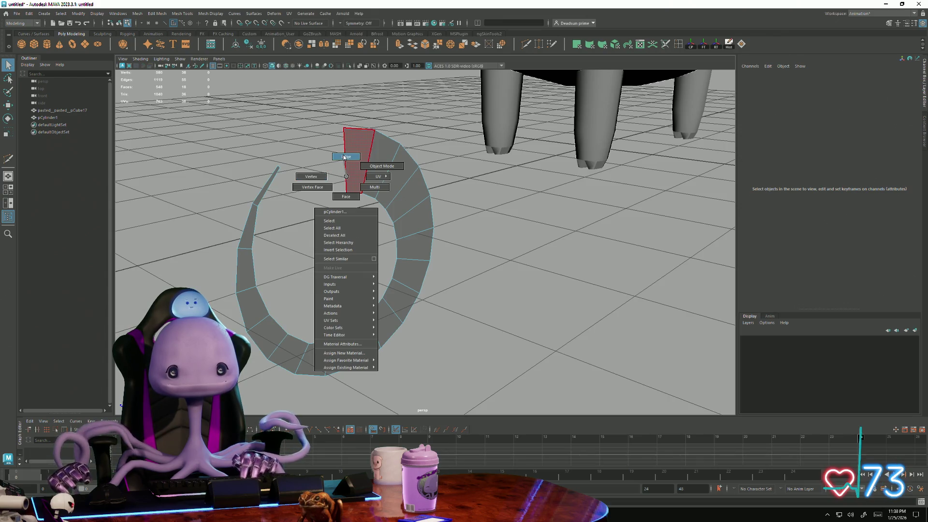
pyautogui.click(318, 176)
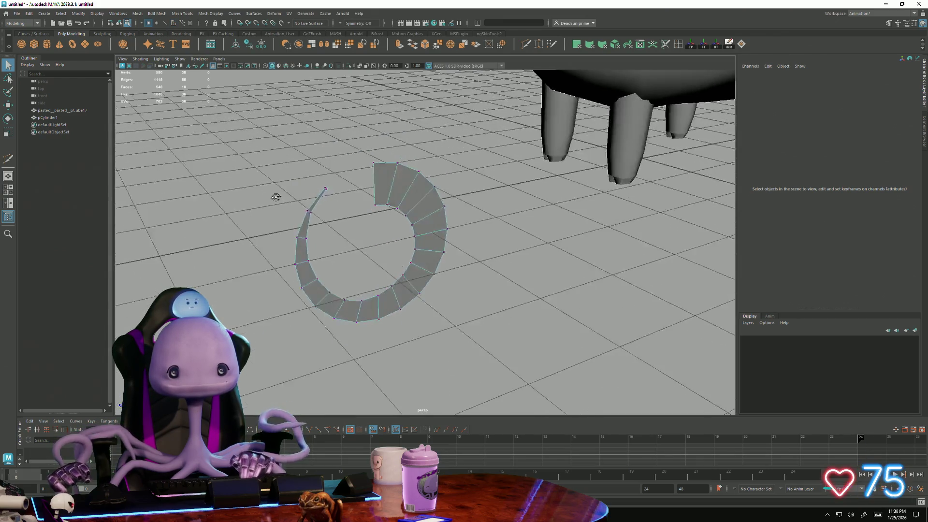
pyautogui.keyDown('alt'); pyautogui.moveTo(318, 176); pyautogui.dragTo(309, 188); pyautogui.keyUp('alt')
pyautogui.moveTo(316, 222); pyautogui.dragTo(321, 200, button='right')
pyautogui.click(334, 211)
pyautogui.keyDown('alt'); pyautogui.moveTo(333, 211); pyautogui.dragTo(330, 232); pyautogui.keyUp('alt')
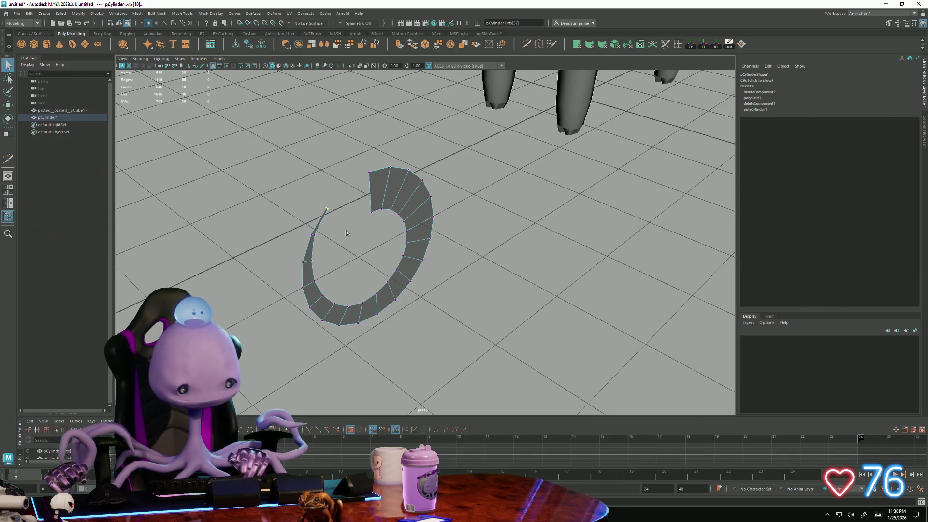
# Step: Nudge the thin tip vertices to refine the strip's tapering tail
pyautogui.press('w')
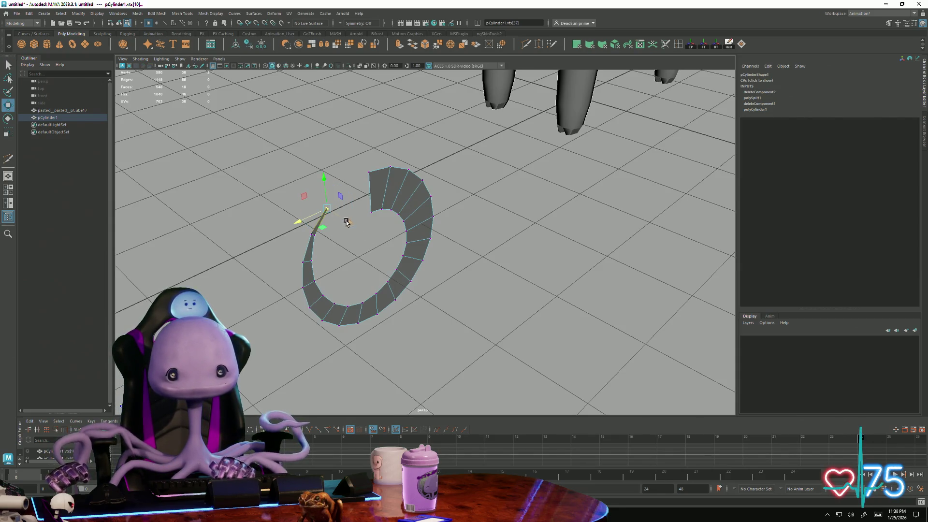
pyautogui.click(319, 230)
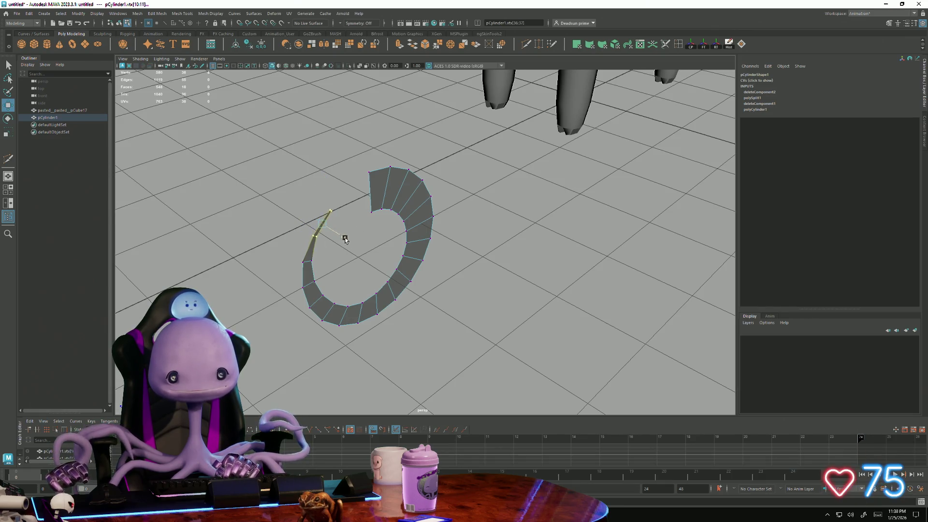
pyautogui.moveTo(296, 259); pyautogui.dragTo(333, 265)
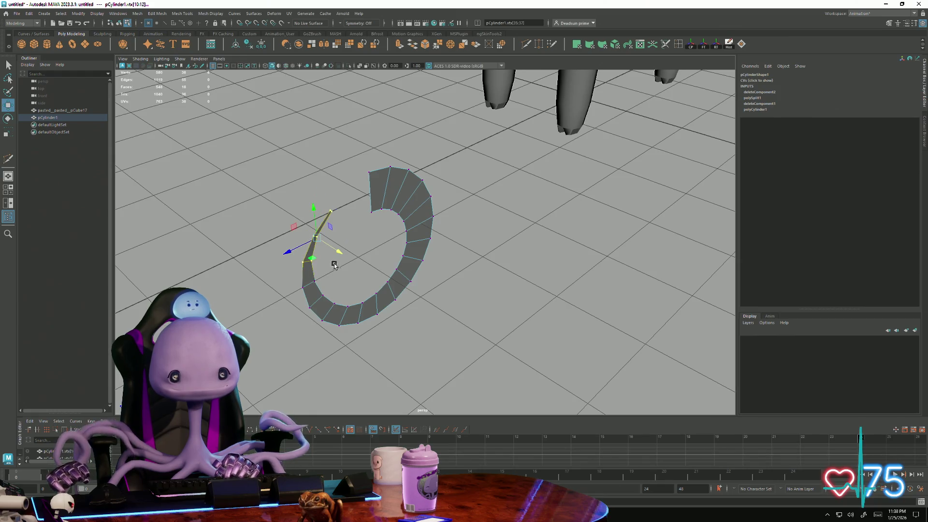
pyautogui.press('w')
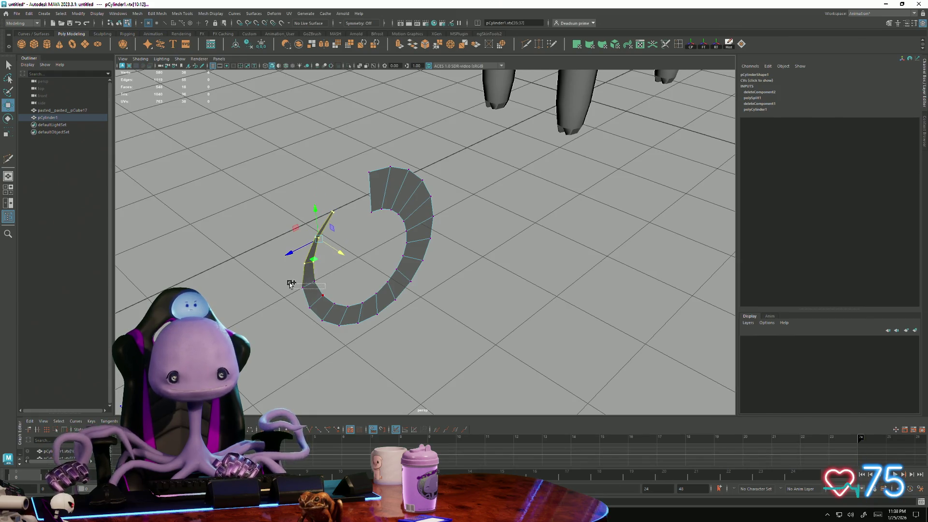
pyautogui.moveTo(338, 265); pyautogui.dragTo(342, 268, button='middle')
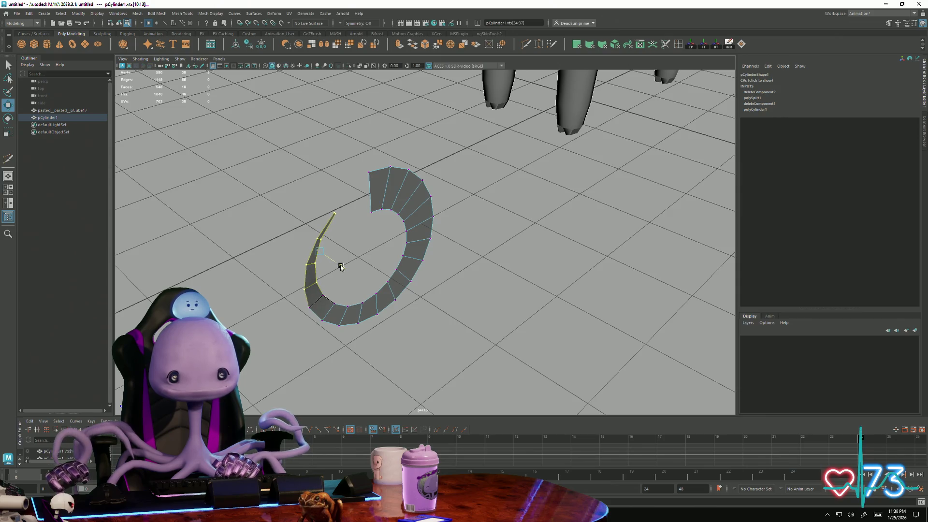
pyautogui.moveTo(310, 320); pyautogui.dragTo(312, 317)
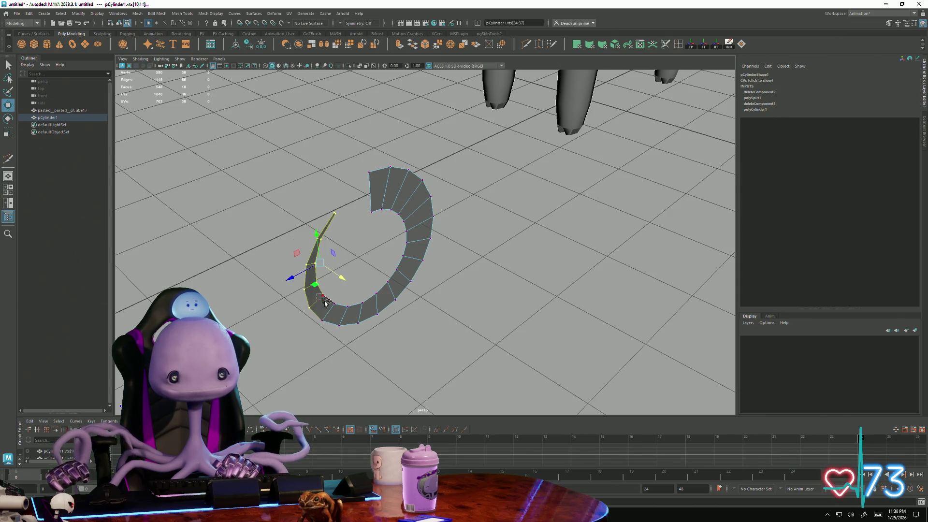
pyautogui.moveTo(344, 285); pyautogui.dragTo(343, 281, button='middle')
pyautogui.keyDown('alt'); pyautogui.moveTo(324, 303); pyautogui.dragTo(340, 285); pyautogui.keyUp('alt')
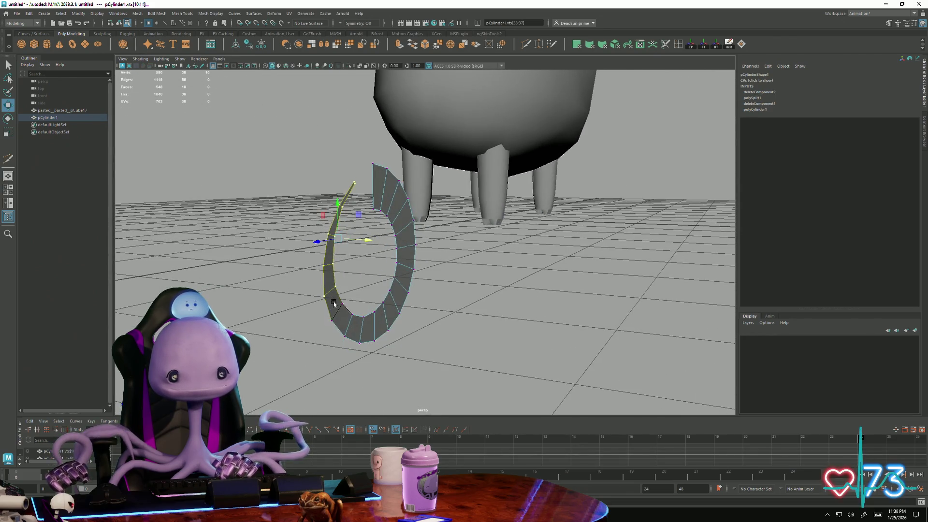
pyautogui.moveTo(367, 254); pyautogui.dragTo(370, 253, button='middle')
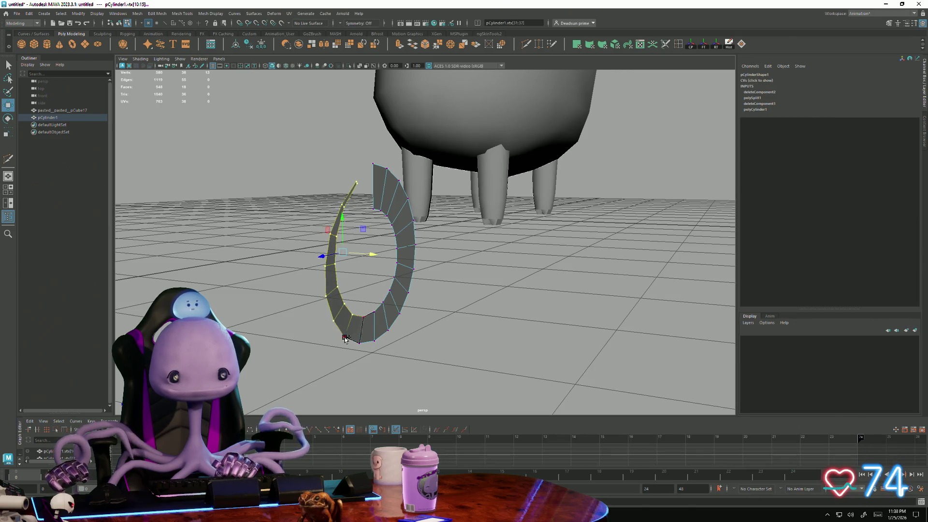
pyautogui.keyDown('alt'); pyautogui.moveTo(353, 349); pyautogui.dragTo(452, 253); pyautogui.keyUp('alt')
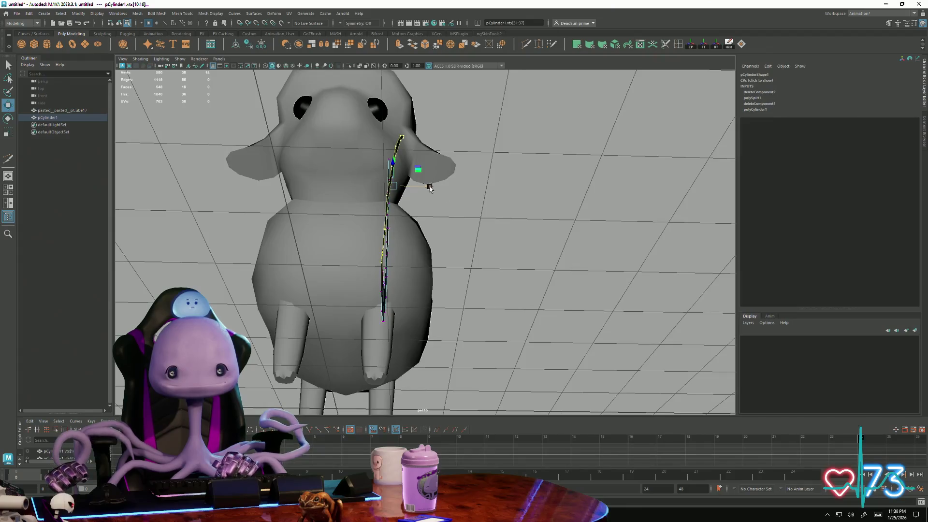
pyautogui.moveTo(429, 188); pyautogui.dragTo(433, 189, button='middle')
# Step: Select faces along the strip's top end and widen the top flap
pyautogui.moveTo(431, 189)
pyautogui.keyDown('alt'); pyautogui.mouseDown()
pyautogui.moveTo(333, 326)
pyautogui.moveTo(283, 254)
pyautogui.mouseUp(); pyautogui.keyUp('alt')
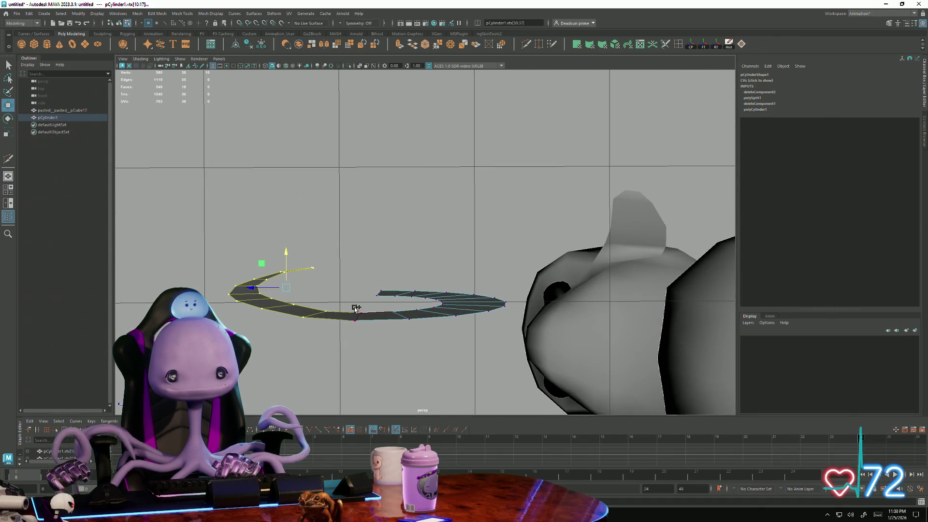
pyautogui.keyDown('shift'); pyautogui.moveTo(367, 340); pyautogui.dragTo(368, 340); pyautogui.keyUp('shift')
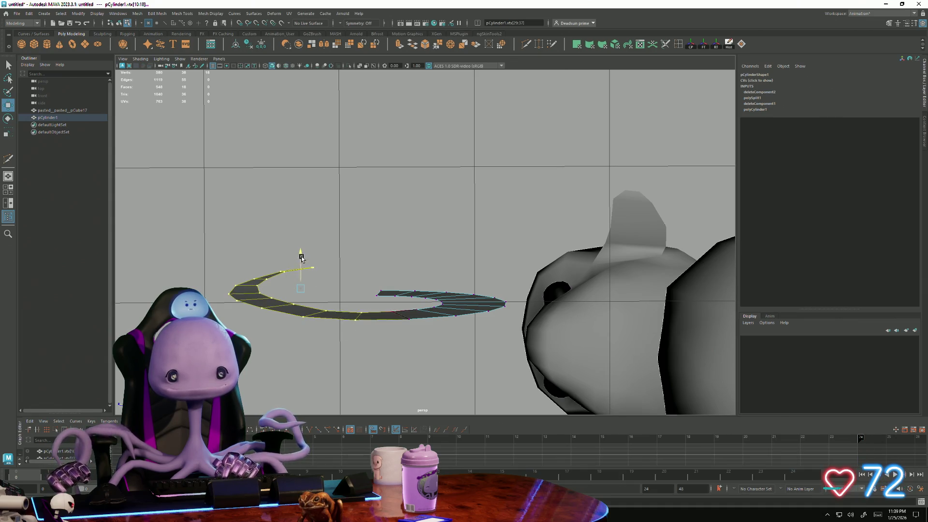
pyautogui.keyDown('alt'); pyautogui.moveTo(360, 304); pyautogui.dragTo(400, 335); pyautogui.keyUp('alt')
pyautogui.keyDown('shift'); pyautogui.click(421, 355); pyautogui.keyUp('shift')
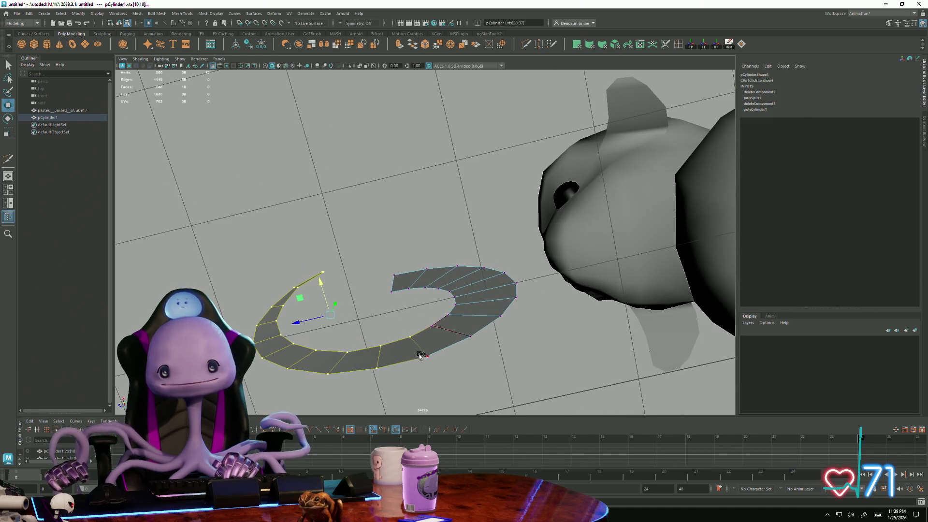
pyautogui.moveTo(437, 370); pyautogui.dragTo(370, 307, button='middle')
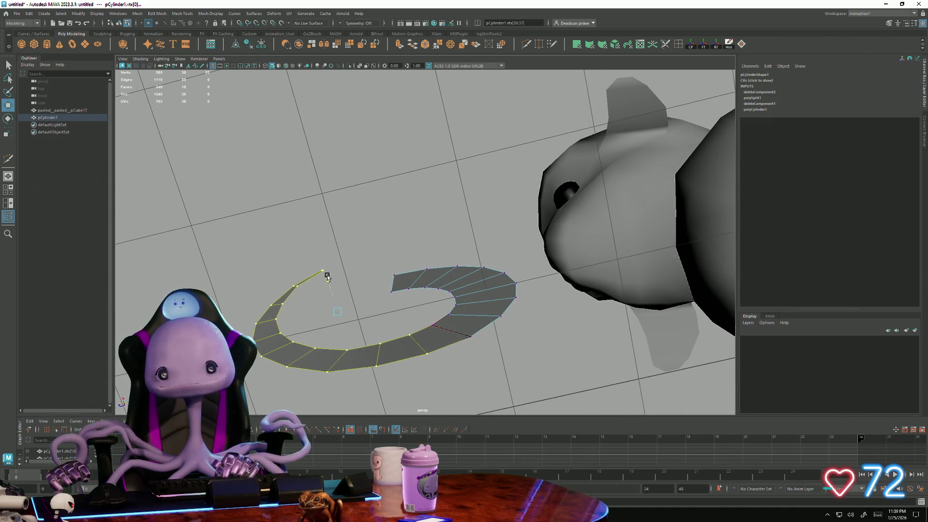
pyautogui.keyDown('shift'); pyautogui.click(443, 341); pyautogui.keyUp('shift')
pyautogui.keyDown('shift'); pyautogui.moveTo(446, 330); pyautogui.dragTo(478, 354); pyautogui.keyUp('shift')
pyautogui.moveTo(349, 273)
pyautogui.keyDown('alt'); pyautogui.mouseDown()
pyautogui.moveTo(381, 367)
pyautogui.moveTo(344, 331)
pyautogui.moveTo(366, 210)
pyautogui.mouseUp(); pyautogui.keyUp('alt')
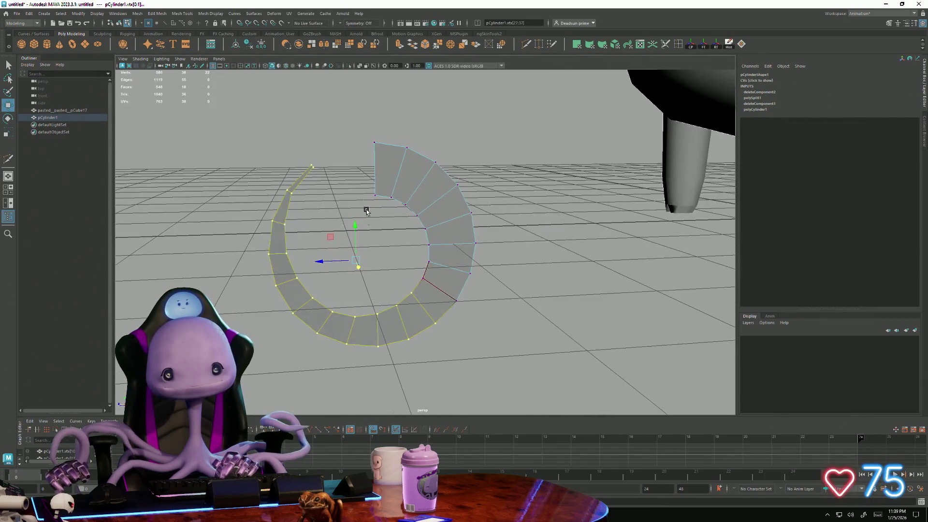
pyautogui.moveTo(362, 139)
pyautogui.keyDown('alt'); pyautogui.mouseDown()
pyautogui.moveTo(368, 242)
pyautogui.moveTo(430, 256)
pyautogui.mouseUp(); pyautogui.keyUp('alt')
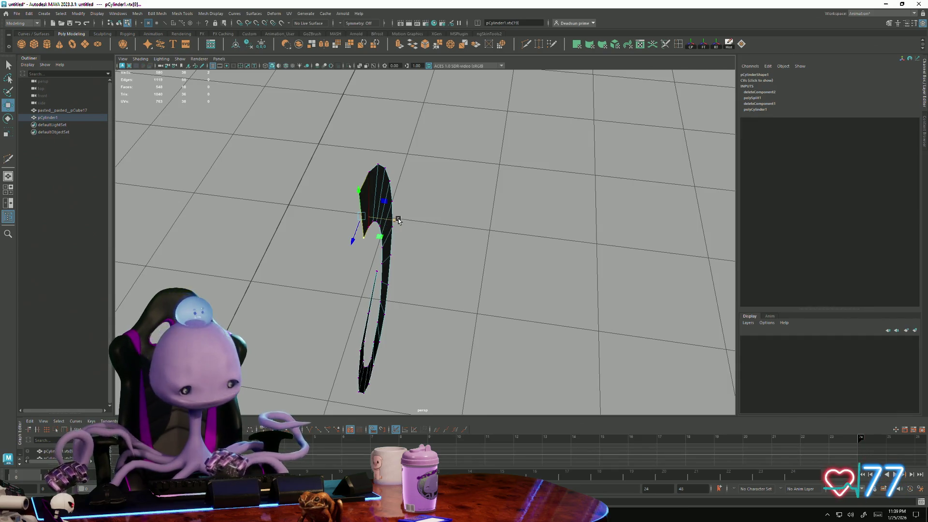
pyautogui.moveTo(406, 222); pyautogui.dragTo(458, 240, button='middle')
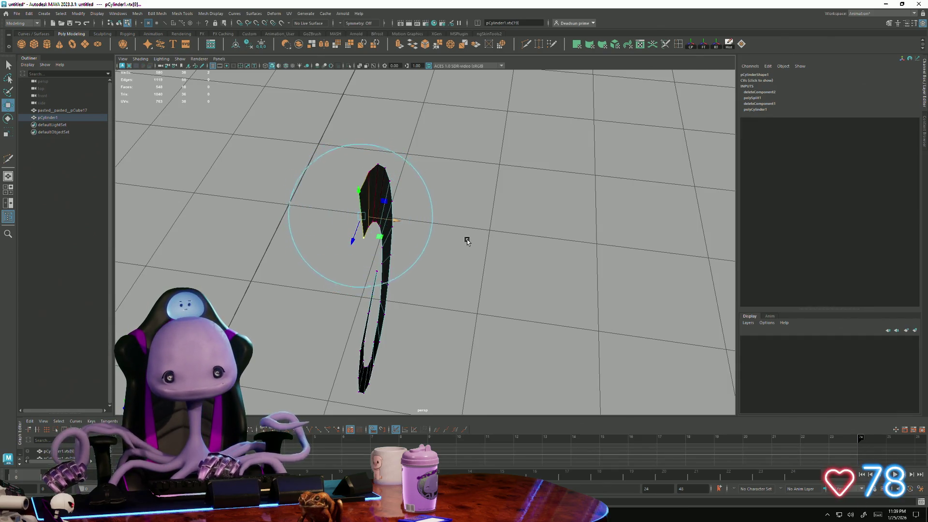
pyautogui.moveTo(429, 247)
pyautogui.keyDown('alt'); pyautogui.mouseDown()
pyautogui.moveTo(393, 211)
pyautogui.moveTo(348, 203)
pyautogui.moveTo(417, 207)
pyautogui.mouseUp(); pyautogui.keyUp('alt')
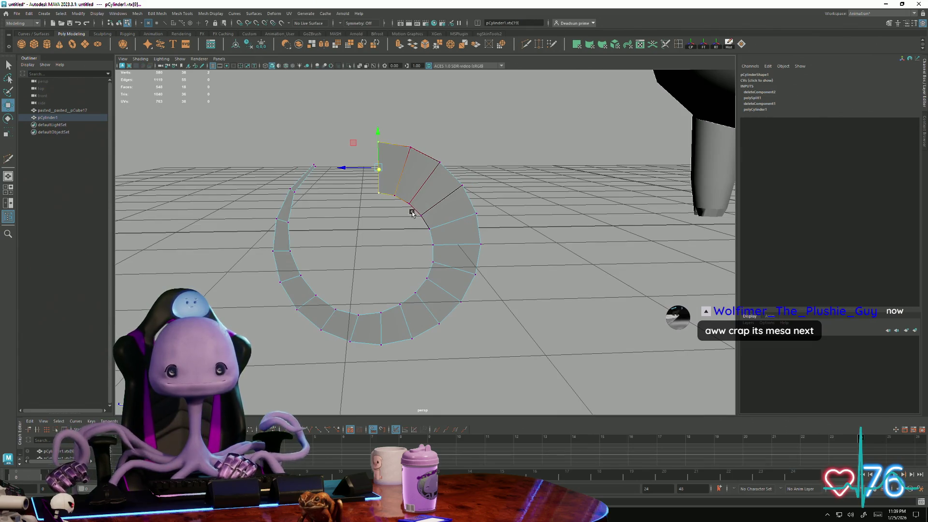
# Step: Select the arc's top section and shift its vertices to adjust the ribbon's curve
pyautogui.click(281, 220)
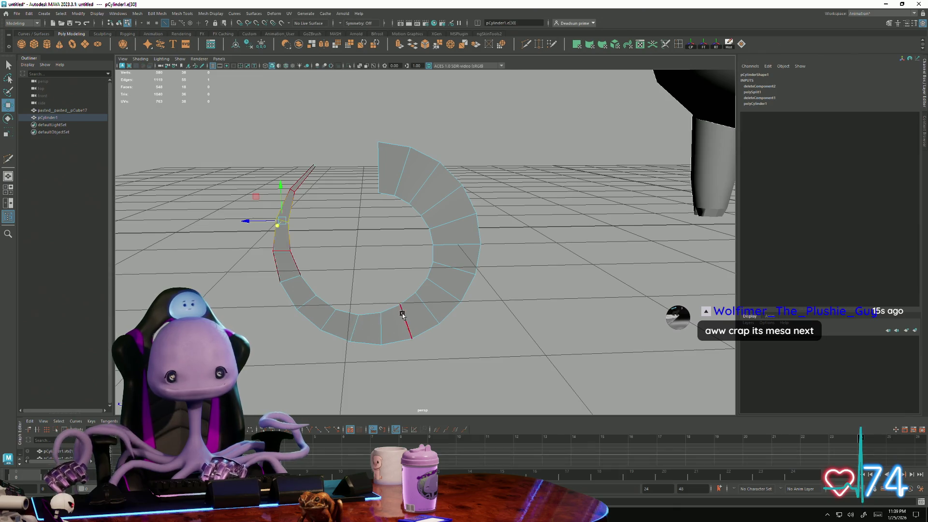
pyautogui.click(379, 170)
pyautogui.moveTo(380, 170)
pyautogui.keyDown('alt'); pyautogui.mouseDown()
pyautogui.moveTo(427, 270)
pyautogui.moveTo(394, 278)
pyautogui.moveTo(347, 255)
pyautogui.moveTo(335, 123)
pyautogui.mouseUp(); pyautogui.keyUp('alt')
pyautogui.moveTo(459, 220)
pyautogui.mouseDown()
pyautogui.moveTo(490, 238)
pyautogui.moveTo(474, 215)
pyautogui.moveTo(467, 223)
pyautogui.mouseUp()
pyautogui.moveTo(466, 224)
pyautogui.keyDown('alt'); pyautogui.mouseDown()
pyautogui.moveTo(459, 253)
pyautogui.moveTo(389, 194)
pyautogui.moveTo(412, 228)
pyautogui.moveTo(369, 208)
pyautogui.moveTo(446, 235)
pyautogui.mouseUp(); pyautogui.keyUp('alt')
pyautogui.press('w')
pyautogui.keyDown('shift'); pyautogui.moveTo(511, 267); pyautogui.dragTo(511, 267); pyautogui.keyUp('shift')
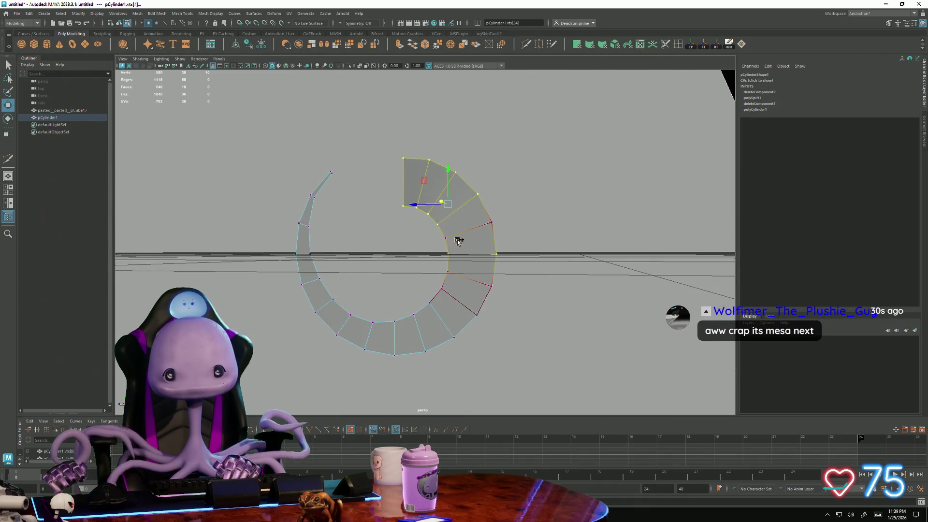
pyautogui.moveTo(477, 217)
pyautogui.keyDown('alt'); pyautogui.mouseDown()
pyautogui.moveTo(458, 234)
pyautogui.moveTo(433, 231)
pyautogui.moveTo(570, 228)
pyautogui.moveTo(532, 223)
pyautogui.mouseUp(); pyautogui.keyUp('alt')
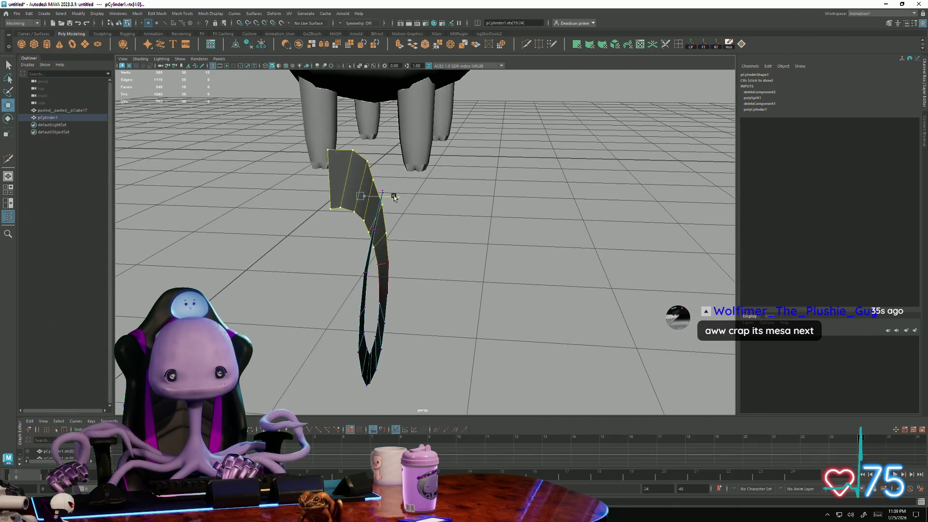
pyautogui.keyDown('alt'); pyautogui.moveTo(398, 198); pyautogui.dragTo(402, 270); pyautogui.keyUp('alt')
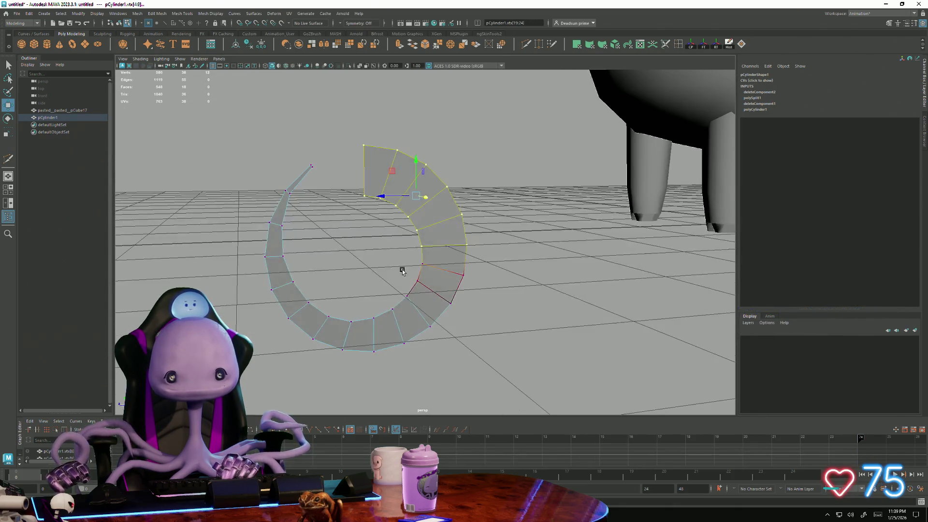
pyautogui.keyDown('alt'); pyautogui.moveTo(481, 285); pyautogui.dragTo(467, 298); pyautogui.keyUp('alt')
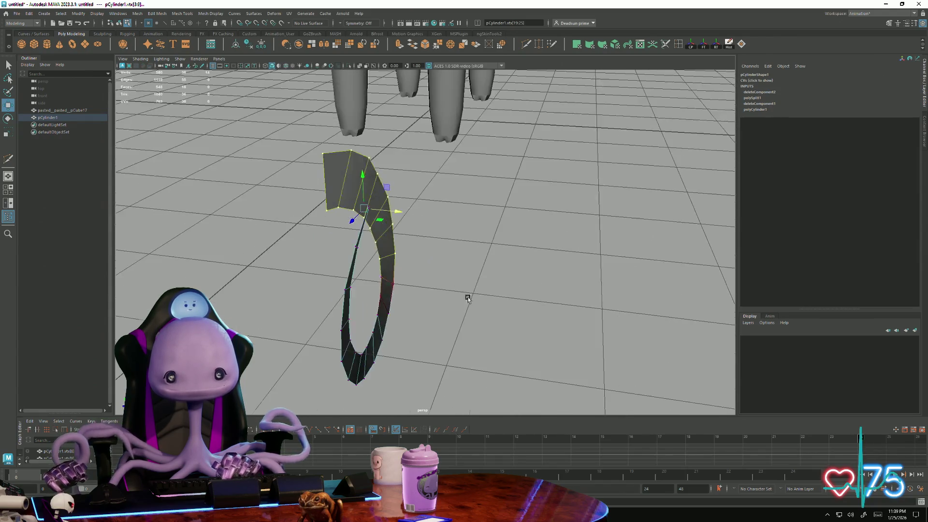
pyautogui.moveTo(393, 213); pyautogui.dragTo(394, 214)
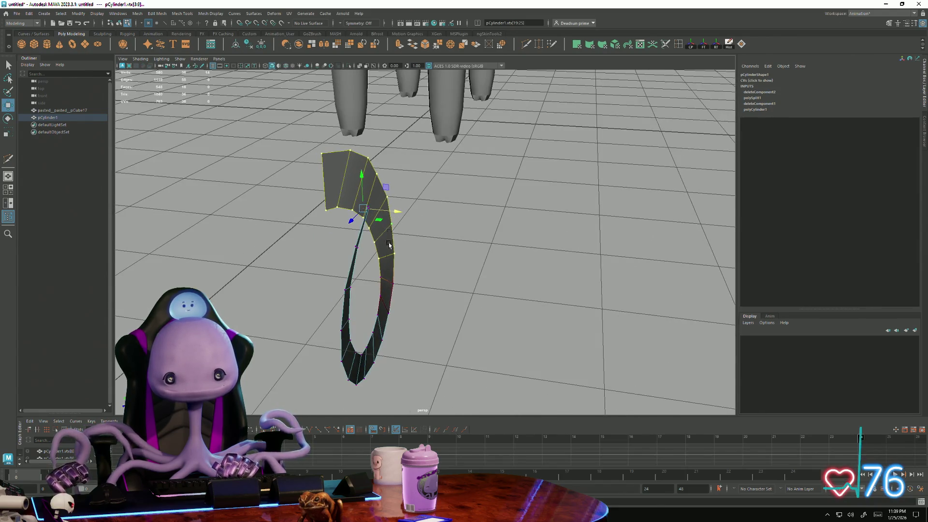
pyautogui.moveTo(404, 295)
pyautogui.keyDown('alt'); pyautogui.mouseDown()
pyautogui.moveTo(416, 288)
pyautogui.moveTo(398, 239)
pyautogui.moveTo(350, 310)
pyautogui.moveTo(333, 296)
pyautogui.moveTo(327, 176)
pyautogui.moveTo(416, 238)
pyautogui.mouseUp(); pyautogui.keyUp('alt')
pyautogui.moveTo(416, 238)
pyautogui.keyDown('alt'); pyautogui.mouseDown(button='right')
pyautogui.moveTo(341, 174)
pyautogui.moveTo(349, 190)
pyautogui.mouseUp(button='right'); pyautogui.keyUp('alt')
# Step: Soft-select from the ribbon's wide end face and rotate it to curl the ribbon
pyautogui.moveTo(361, 220); pyautogui.dragTo(361, 220)
pyautogui.moveTo(361, 220)
pyautogui.keyDown('alt'); pyautogui.mouseDown()
pyautogui.moveTo(373, 228)
pyautogui.moveTo(353, 227)
pyautogui.moveTo(361, 230)
pyautogui.mouseUp(); pyautogui.keyUp('alt')
pyautogui.moveTo(362, 231)
pyautogui.mouseDown(button='middle')
pyautogui.moveTo(451, 245)
pyautogui.moveTo(592, 316)
pyautogui.mouseUp(button='middle')
pyautogui.press('e')
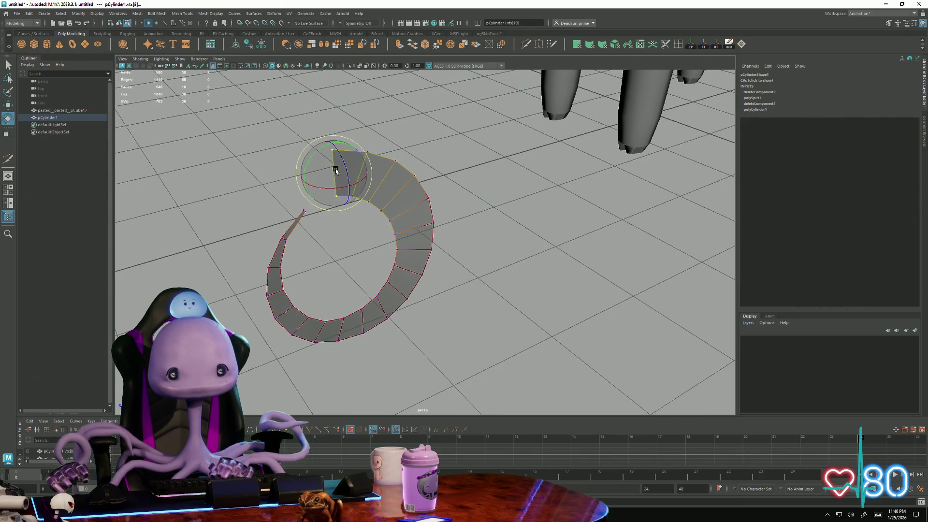
pyautogui.moveTo(323, 149)
pyautogui.mouseDown()
pyautogui.moveTo(284, 192)
pyautogui.moveTo(296, 174)
pyautogui.moveTo(468, 166)
pyautogui.moveTo(341, 182)
pyautogui.moveTo(376, 197)
pyautogui.moveTo(338, 233)
pyautogui.moveTo(337, 211)
pyautogui.moveTo(274, 207)
pyautogui.moveTo(335, 253)
pyautogui.moveTo(255, 239)
pyautogui.moveTo(265, 265)
pyautogui.mouseUp()
pyautogui.press('w')
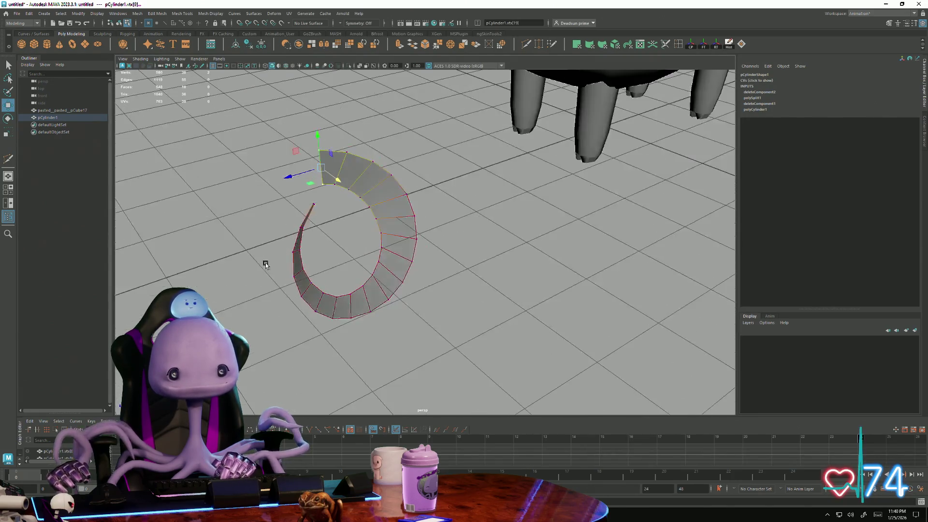
# Step: Soft-select the narrow tip with an enlarged falloff and rotate it to bend the tail
pyautogui.moveTo(320, 211); pyautogui.dragTo(321, 212)
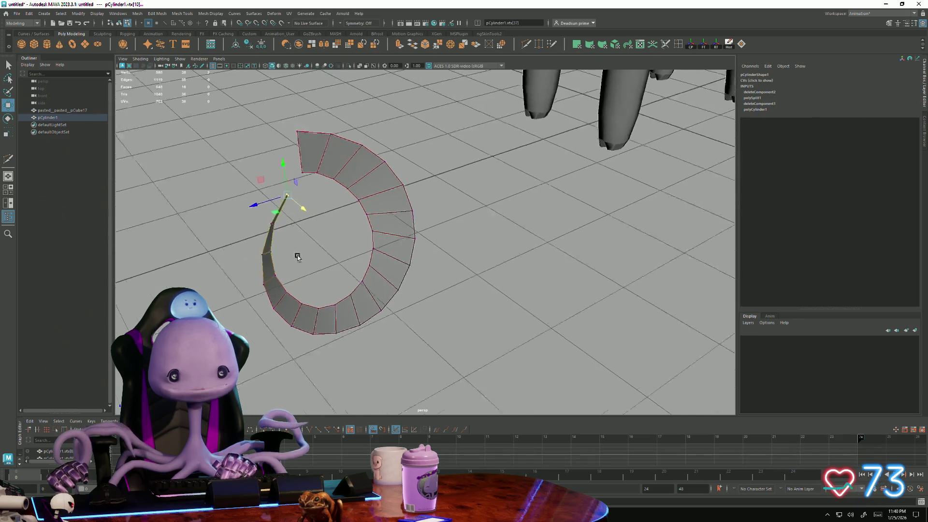
pyautogui.scroll(3, 280, 240)
pyautogui.press('b')
pyautogui.moveTo(280, 239)
pyautogui.mouseDown(button='middle')
pyautogui.moveTo(368, 243)
pyautogui.moveTo(357, 244)
pyautogui.mouseUp(button='middle')
pyautogui.press('e')
pyautogui.press('b')
pyautogui.moveTo(245, 191)
pyautogui.mouseDown()
pyautogui.moveTo(421, 201)
pyautogui.moveTo(386, 205)
pyautogui.mouseUp()
pyautogui.moveTo(224, 164); pyautogui.dragTo(265, 171)
pyautogui.press('w')
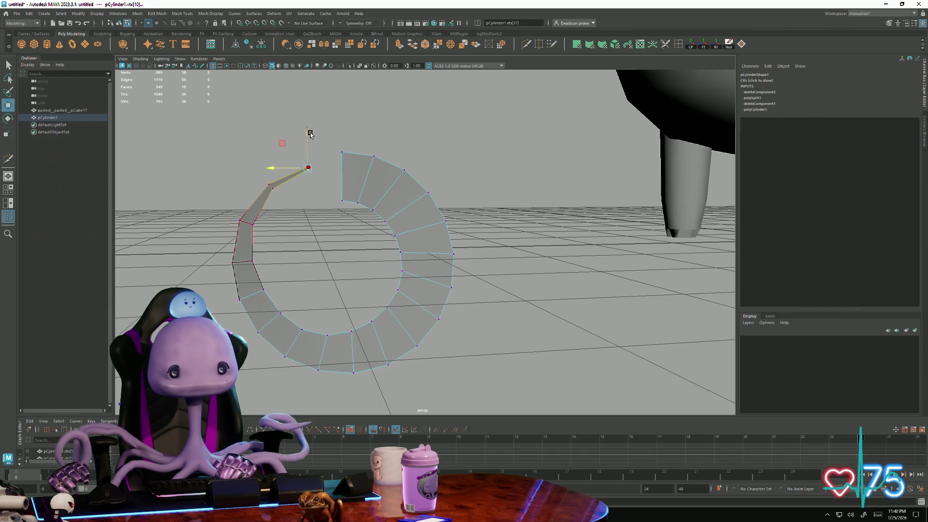
# Step: Move and rotate the curl's lower and tail edges to bend the tail outward and down
pyautogui.moveTo(307, 133); pyautogui.dragTo(306, 158)
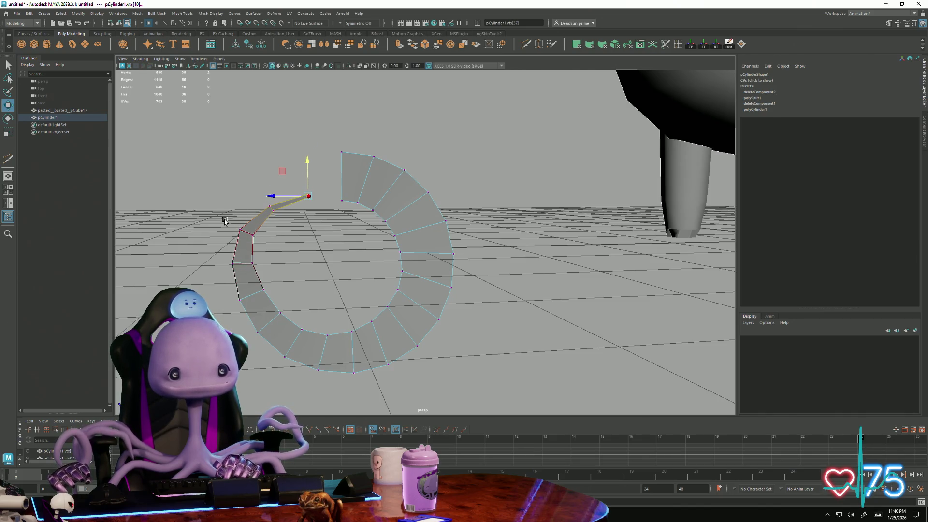
pyautogui.click(247, 209)
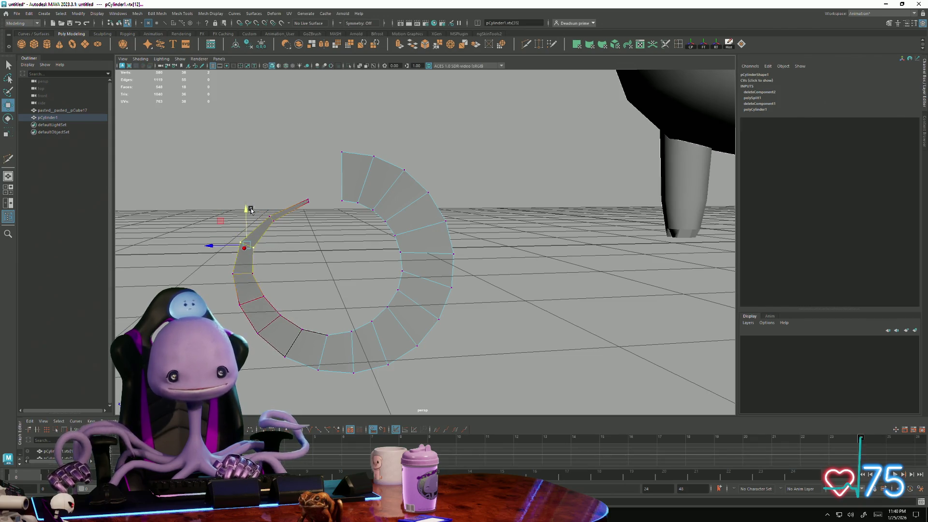
pyautogui.moveTo(252, 280); pyautogui.dragTo(225, 282)
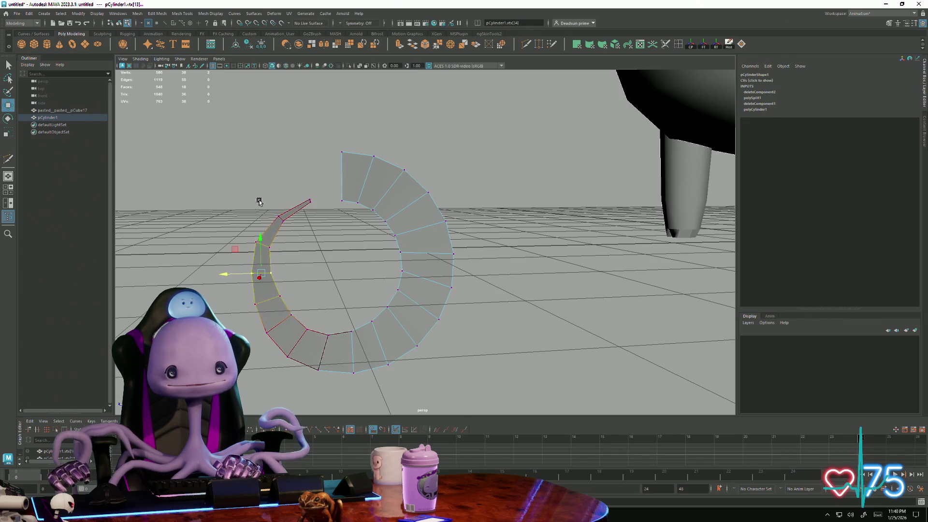
pyautogui.keyDown('shift'); pyautogui.click(286, 200); pyautogui.keyUp('shift')
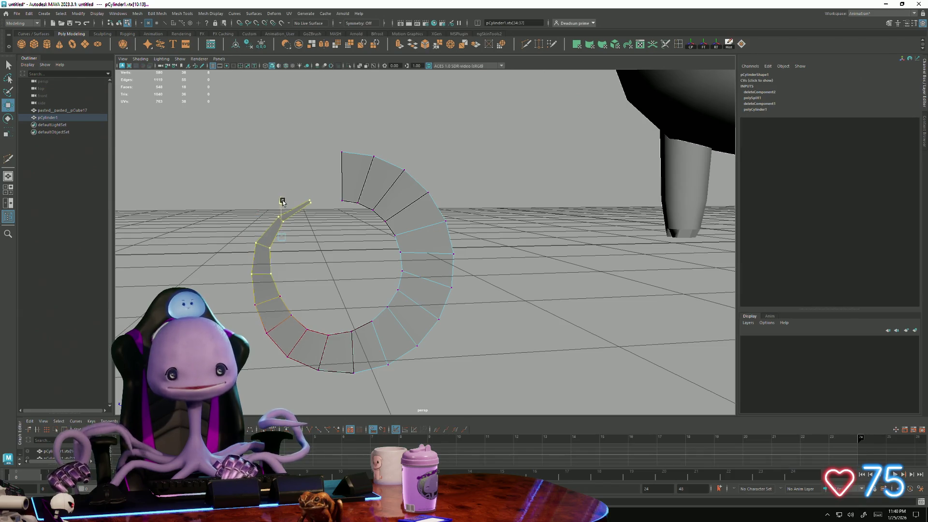
pyautogui.moveTo(283, 202); pyautogui.dragTo(283, 213)
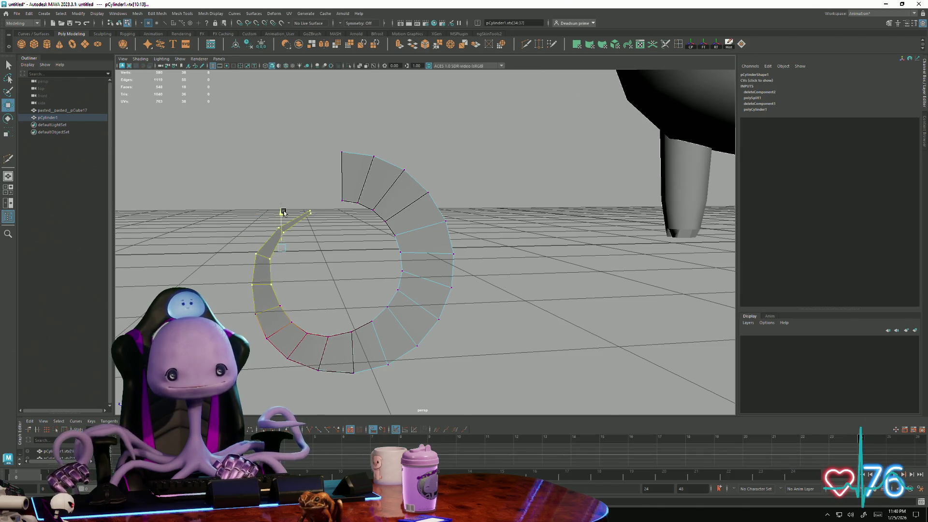
pyautogui.keyDown('shift'); pyautogui.click(273, 341); pyautogui.keyUp('shift')
pyautogui.press('e')
pyautogui.moveTo(264, 258)
pyautogui.mouseDown()
pyautogui.moveTo(262, 251)
pyautogui.moveTo(262, 268)
pyautogui.mouseUp()
pyautogui.press('w')
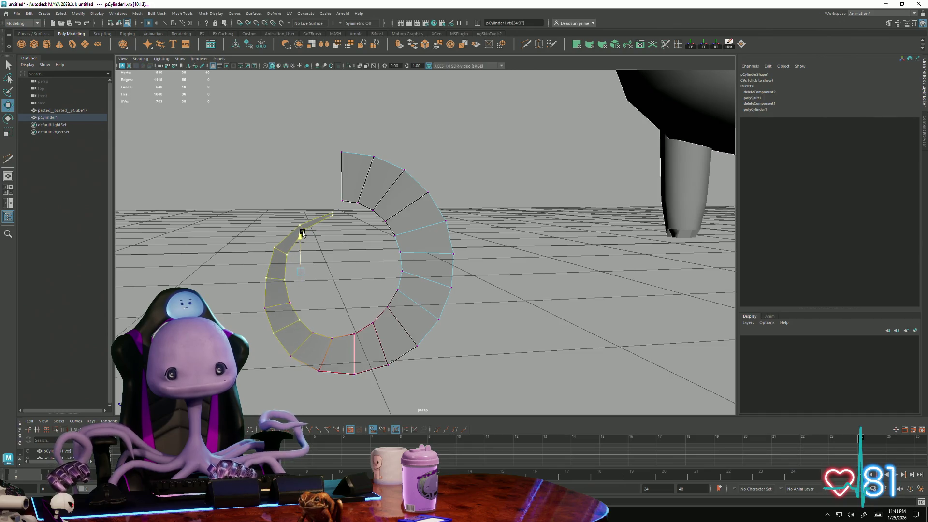
# Step: Nudge a single tail vertex sideways and orbit to review the finished coil
pyautogui.moveTo(301, 235)
pyautogui.keyDown('alt'); pyautogui.mouseDown()
pyautogui.moveTo(343, 285)
pyautogui.moveTo(312, 319)
pyautogui.moveTo(326, 323)
pyautogui.mouseUp(); pyautogui.keyUp('alt')
pyautogui.click(313, 328)
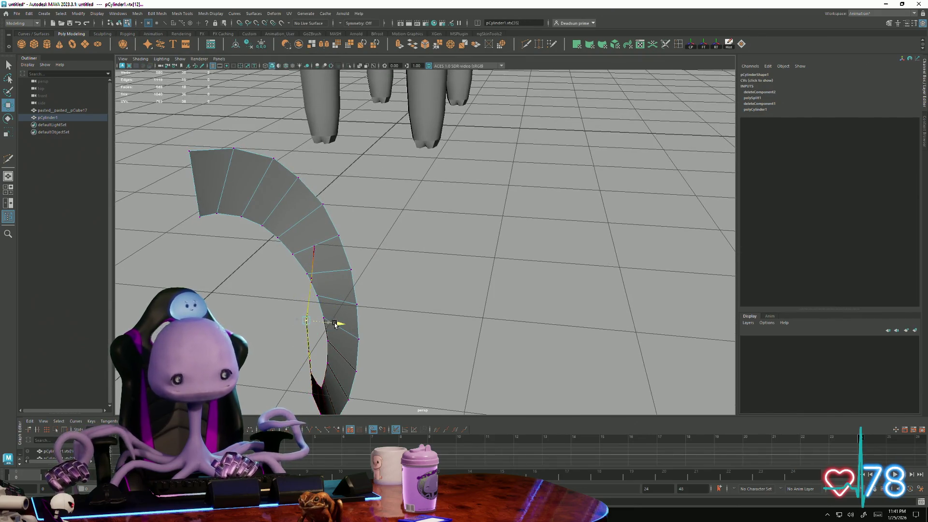
pyautogui.moveTo(326, 323)
pyautogui.mouseDown()
pyautogui.moveTo(435, 253)
pyautogui.moveTo(340, 321)
pyautogui.mouseUp()
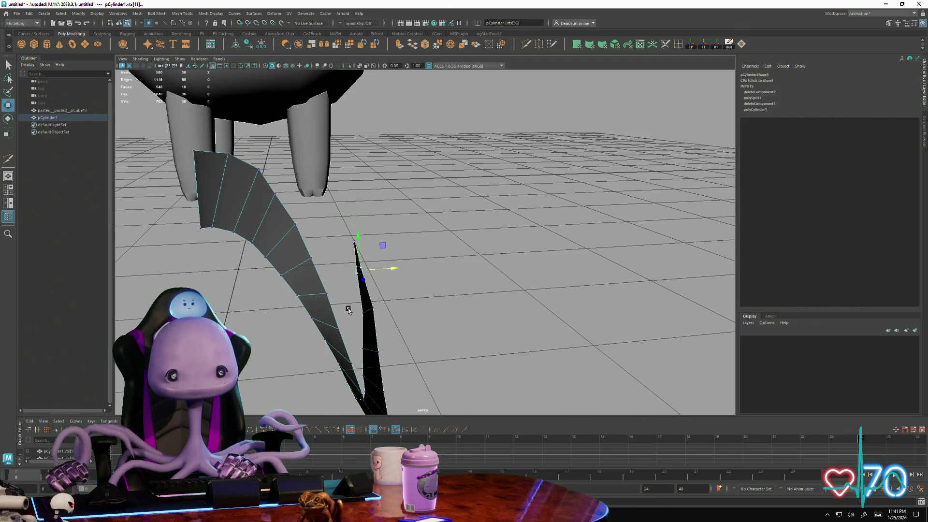
pyautogui.moveTo(371, 290)
pyautogui.keyDown('alt'); pyautogui.mouseDown()
pyautogui.moveTo(372, 280)
pyautogui.moveTo(339, 251)
pyautogui.mouseUp(); pyautogui.keyUp('alt')
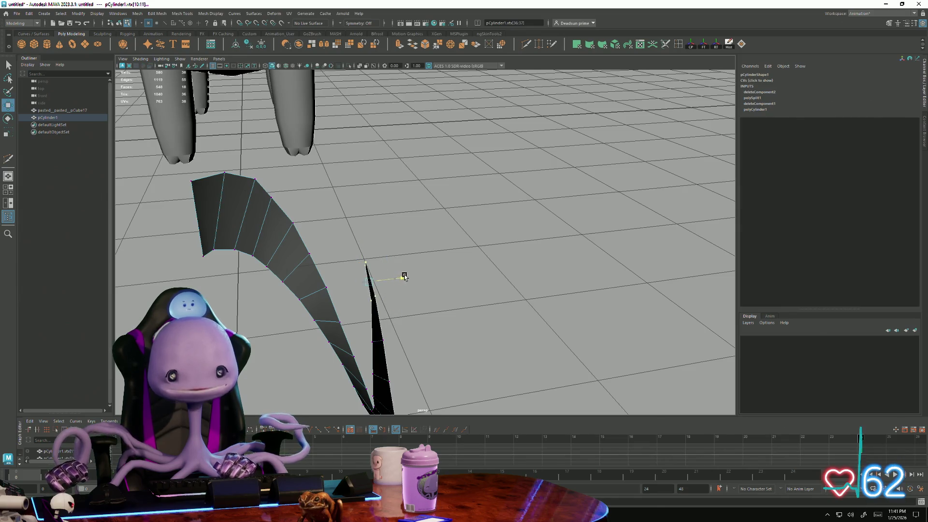
pyautogui.press('w')
pyautogui.moveTo(399, 259)
pyautogui.keyDown('alt'); pyautogui.mouseDown()
pyautogui.moveTo(342, 306)
pyautogui.moveTo(289, 303)
pyautogui.moveTo(388, 314)
pyautogui.moveTo(361, 324)
pyautogui.moveTo(389, 311)
pyautogui.moveTo(402, 321)
pyautogui.moveTo(364, 321)
pyautogui.moveTo(327, 259)
pyautogui.moveTo(290, 314)
pyautogui.moveTo(267, 301)
pyautogui.moveTo(306, 316)
pyautogui.moveTo(314, 304)
pyautogui.moveTo(267, 319)
pyautogui.moveTo(380, 312)
pyautogui.moveTo(345, 321)
pyautogui.moveTo(302, 155)
pyautogui.mouseUp(); pyautogui.keyUp('alt')
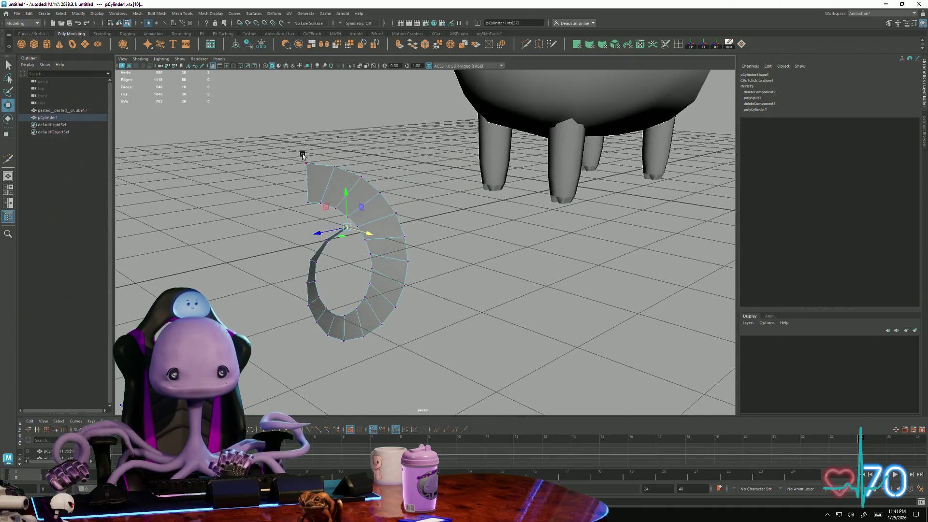
# Step: Try rotating the horn's end ring with soft selection, undo it, then bend the end upward
pyautogui.click(310, 215)
pyautogui.press('e')
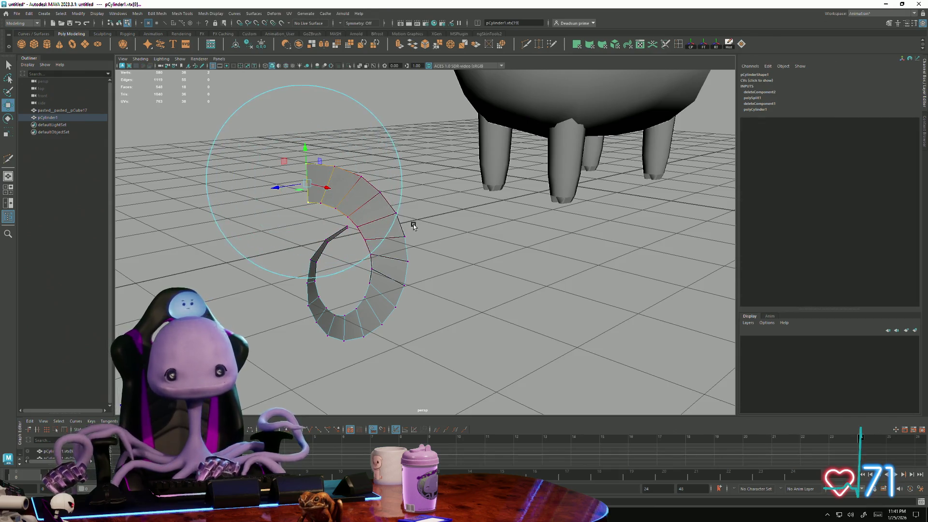
pyautogui.press('e')
pyautogui.moveTo(286, 157)
pyautogui.mouseDown()
pyautogui.moveTo(277, 169)
pyautogui.moveTo(321, 214)
pyautogui.moveTo(330, 212)
pyautogui.mouseUp()
pyautogui.press('w')
pyautogui.hotkey('ctrl', 'z')
pyautogui.hotkey('ctrl', 'z')
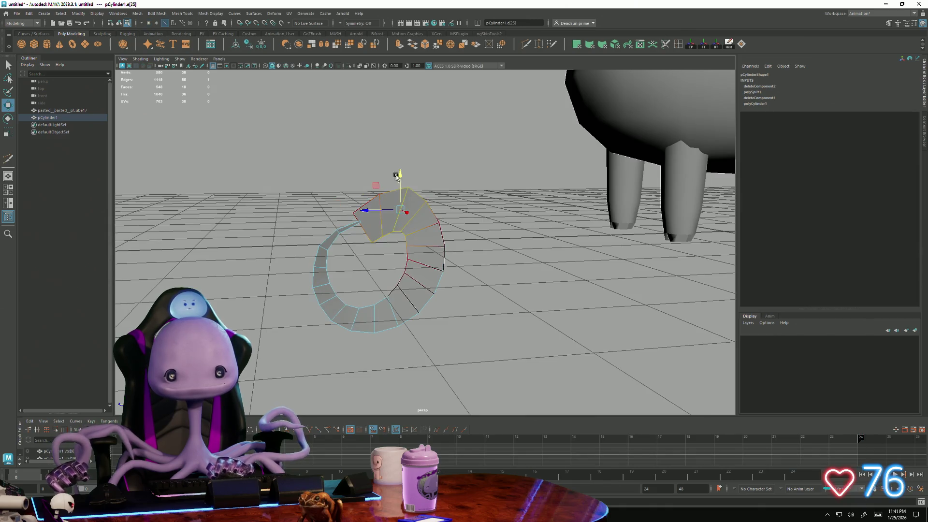
pyautogui.moveTo(402, 193); pyautogui.dragTo(402, 174)
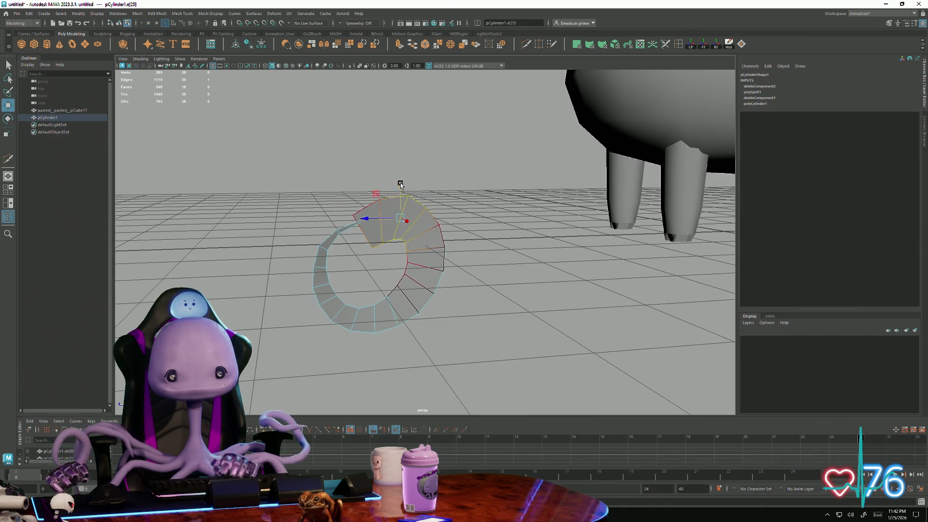
# Step: Nudge the neighbouring and top edge rings, pulling the top up-left and lowering its vertices
pyautogui.doubleClick(407, 214)
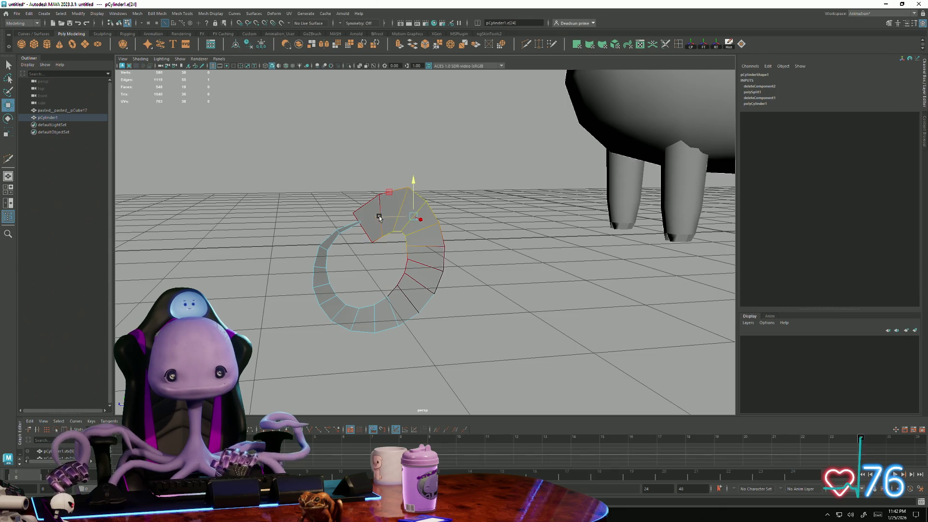
pyautogui.moveTo(379, 218); pyautogui.dragTo(383, 218)
pyautogui.moveTo(426, 182); pyautogui.dragTo(421, 194)
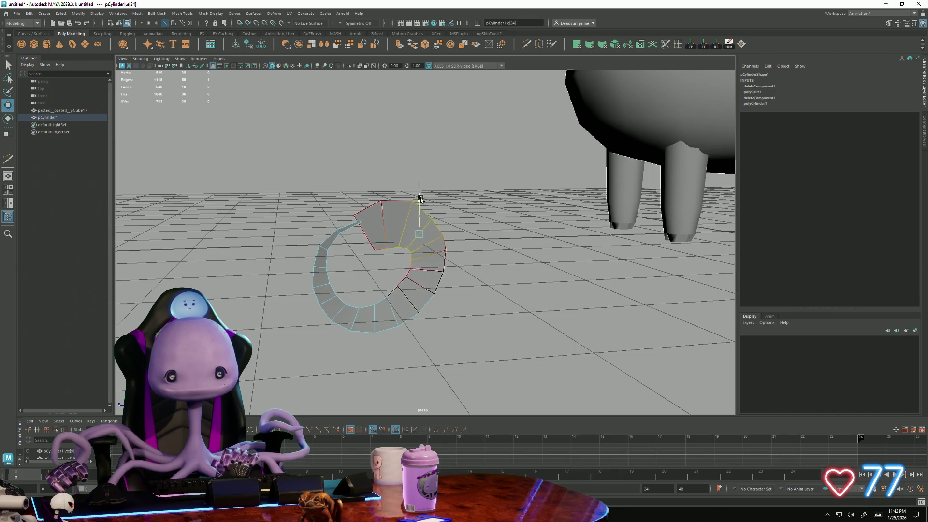
pyautogui.scroll(2, 395, 210)
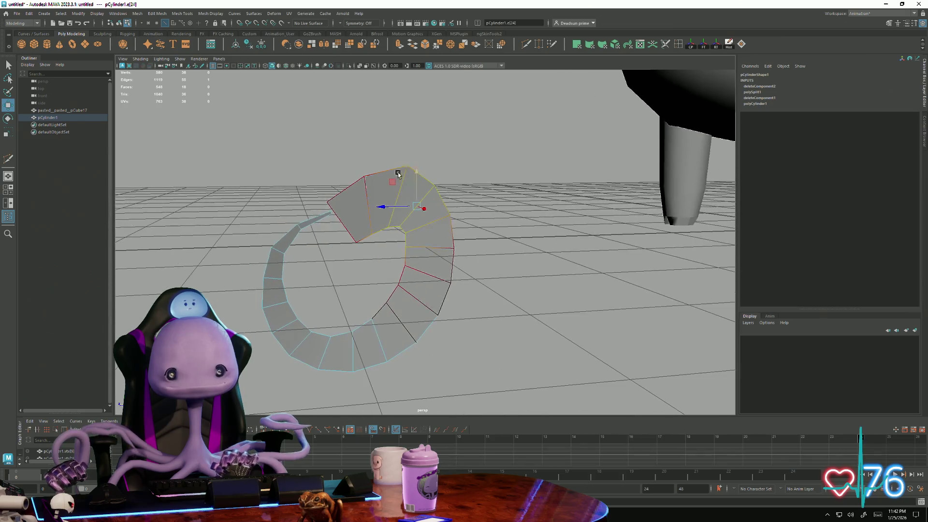
pyautogui.moveTo(378, 164); pyautogui.dragTo(362, 170)
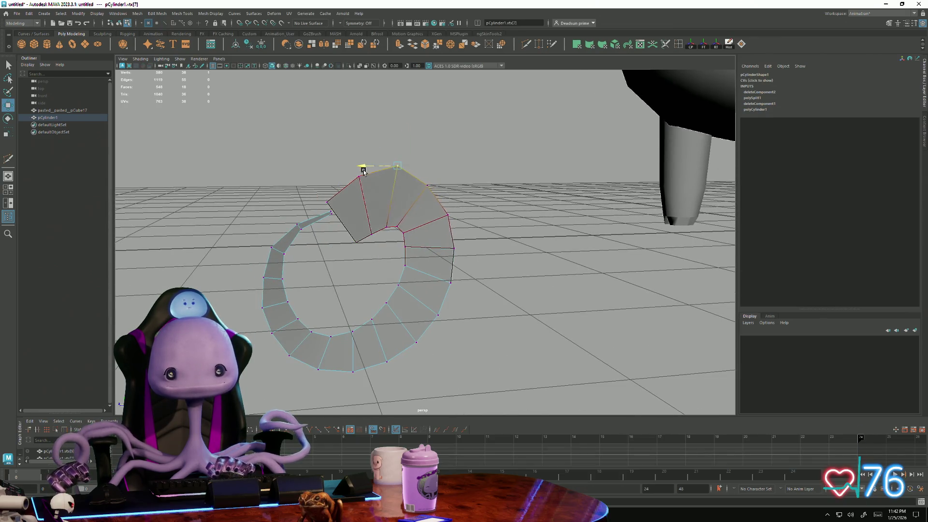
pyautogui.moveTo(395, 138); pyautogui.dragTo(396, 149)
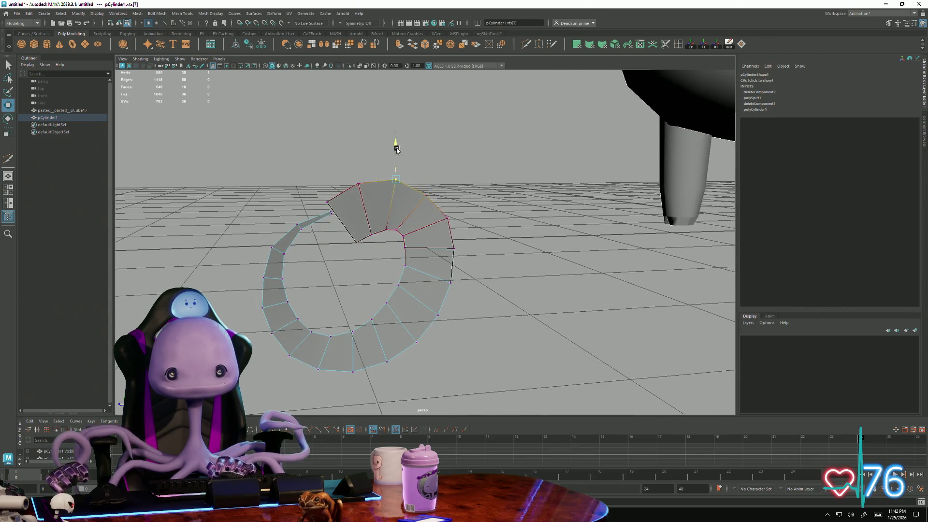
# Step: Lower and smooth vertices along the curl's top and inner side into a rounder arc
pyautogui.click(400, 236)
pyautogui.moveTo(399, 195)
pyautogui.mouseDown()
pyautogui.moveTo(382, 283)
pyautogui.moveTo(356, 276)
pyautogui.mouseUp()
pyautogui.click(409, 272)
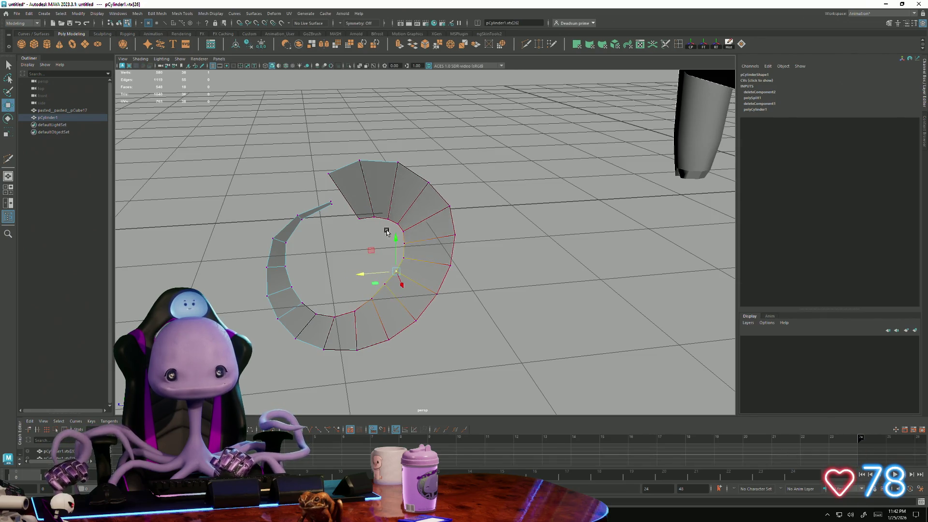
pyautogui.click(375, 219)
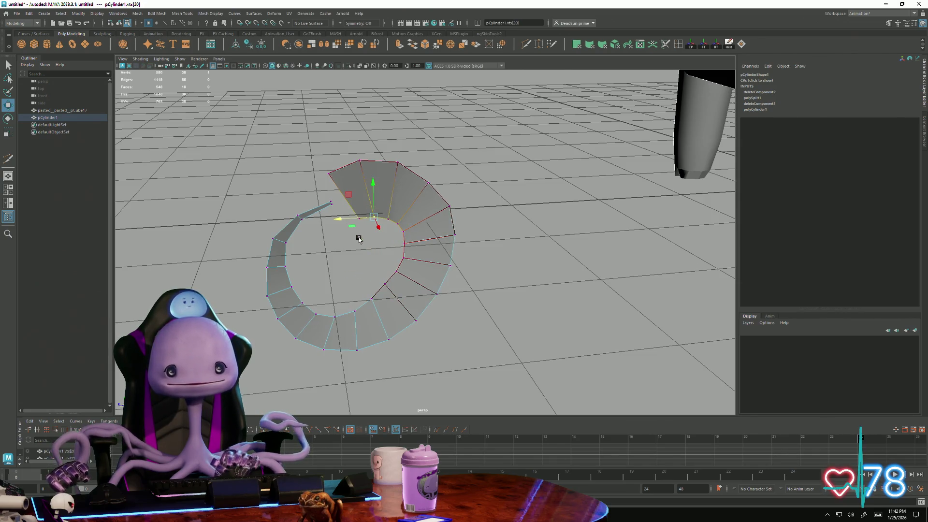
pyautogui.moveTo(366, 189); pyautogui.dragTo(382, 248)
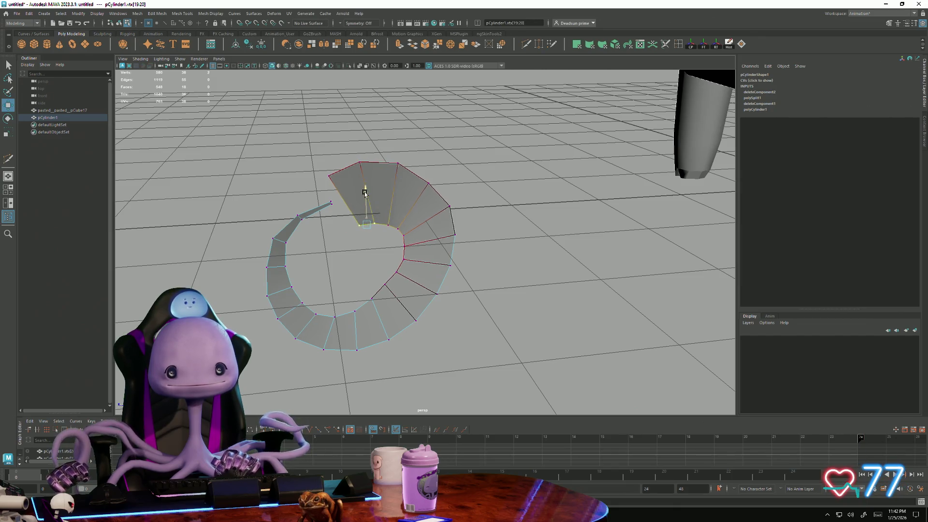
pyautogui.click(380, 250)
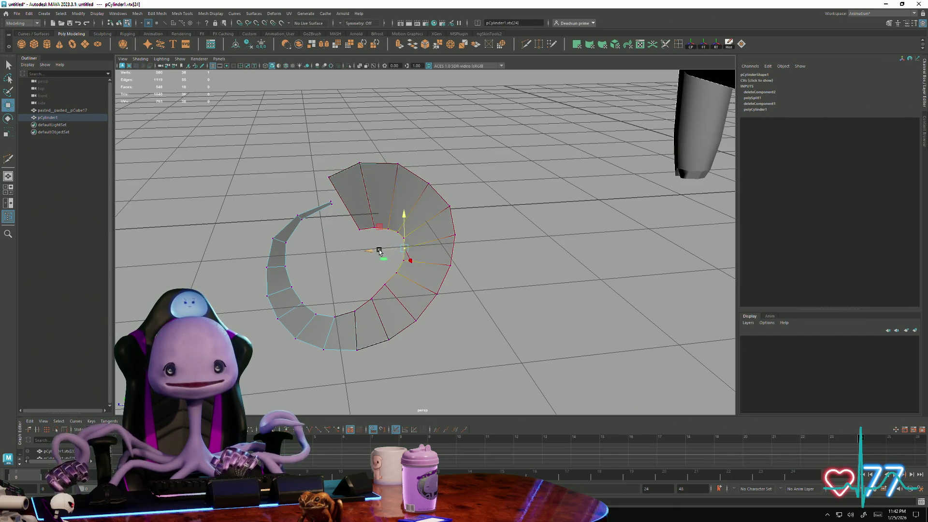
pyautogui.click(382, 290)
pyautogui.moveTo(372, 266); pyautogui.dragTo(385, 268)
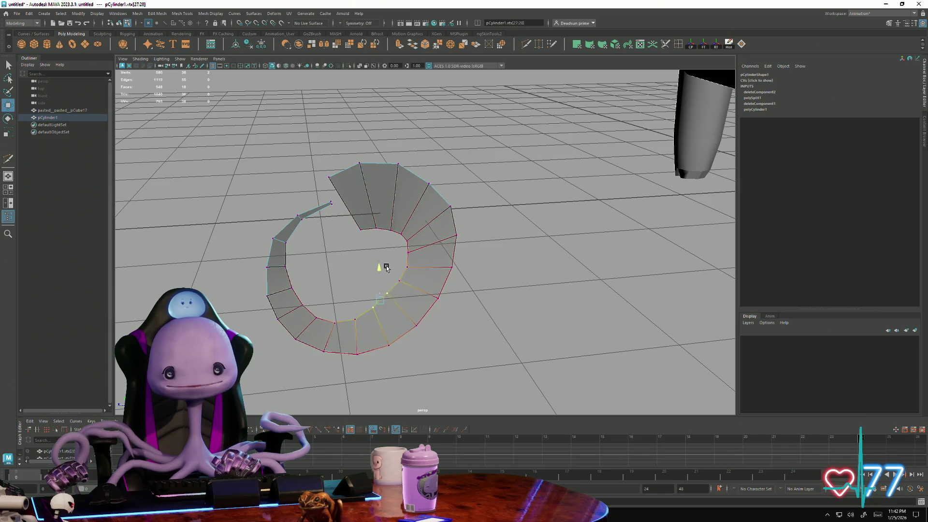
# Step: Inspect the tip's bottom vertex from low angles with Move/Rotate, then clear the selection
pyautogui.click(337, 323)
pyautogui.moveTo(336, 280)
pyautogui.keyDown('alt'); pyautogui.mouseDown()
pyautogui.moveTo(328, 334)
pyautogui.moveTo(385, 341)
pyautogui.moveTo(306, 306)
pyautogui.moveTo(290, 288)
pyautogui.moveTo(286, 337)
pyautogui.moveTo(318, 301)
pyautogui.moveTo(355, 283)
pyautogui.moveTo(347, 300)
pyautogui.mouseUp(); pyautogui.keyUp('alt')
pyautogui.press('e')
pyautogui.press('w')
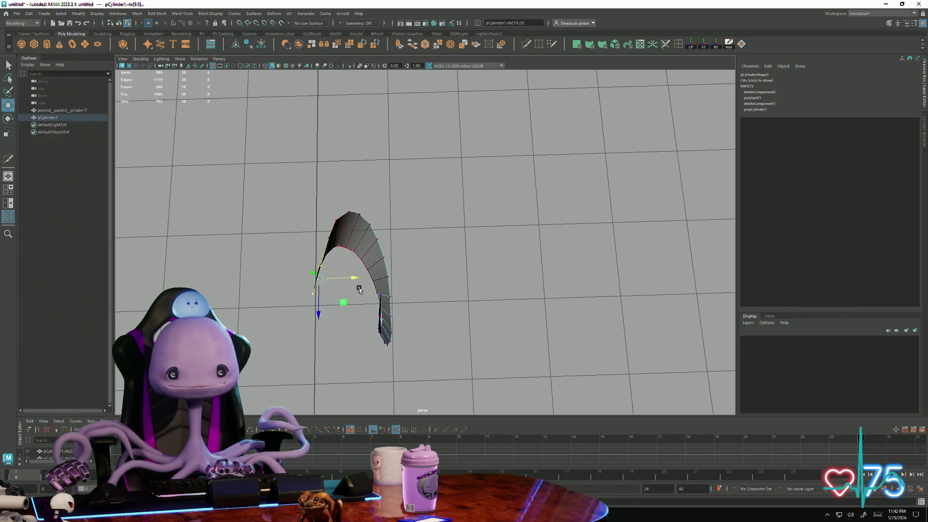
pyautogui.press('e')
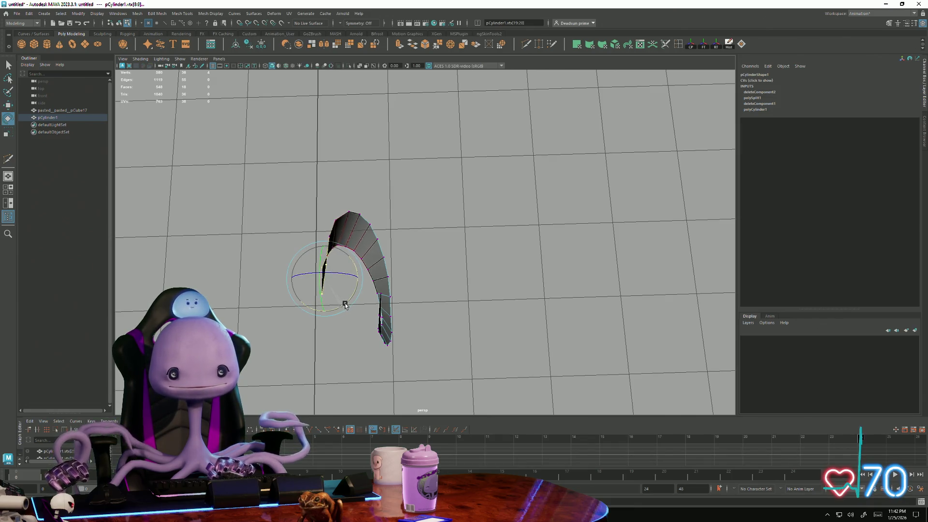
pyautogui.keyDown('alt'); pyautogui.moveTo(336, 323); pyautogui.dragTo(342, 286); pyautogui.keyUp('alt')
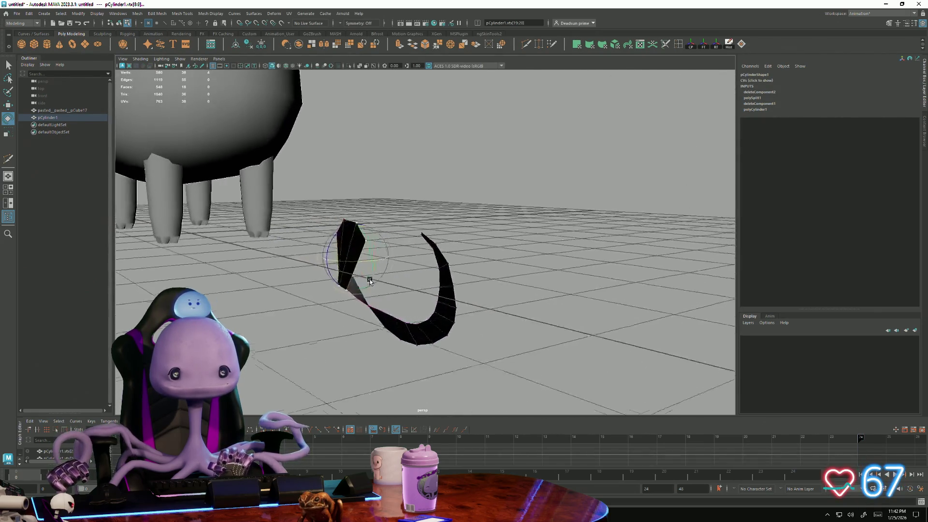
pyautogui.keyDown('alt'); pyautogui.moveTo(341, 285); pyautogui.dragTo(330, 285); pyautogui.keyUp('alt')
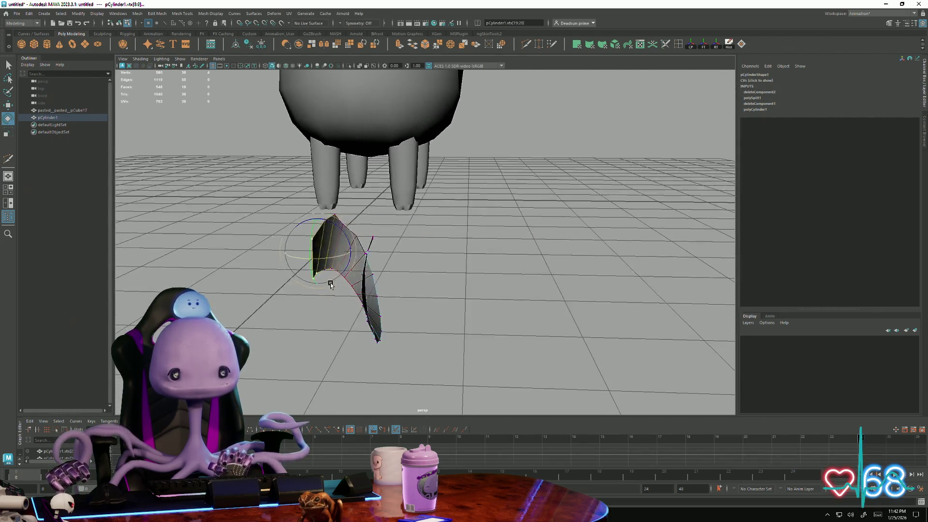
pyautogui.click(348, 242)
pyautogui.keyDown('alt'); pyautogui.moveTo(349, 241); pyautogui.dragTo(295, 241); pyautogui.keyUp('alt')
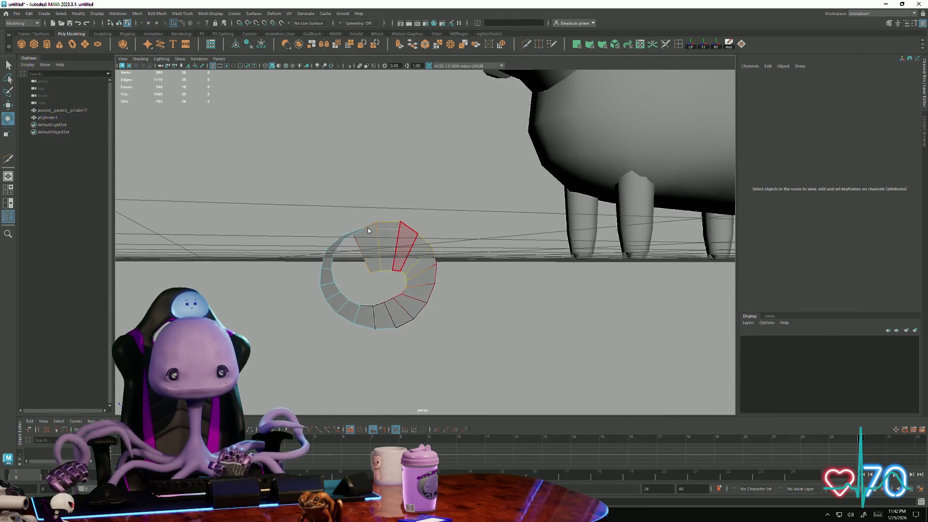
# Step: Select top-ring vertices, toggle soft falloff, then select the edge loop along the inner curl
pyautogui.moveTo(356, 217); pyautogui.dragTo(414, 230)
pyautogui.press('w')
pyautogui.click(427, 238)
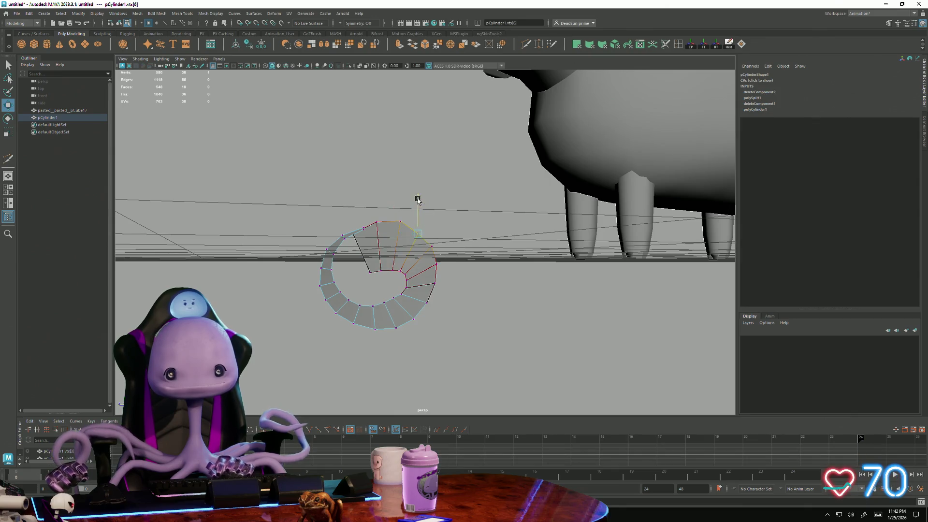
pyautogui.press('b')
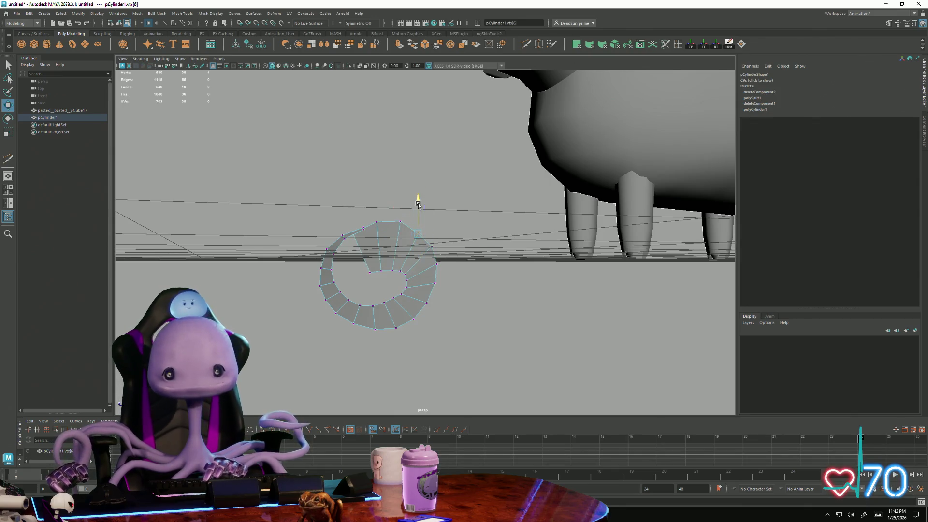
pyautogui.moveTo(388, 240)
pyautogui.keyDown('alt'); pyautogui.mouseDown()
pyautogui.moveTo(435, 315)
pyautogui.moveTo(418, 287)
pyautogui.moveTo(412, 300)
pyautogui.moveTo(386, 290)
pyautogui.moveTo(431, 304)
pyautogui.moveTo(449, 284)
pyautogui.moveTo(431, 306)
pyautogui.moveTo(457, 288)
pyautogui.moveTo(433, 295)
pyautogui.moveTo(430, 288)
pyautogui.moveTo(357, 324)
pyautogui.moveTo(361, 307)
pyautogui.moveTo(311, 277)
pyautogui.mouseUp(); pyautogui.keyUp('alt')
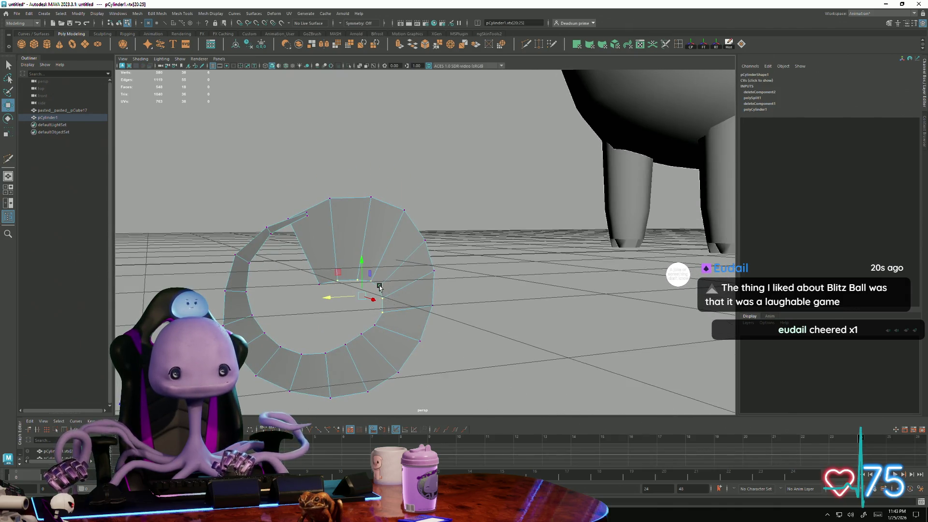
pyautogui.press('F10')
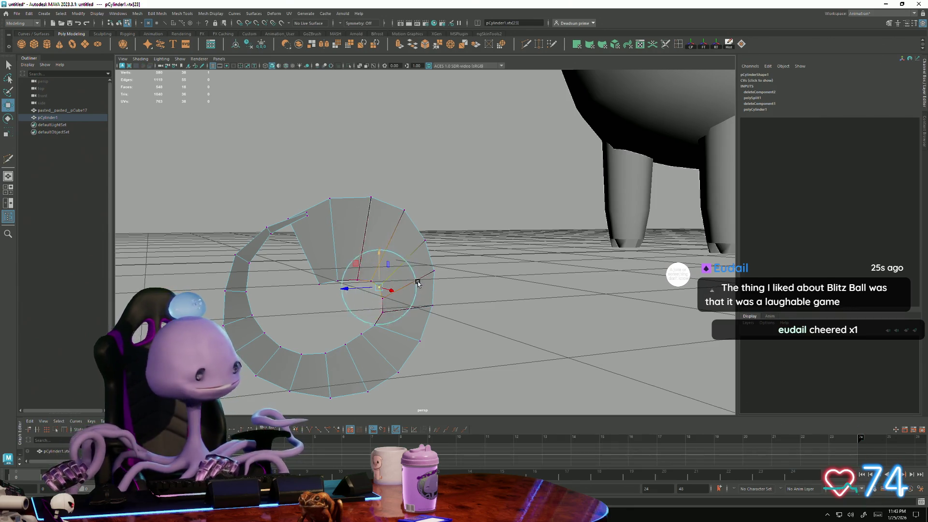
pyautogui.press('q')
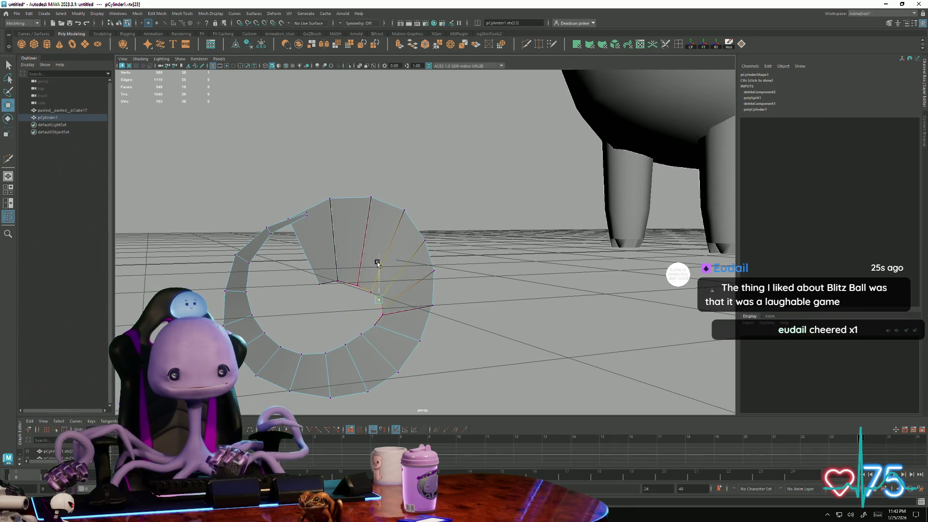
pyautogui.moveTo(352, 300)
pyautogui.keyDown('alt'); pyautogui.mouseDown()
pyautogui.moveTo(390, 296)
pyautogui.moveTo(329, 281)
pyautogui.mouseUp(); pyautogui.keyUp('alt')
pyautogui.doubleClick(333, 295)
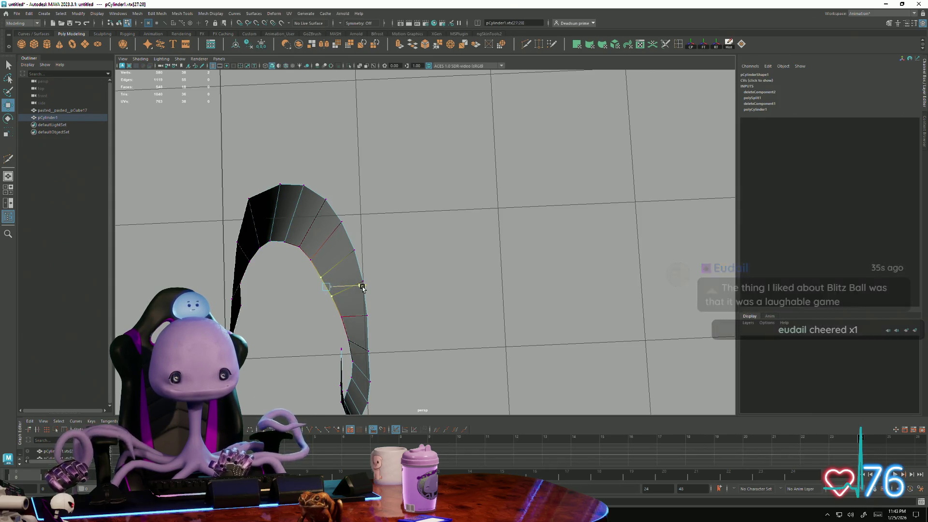
# Step: Pick edges and vertices 28, 27, 26 along the inner curl, then marquee-select the tip vertices
pyautogui.moveTo(363, 287)
pyautogui.keyDown('alt'); pyautogui.mouseDown()
pyautogui.moveTo(317, 302)
pyautogui.moveTo(319, 322)
pyautogui.mouseUp(); pyautogui.keyUp('alt')
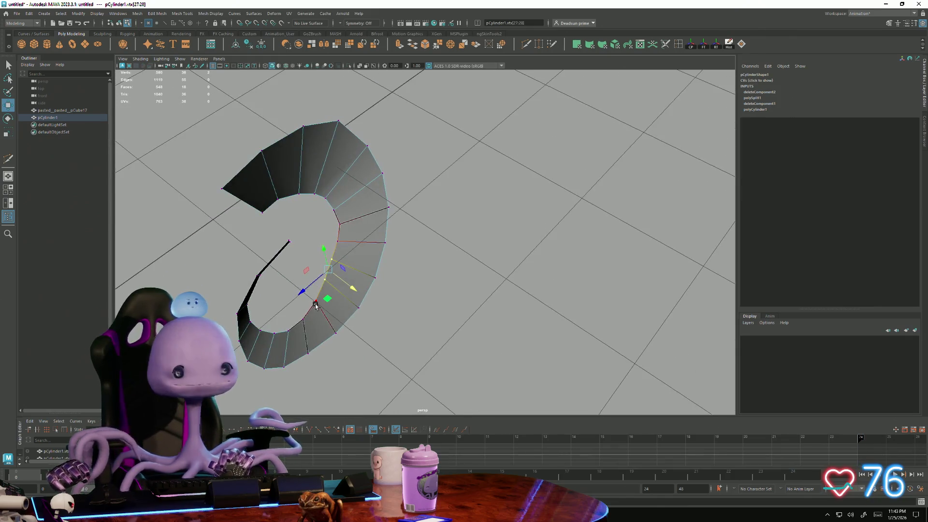
pyautogui.click(319, 321)
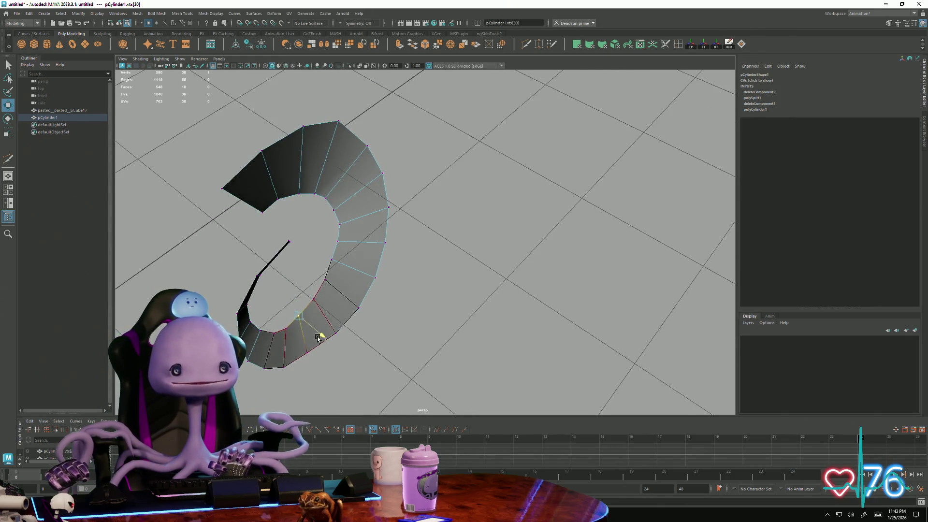
pyautogui.moveTo(331, 335)
pyautogui.keyDown('alt'); pyautogui.mouseDown()
pyautogui.moveTo(277, 292)
pyautogui.moveTo(366, 348)
pyautogui.mouseUp(); pyautogui.keyUp('alt')
pyautogui.click(387, 351)
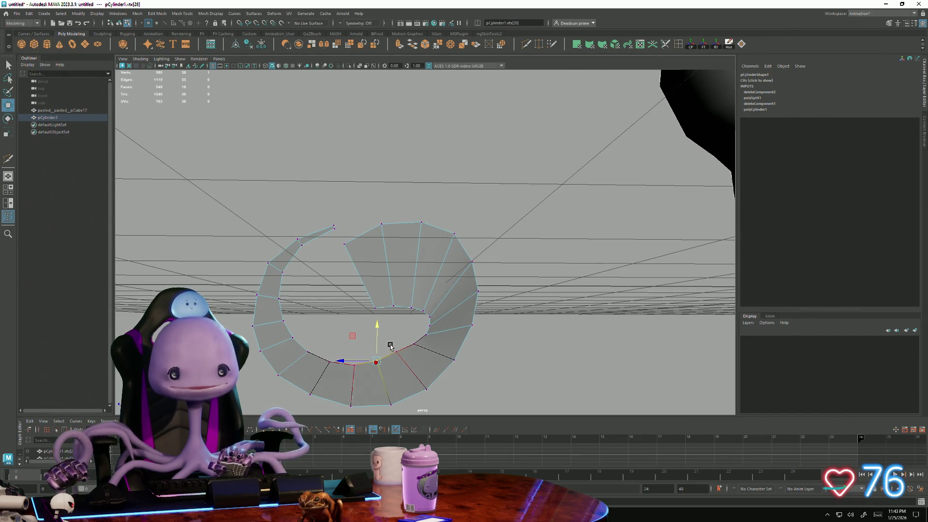
pyautogui.click(391, 320)
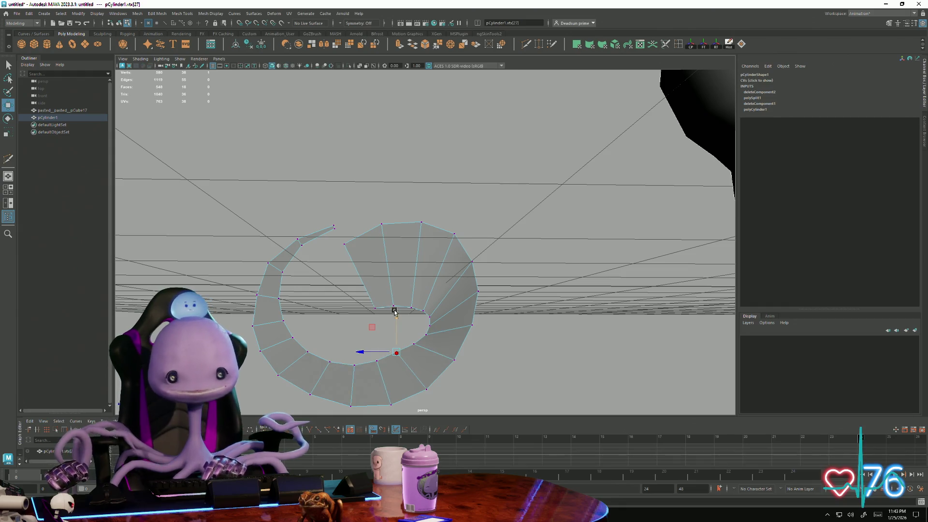
pyautogui.click(412, 346)
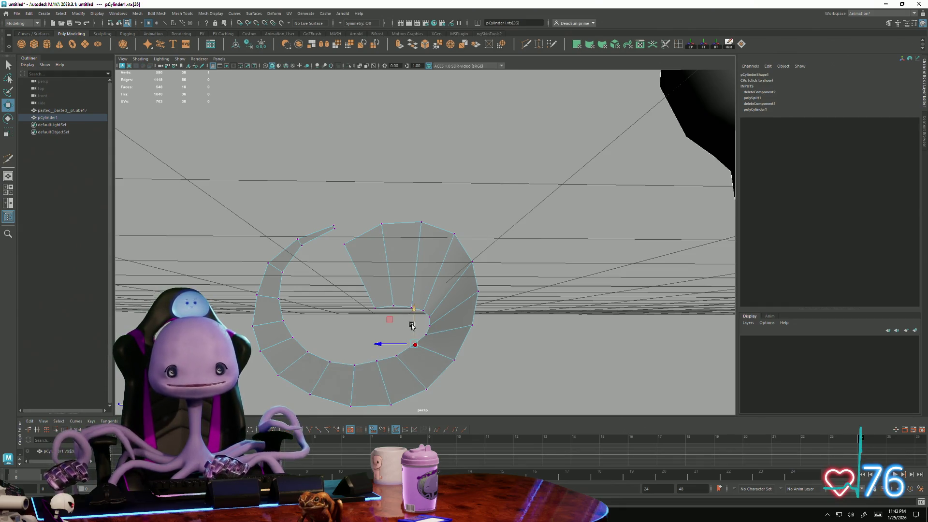
pyautogui.moveTo(317, 313)
pyautogui.keyDown('alt'); pyautogui.mouseDown()
pyautogui.moveTo(265, 325)
pyautogui.moveTo(263, 313)
pyautogui.moveTo(238, 314)
pyautogui.moveTo(325, 220)
pyautogui.mouseUp(); pyautogui.keyUp('alt')
pyautogui.moveTo(391, 328)
pyautogui.mouseDown()
pyautogui.moveTo(408, 327)
pyautogui.moveTo(399, 321)
pyautogui.moveTo(425, 331)
pyautogui.moveTo(406, 323)
pyautogui.mouseUp()
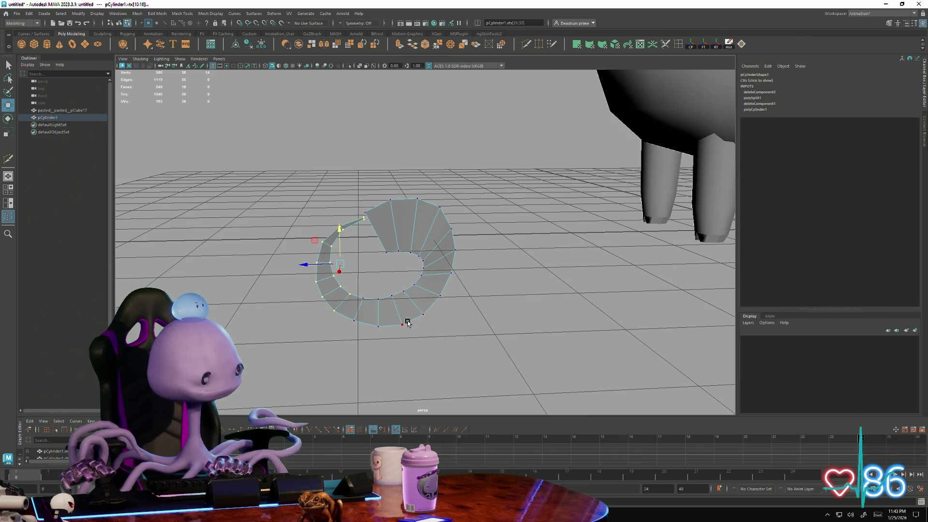
# Step: Nudge the spiral's tail vertices slightly while toggling Move and Rotate, then orbit to check
pyautogui.press('e')
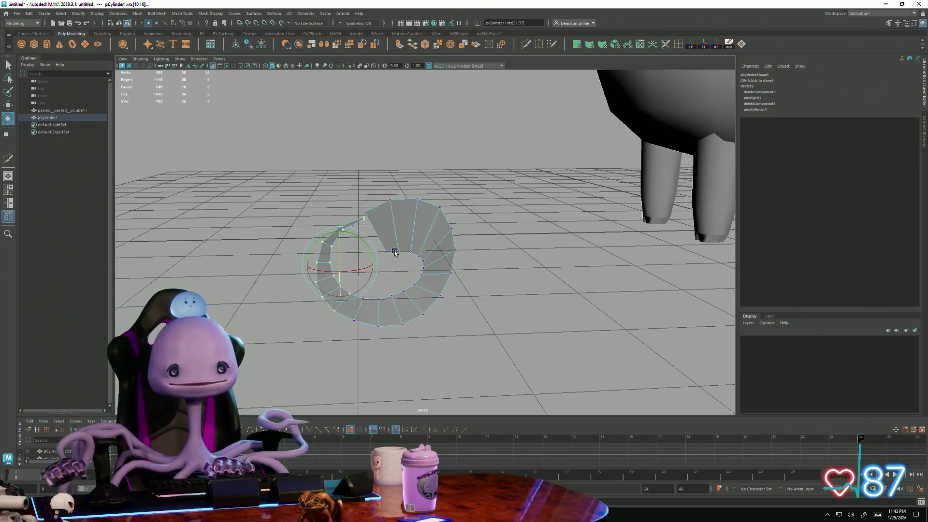
pyautogui.press('w')
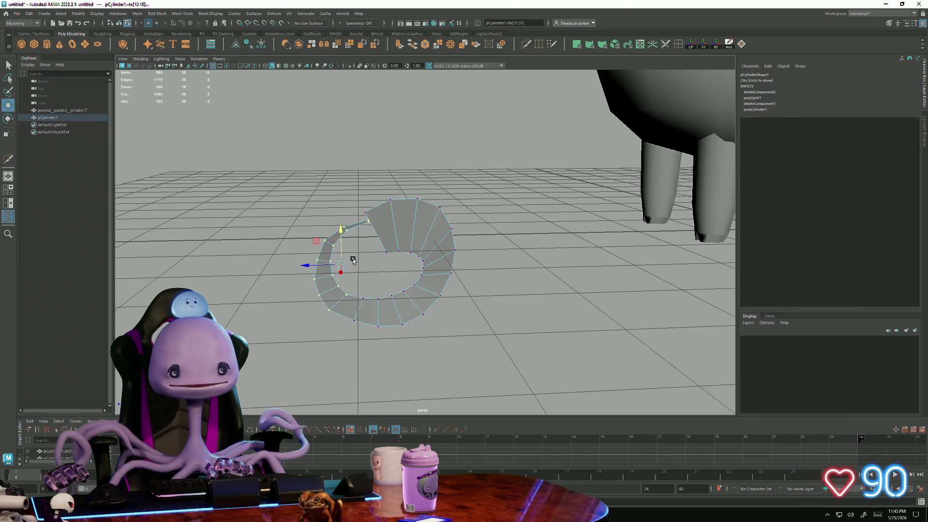
pyautogui.moveTo(305, 270); pyautogui.dragTo(314, 265)
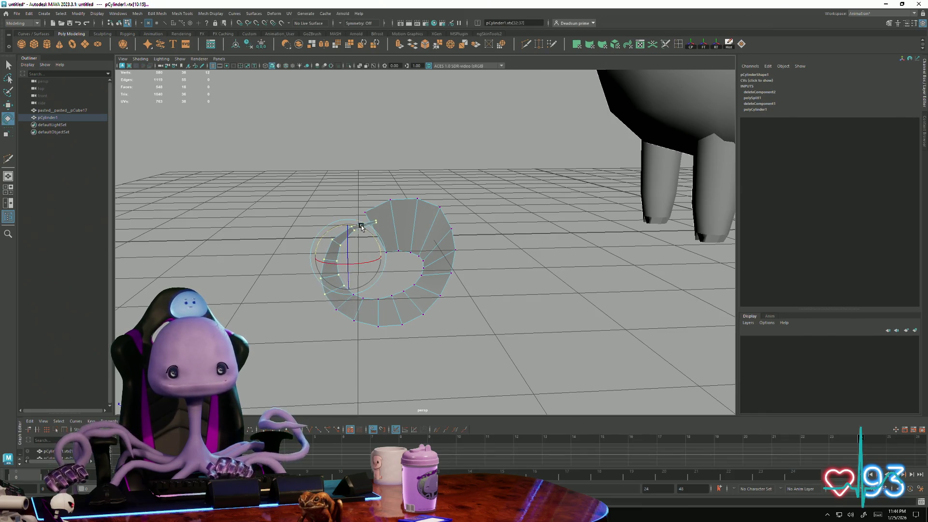
pyautogui.press('w')
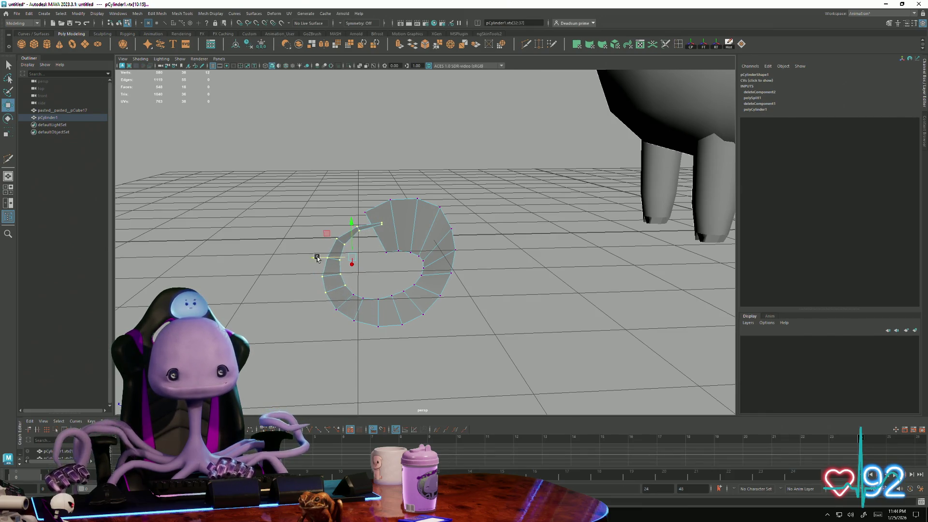
pyautogui.press('e')
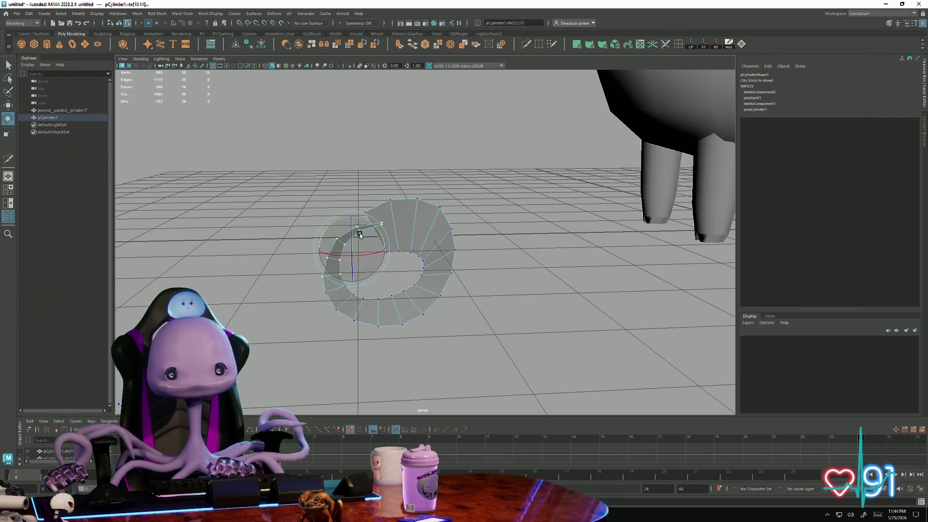
pyautogui.press('w')
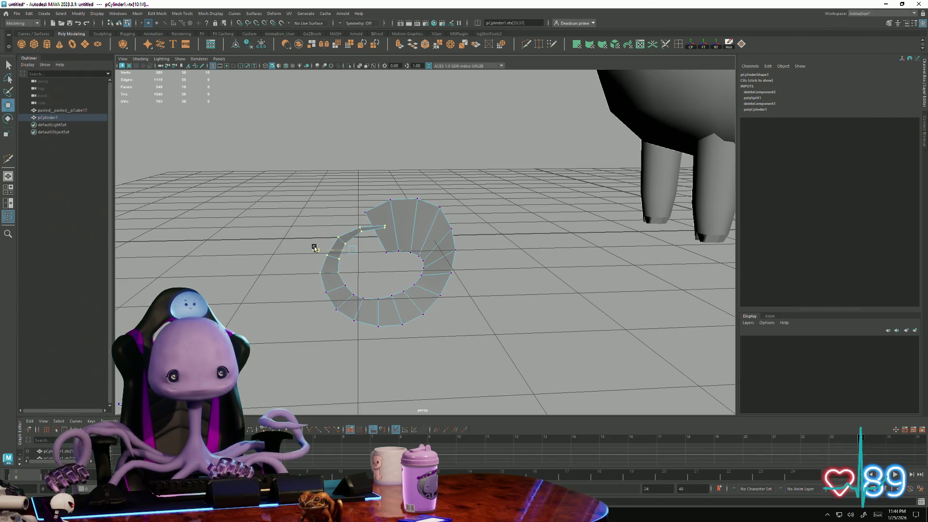
pyautogui.press('e')
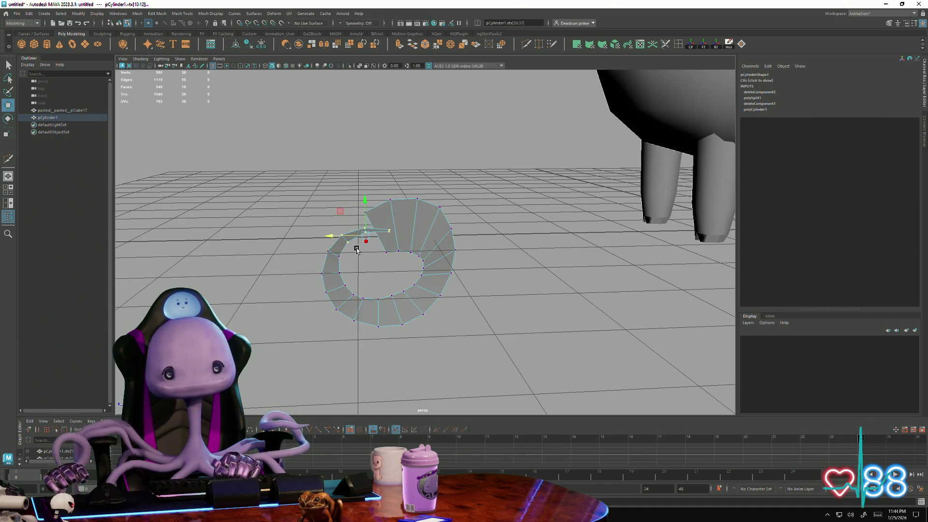
pyautogui.press('e')
pyautogui.press('w')
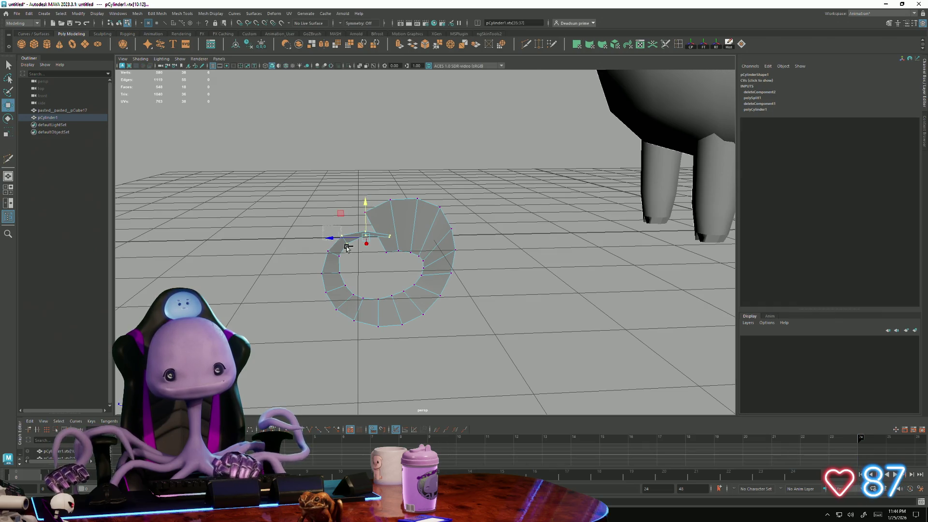
pyautogui.moveTo(370, 224)
pyautogui.keyDown('alt'); pyautogui.mouseDown()
pyautogui.moveTo(460, 221)
pyautogui.moveTo(451, 238)
pyautogui.moveTo(424, 243)
pyautogui.mouseUp(); pyautogui.keyUp('alt')
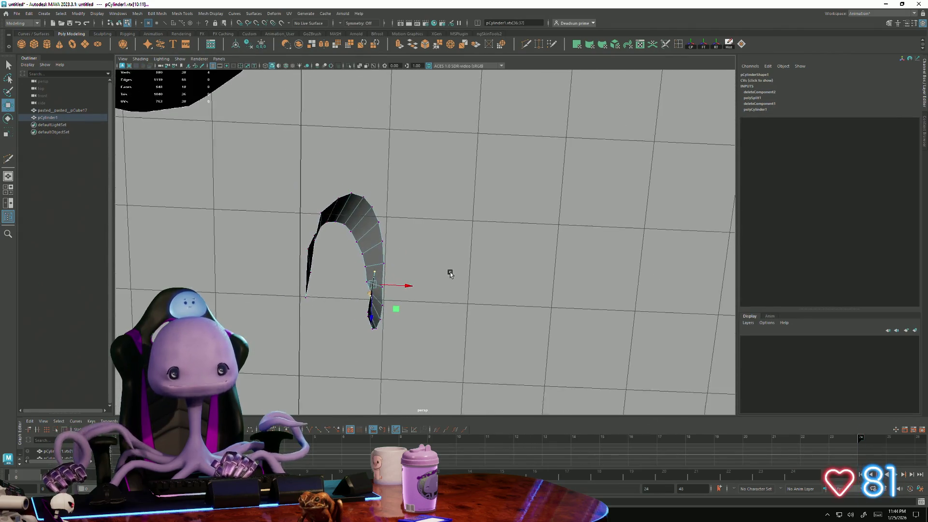
# Step: Select components at the horn tip and twist them slightly with Rotate, tumbling the view around
pyautogui.click(340, 175)
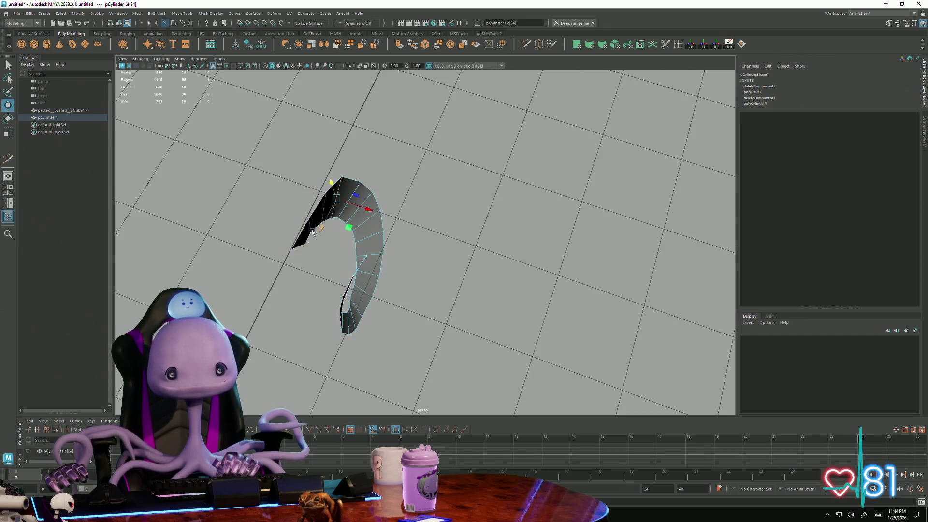
pyautogui.keyDown('alt'); pyautogui.moveTo(340, 176); pyautogui.dragTo(307, 220); pyautogui.keyUp('alt')
pyautogui.click(310, 218)
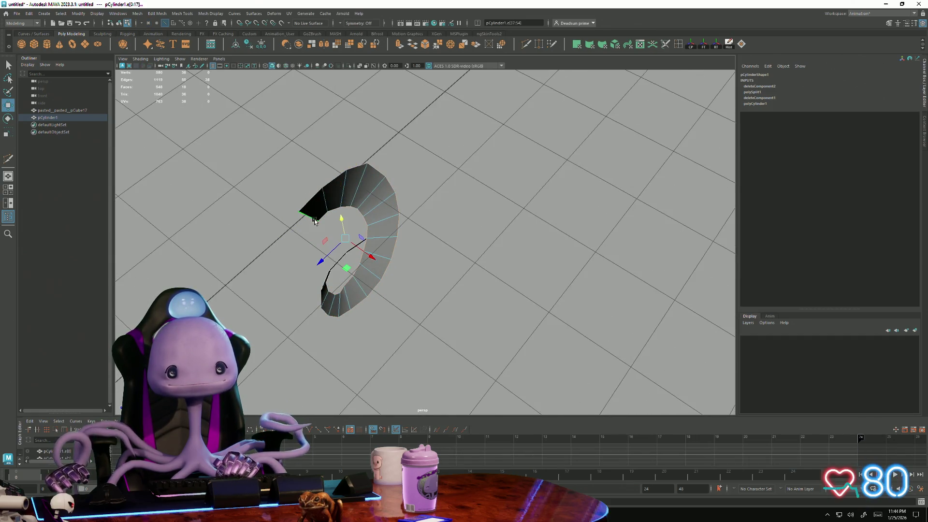
pyautogui.keyDown('alt'); pyautogui.moveTo(336, 216); pyautogui.dragTo(358, 254); pyautogui.keyUp('alt')
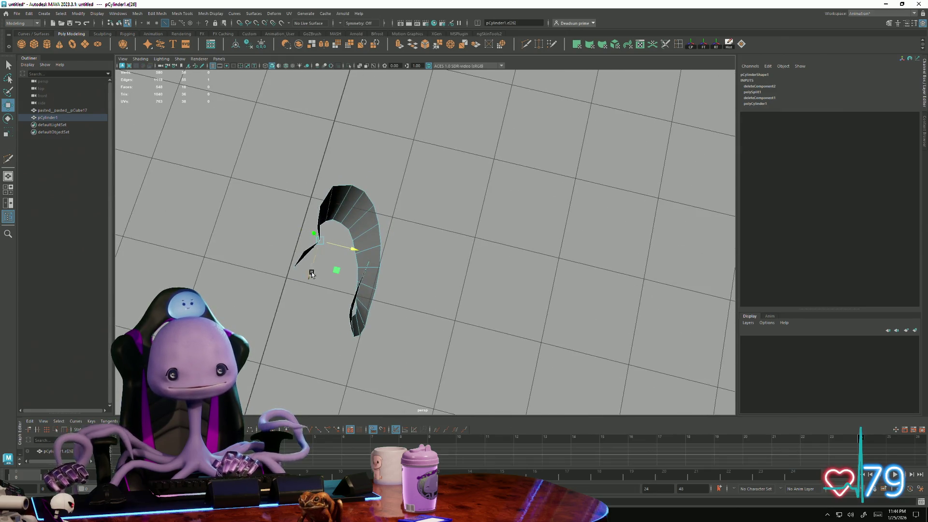
pyautogui.moveTo(303, 286)
pyautogui.keyDown('alt'); pyautogui.mouseDown()
pyautogui.moveTo(355, 237)
pyautogui.moveTo(363, 245)
pyautogui.moveTo(329, 289)
pyautogui.mouseUp(); pyautogui.keyUp('alt')
pyautogui.press('e')
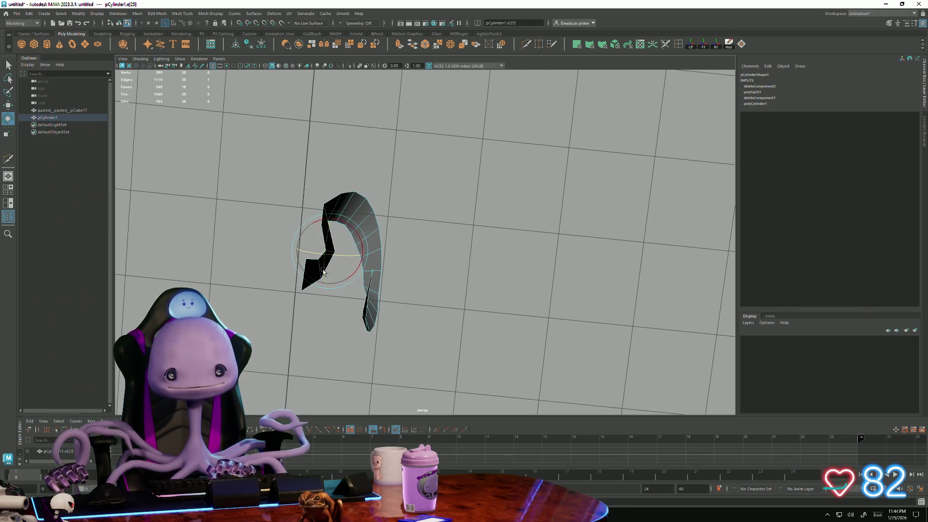
pyautogui.moveTo(322, 274)
pyautogui.keyDown('alt'); pyautogui.mouseDown()
pyautogui.moveTo(465, 196)
pyautogui.moveTo(437, 209)
pyautogui.mouseUp(); pyautogui.keyUp('alt')
pyautogui.press('w')
pyautogui.press('e')
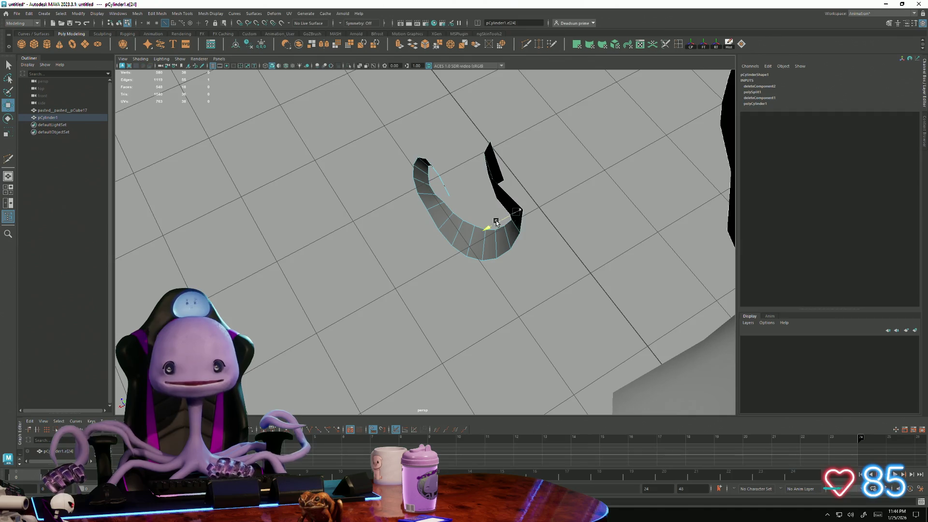
# Step: Tumble in close to the flared end and pull edge 22 down and left
pyautogui.keyDown('alt'); pyautogui.moveTo(502, 215); pyautogui.dragTo(486, 206); pyautogui.keyUp('alt')
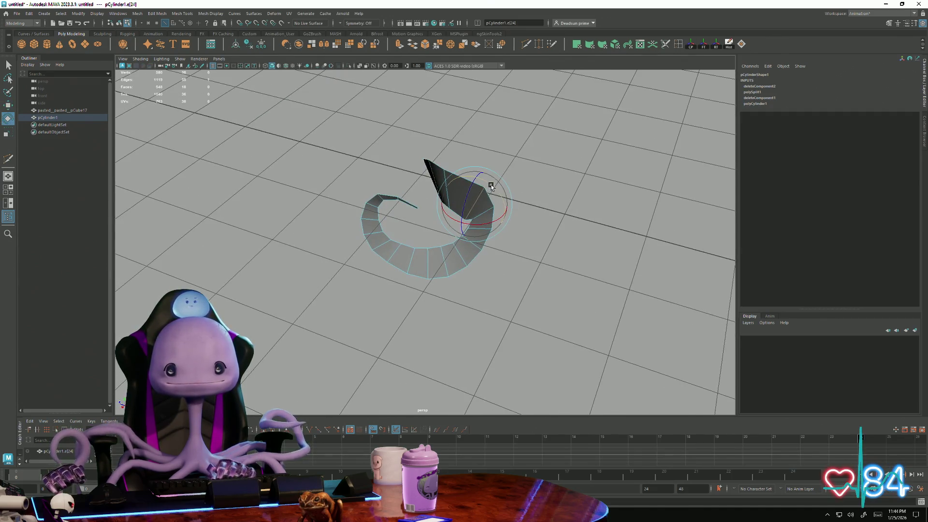
pyautogui.press('r')
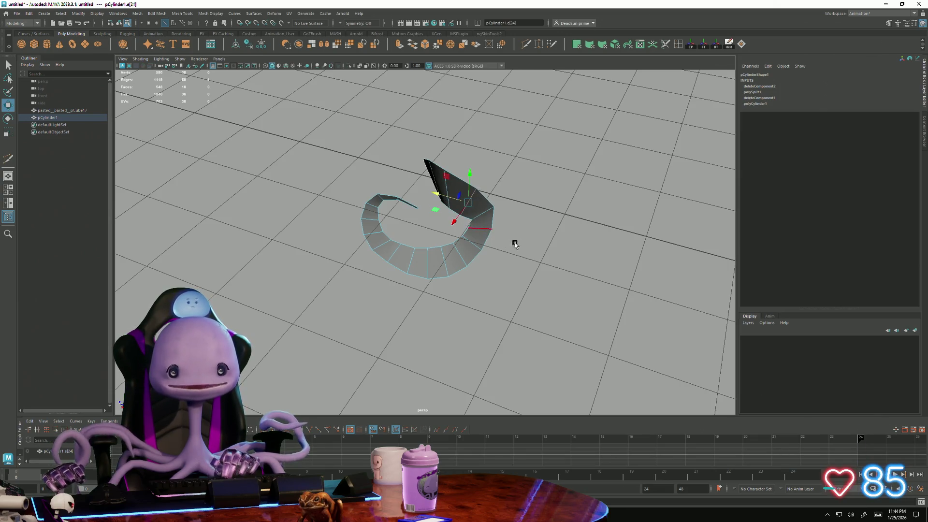
pyautogui.keyDown('alt'); pyautogui.moveTo(515, 245); pyautogui.dragTo(501, 228); pyautogui.keyUp('alt')
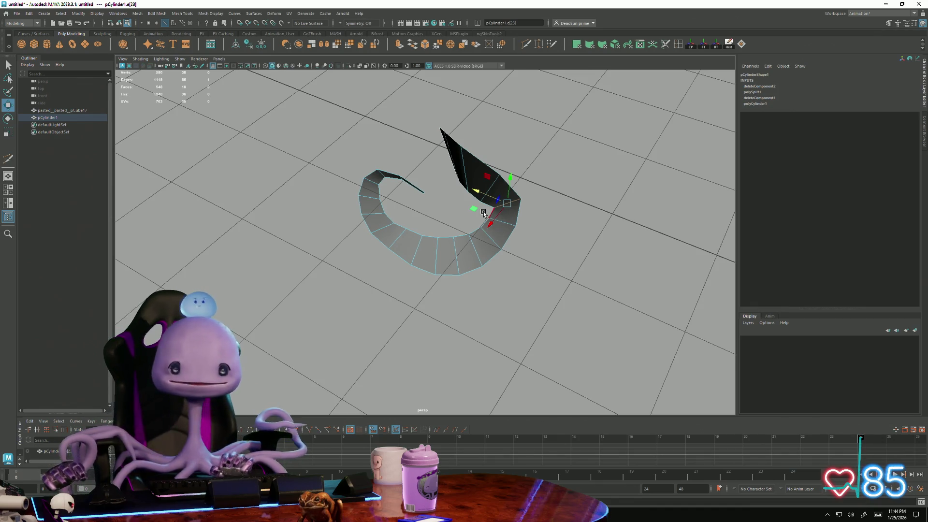
pyautogui.keyDown('alt'); pyautogui.moveTo(472, 201); pyautogui.dragTo(459, 201); pyautogui.keyUp('alt')
pyautogui.scroll(5, 508, 247)
pyautogui.moveTo(559, 296)
pyautogui.keyDown('alt'); pyautogui.mouseDown()
pyautogui.moveTo(446, 307)
pyautogui.moveTo(451, 237)
pyautogui.mouseUp(); pyautogui.keyUp('alt')
pyautogui.moveTo(505, 196); pyautogui.dragTo(475, 210)
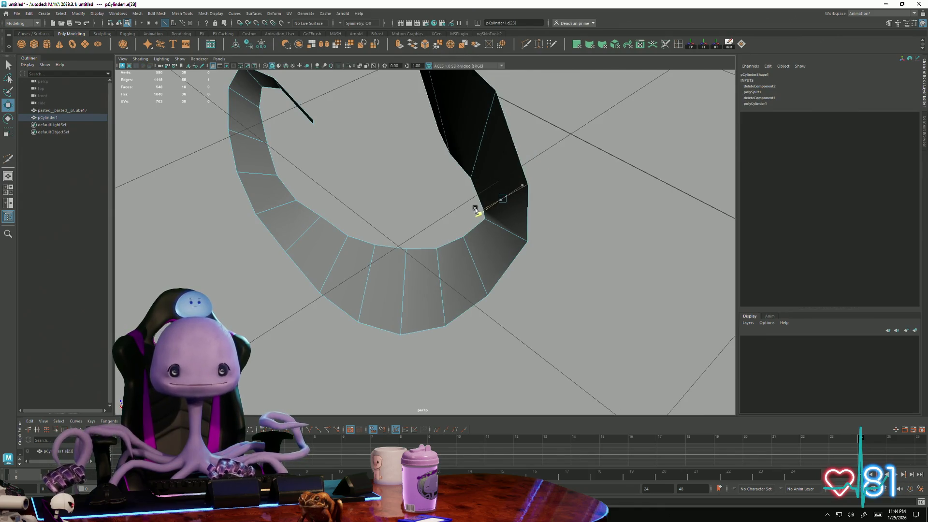
pyautogui.scroll(-3, 455, 255)
# Step: Add edges 21 and 20 to the selection and shift them inward to reshape the flared end
pyautogui.moveTo(430, 239)
pyautogui.keyDown('alt'); pyautogui.mouseDown()
pyautogui.moveTo(449, 297)
pyautogui.moveTo(489, 307)
pyautogui.moveTo(481, 310)
pyautogui.moveTo(459, 278)
pyautogui.mouseUp(); pyautogui.keyUp('alt')
pyautogui.scroll(3, 492, 306)
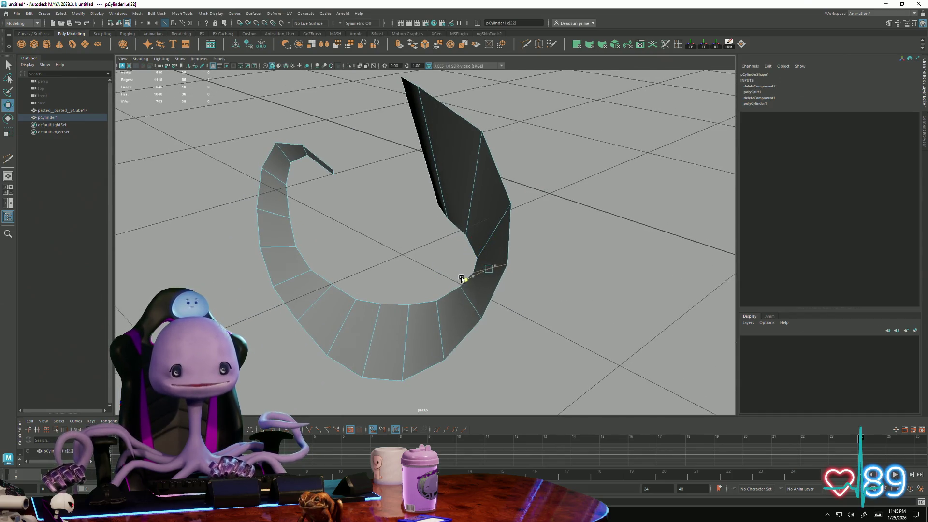
pyautogui.keyDown('shift'); pyautogui.click(463, 296); pyautogui.keyUp('shift')
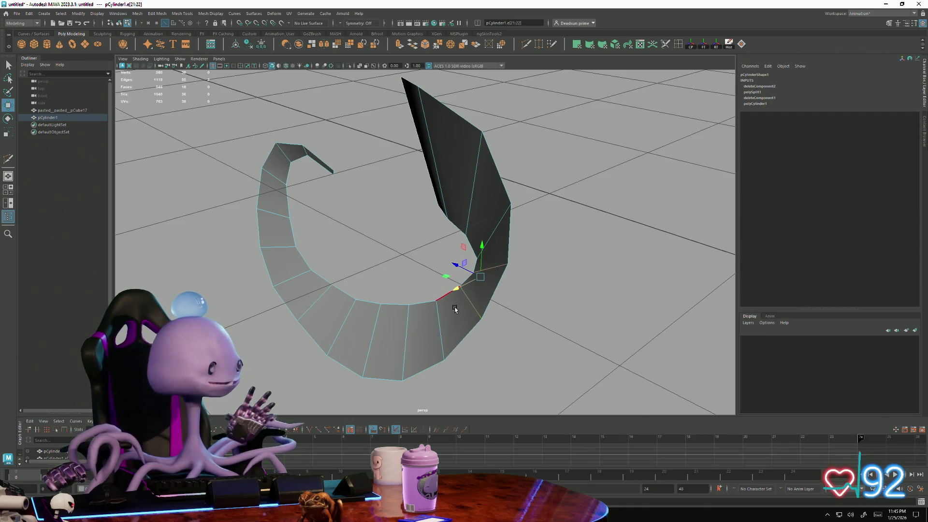
pyautogui.moveTo(462, 286); pyautogui.dragTo(449, 305, button='middle')
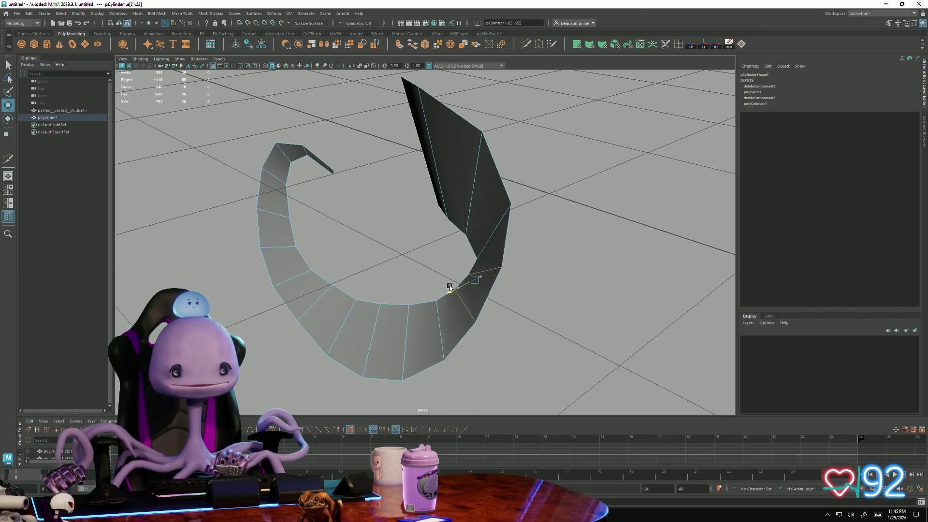
pyautogui.keyDown('shift'); pyautogui.click(429, 306); pyautogui.keyUp('shift')
pyautogui.moveTo(427, 307)
pyautogui.keyDown('alt'); pyautogui.mouseDown()
pyautogui.moveTo(434, 310)
pyautogui.moveTo(395, 282)
pyautogui.mouseUp(); pyautogui.keyUp('alt')
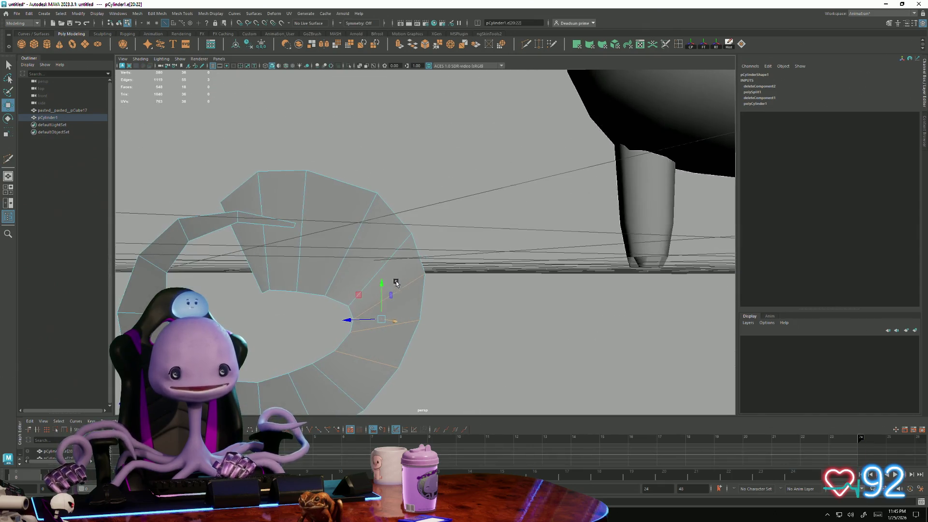
# Step: In vertex mode, pick vertices one by one along the lower curl and left tip with the Move tool
pyautogui.moveTo(347, 308); pyautogui.dragTo(338, 297, button='right')
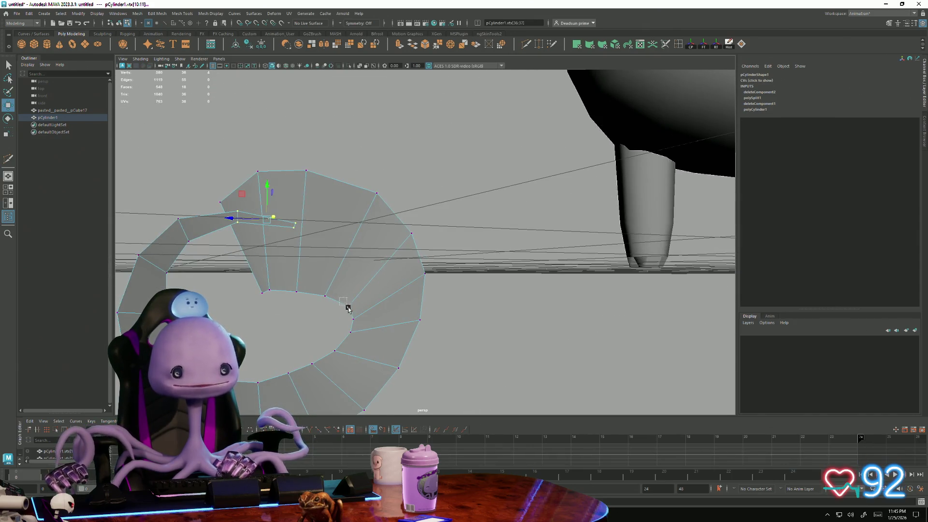
pyautogui.click(347, 307)
pyautogui.keyDown('alt'); pyautogui.moveTo(355, 311); pyautogui.dragTo(309, 341); pyautogui.keyUp('alt')
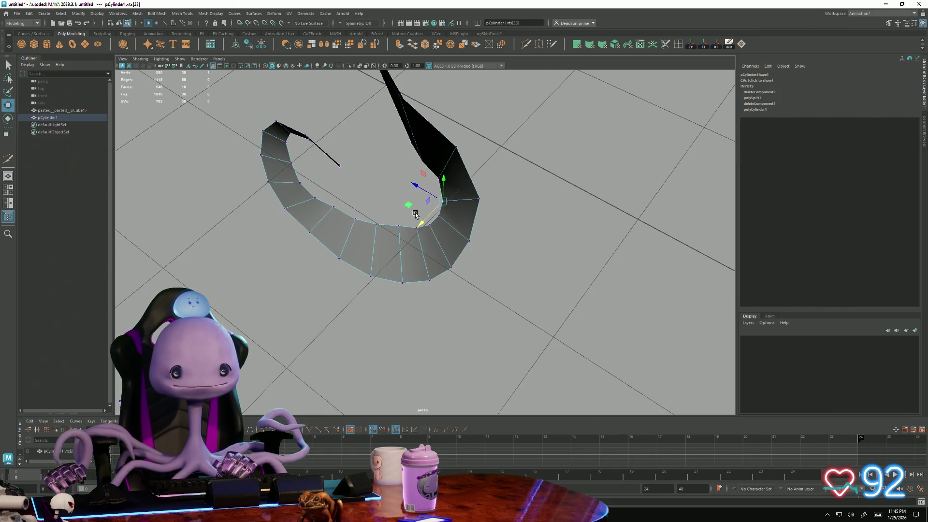
pyautogui.click(418, 196)
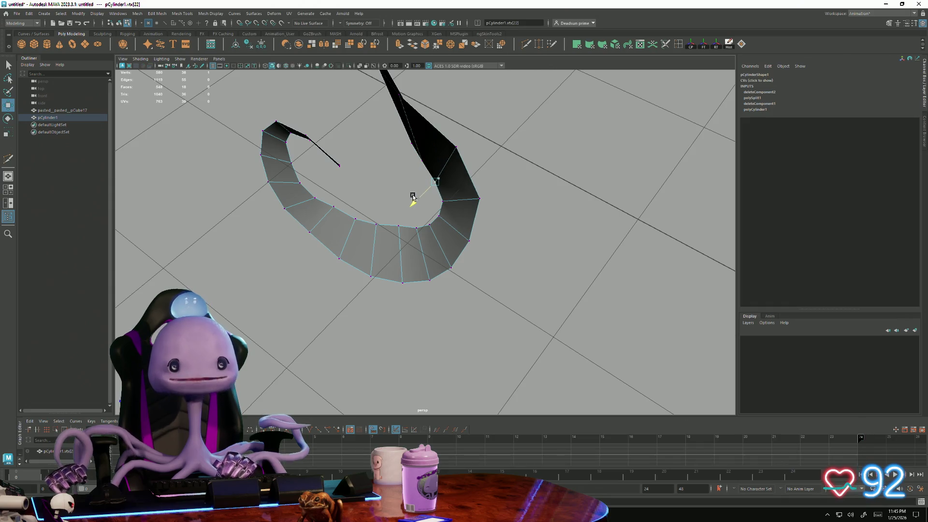
pyautogui.keyDown('alt'); pyautogui.moveTo(373, 231); pyautogui.dragTo(372, 255); pyautogui.keyUp('alt')
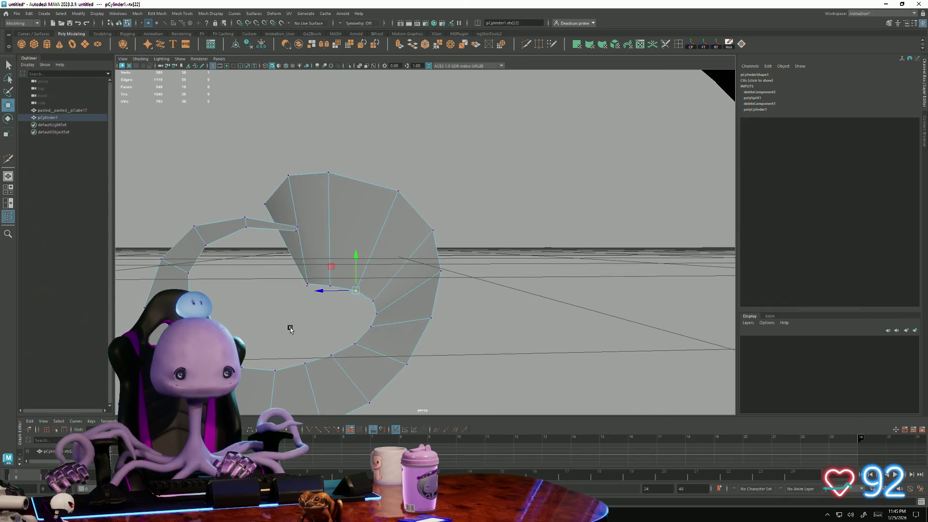
pyautogui.moveTo(340, 381); pyautogui.dragTo(339, 380)
pyautogui.moveTo(321, 331)
pyautogui.keyDown('alt'); pyautogui.mouseDown()
pyautogui.moveTo(287, 336)
pyautogui.moveTo(341, 367)
pyautogui.mouseUp(); pyautogui.keyUp('alt')
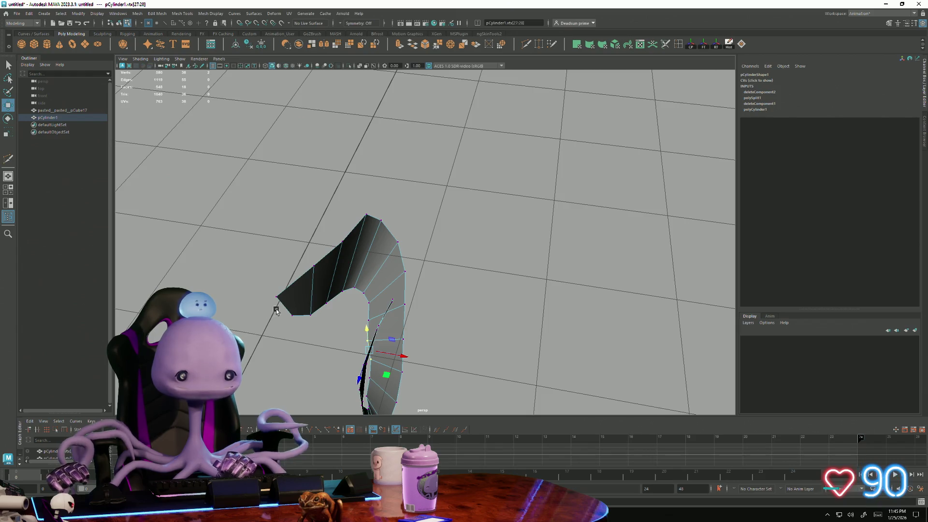
pyautogui.moveTo(303, 339); pyautogui.dragTo(303, 339)
# Step: Tumble around the spiral to check the curl from several angles and deselect the tip
pyautogui.keyDown('alt'); pyautogui.moveTo(310, 260); pyautogui.dragTo(337, 365); pyautogui.keyUp('alt')
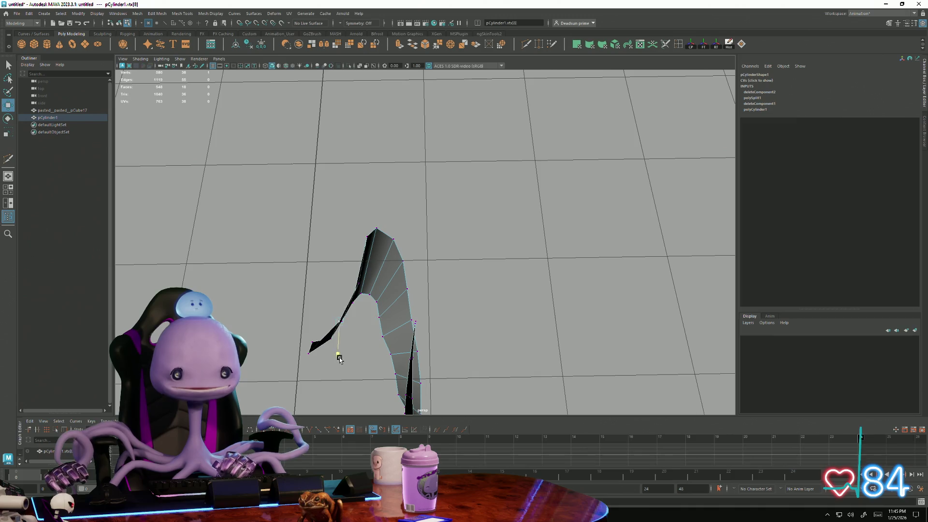
pyautogui.keyDown('alt'); pyautogui.moveTo(339, 359); pyautogui.dragTo(348, 348); pyautogui.keyUp('alt')
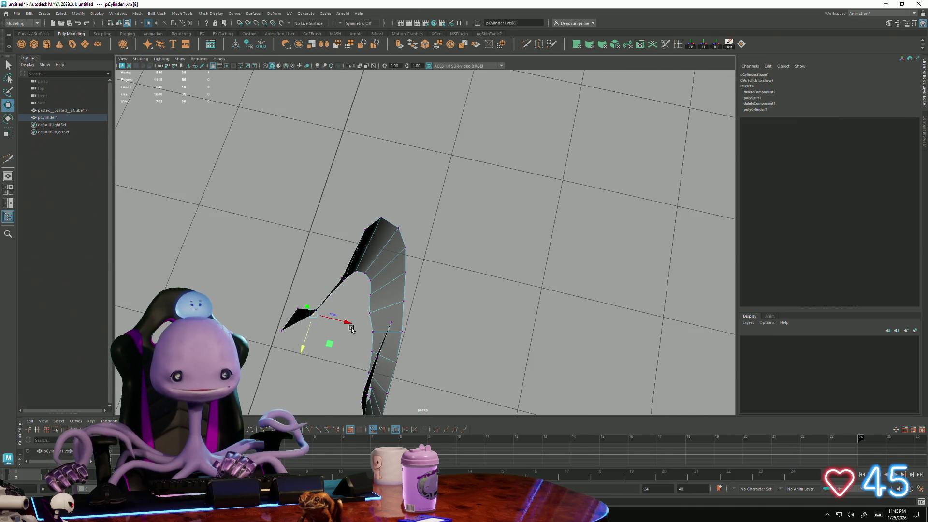
pyautogui.moveTo(304, 345)
pyautogui.keyDown('alt'); pyautogui.mouseDown()
pyautogui.moveTo(321, 327)
pyautogui.moveTo(321, 271)
pyautogui.mouseUp(); pyautogui.keyUp('alt')
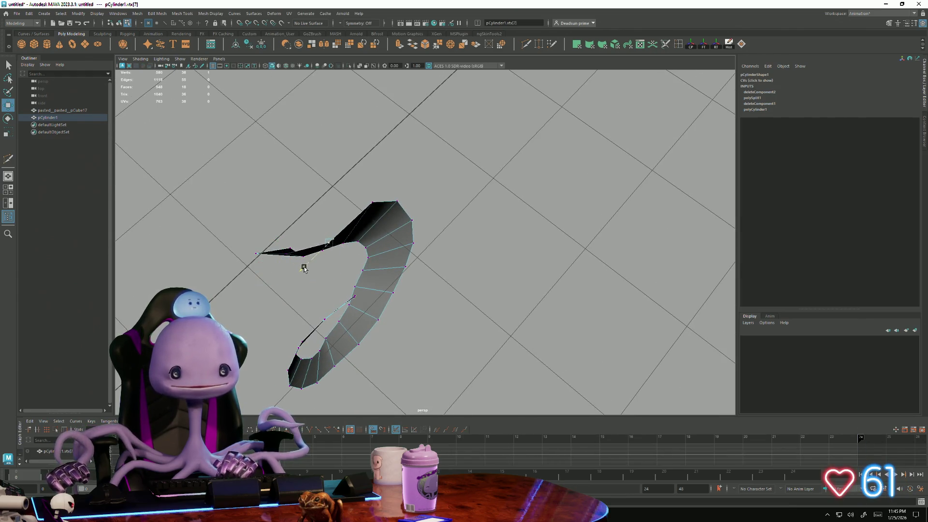
pyautogui.moveTo(300, 268)
pyautogui.keyDown('alt'); pyautogui.mouseDown()
pyautogui.moveTo(423, 169)
pyautogui.moveTo(410, 199)
pyautogui.moveTo(449, 197)
pyautogui.moveTo(385, 193)
pyautogui.moveTo(435, 233)
pyautogui.moveTo(440, 279)
pyautogui.moveTo(404, 301)
pyautogui.moveTo(430, 270)
pyautogui.moveTo(497, 268)
pyautogui.moveTo(418, 261)
pyautogui.moveTo(463, 265)
pyautogui.moveTo(425, 224)
pyautogui.moveTo(433, 208)
pyautogui.moveTo(422, 205)
pyautogui.moveTo(424, 230)
pyautogui.mouseUp(); pyautogui.keyUp('alt')
pyautogui.click(436, 238)
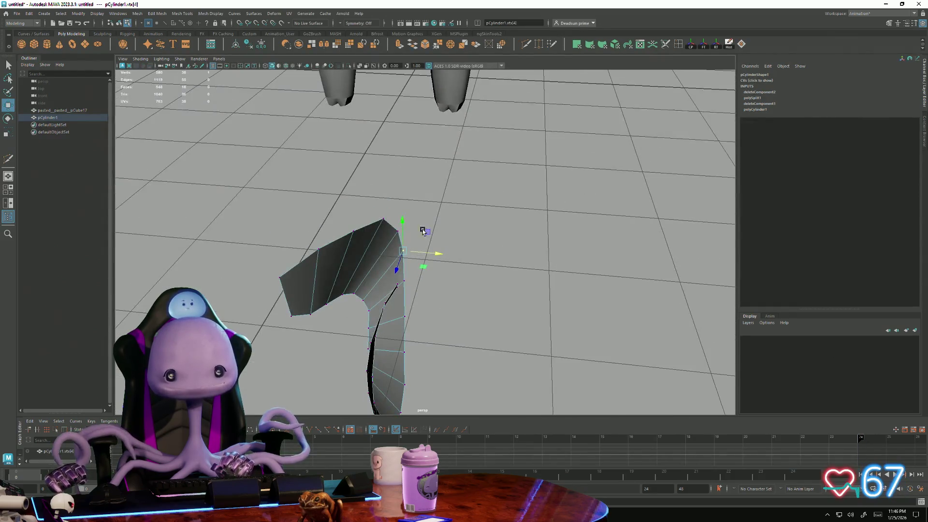
pyautogui.keyDown('alt'); pyautogui.moveTo(416, 280); pyautogui.dragTo(408, 339); pyautogui.keyUp('alt')
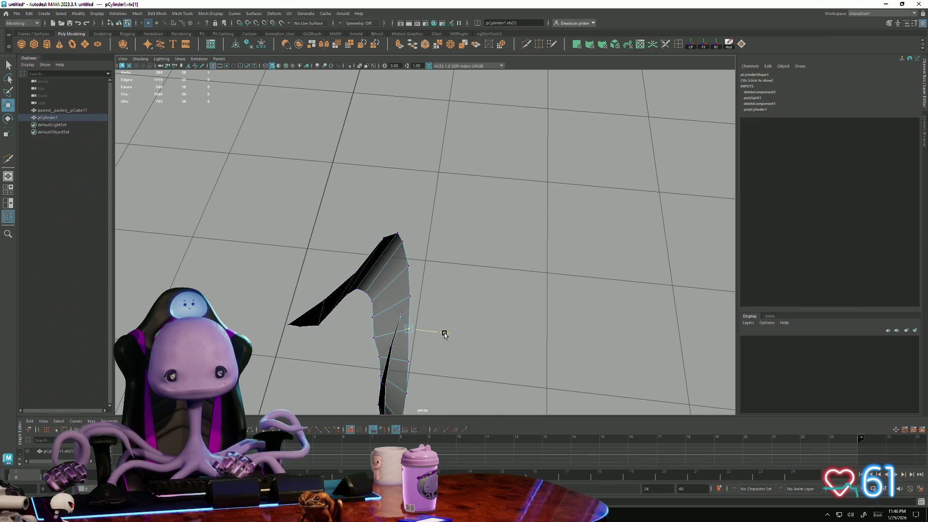
# Step: Pick successive vertices down the strip's edge and look down on the curled strip
pyautogui.click(379, 344)
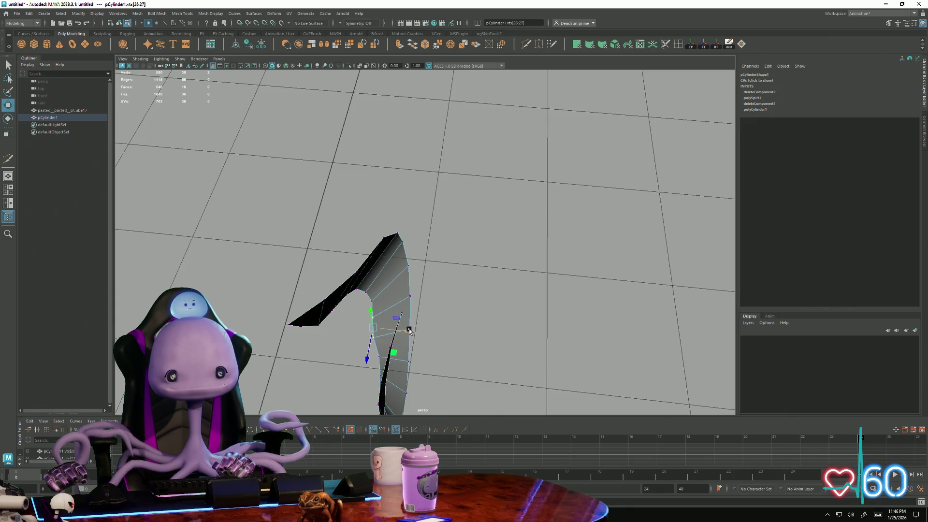
pyautogui.click(384, 349)
pyautogui.keyDown('alt'); pyautogui.moveTo(384, 349); pyautogui.dragTo(415, 321); pyautogui.keyUp('alt')
pyautogui.click(414, 333)
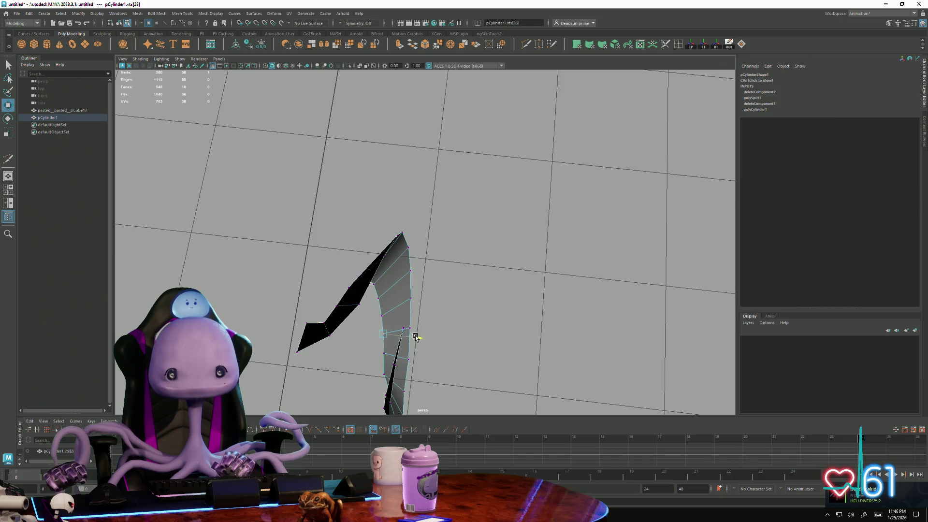
pyautogui.keyDown('alt'); pyautogui.moveTo(417, 337); pyautogui.dragTo(337, 352); pyautogui.keyUp('alt')
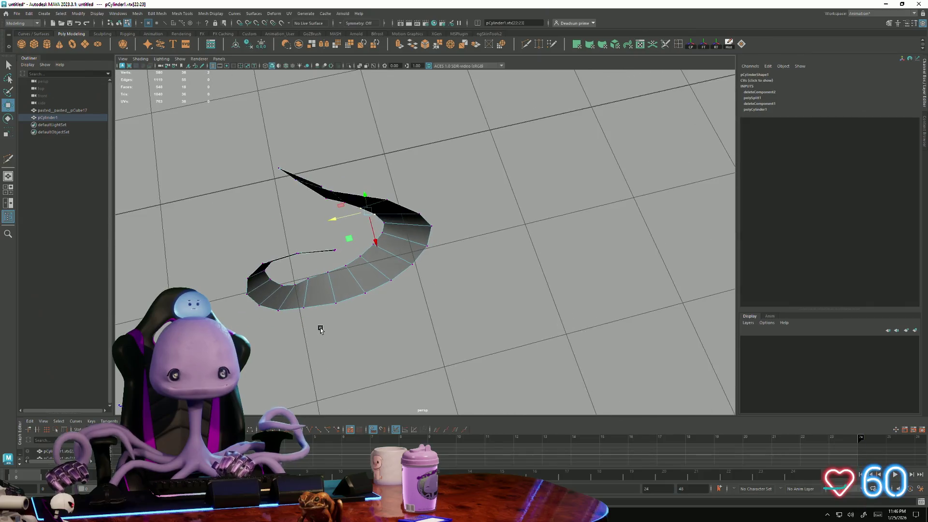
# Step: Pick a few inner-edge vertices of the spiral, raise the view, and bring up the Edit Mesh menu
pyautogui.moveTo(337, 352)
pyautogui.keyDown('alt'); pyautogui.mouseDown()
pyautogui.moveTo(322, 300)
pyautogui.moveTo(375, 291)
pyautogui.mouseUp(); pyautogui.keyUp('alt')
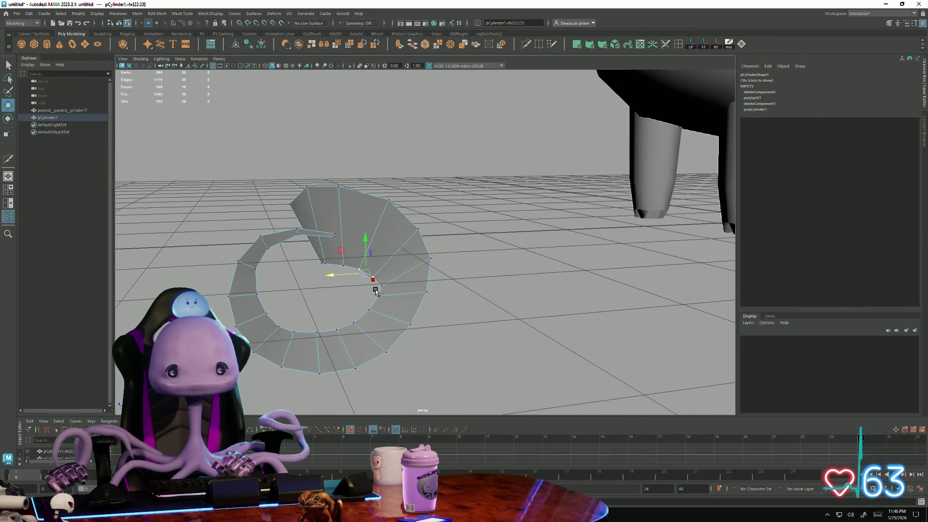
pyautogui.click(379, 296)
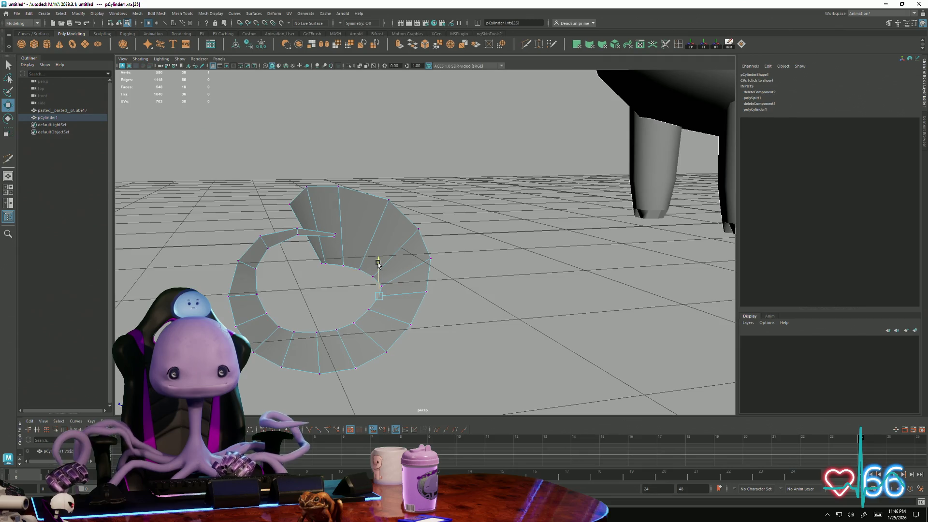
pyautogui.click(344, 281)
pyautogui.click(374, 290)
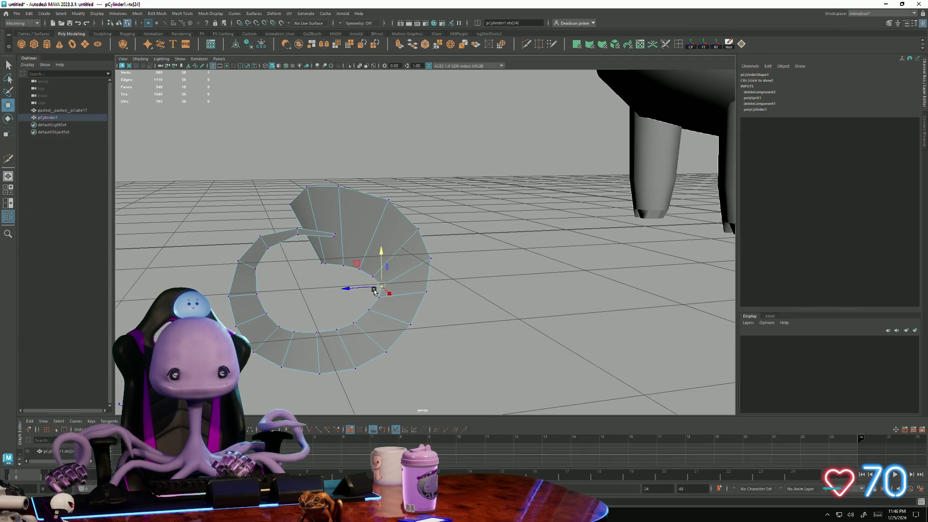
pyautogui.moveTo(354, 290)
pyautogui.keyDown('alt'); pyautogui.mouseDown()
pyautogui.moveTo(362, 295)
pyautogui.moveTo(325, 305)
pyautogui.moveTo(384, 316)
pyautogui.moveTo(245, 301)
pyautogui.moveTo(249, 307)
pyautogui.moveTo(266, 271)
pyautogui.mouseUp(); pyautogui.keyUp('alt')
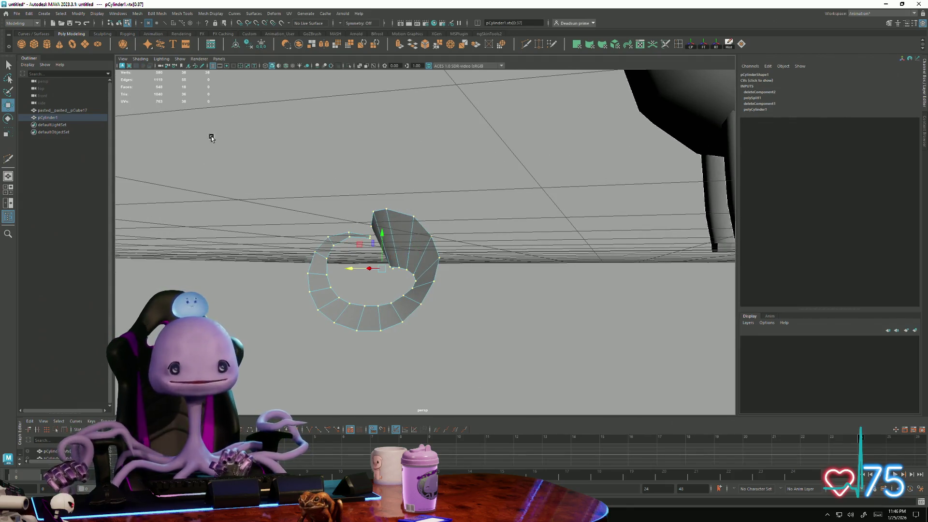
pyautogui.keyDown('alt'); pyautogui.moveTo(207, 137); pyautogui.dragTo(181, 116); pyautogui.keyUp('alt')
pyautogui.click(137, 13)
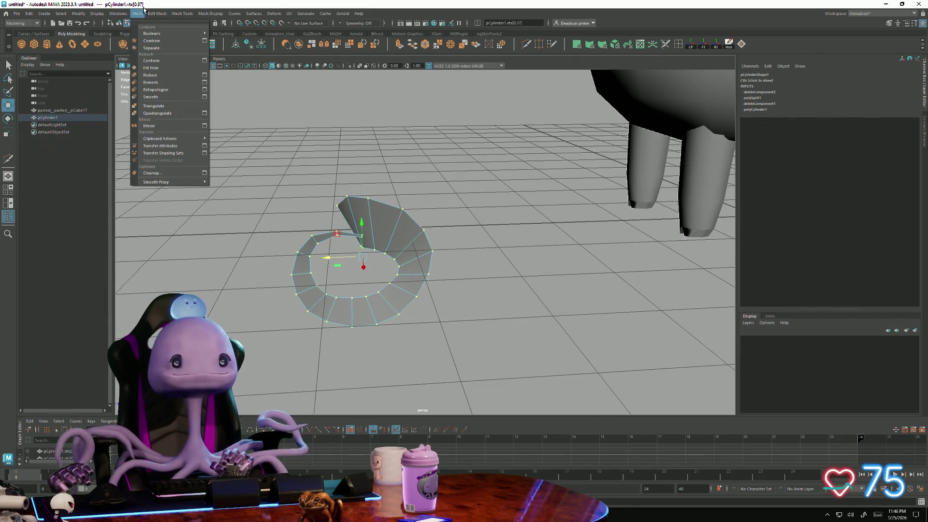
pyautogui.moveTo(157, 14)
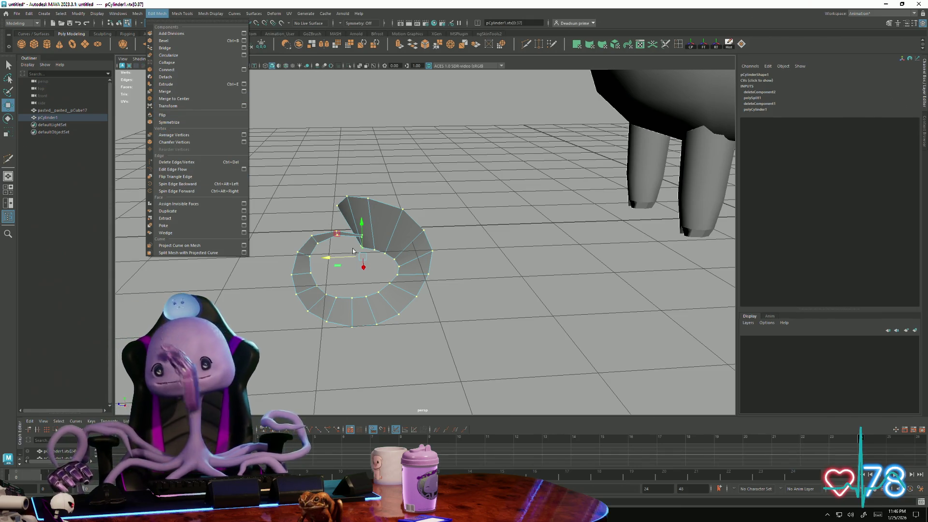
# Step: Dismiss Edit Mesh, switch to face mode (F11) and pick a face at the strip's wide end
pyautogui.click(399, 266)
pyautogui.click(392, 294)
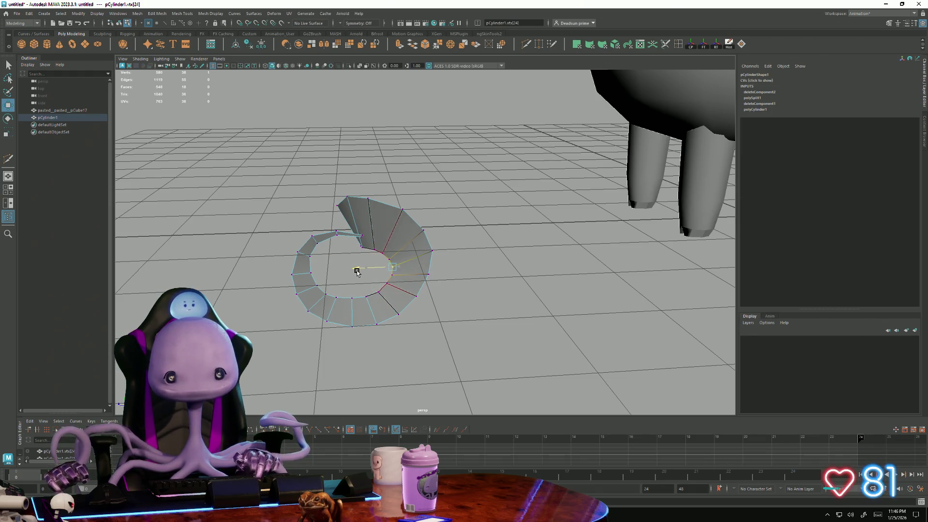
pyautogui.moveTo(355, 271)
pyautogui.keyDown('alt'); pyautogui.mouseDown()
pyautogui.moveTo(294, 275)
pyautogui.moveTo(392, 270)
pyautogui.moveTo(370, 258)
pyautogui.moveTo(358, 270)
pyautogui.mouseUp(); pyautogui.keyUp('alt')
pyautogui.press('F11')
pyautogui.click(323, 221)
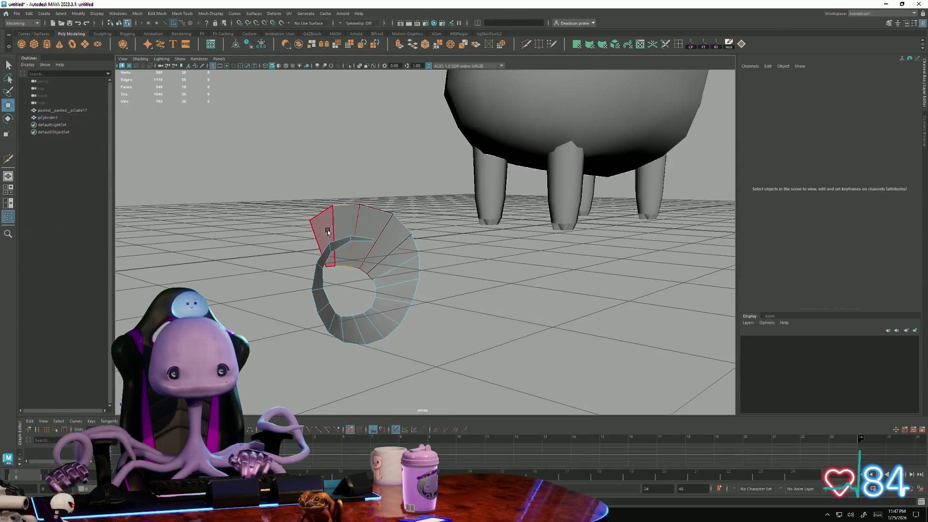
pyautogui.doubleClick(353, 218)
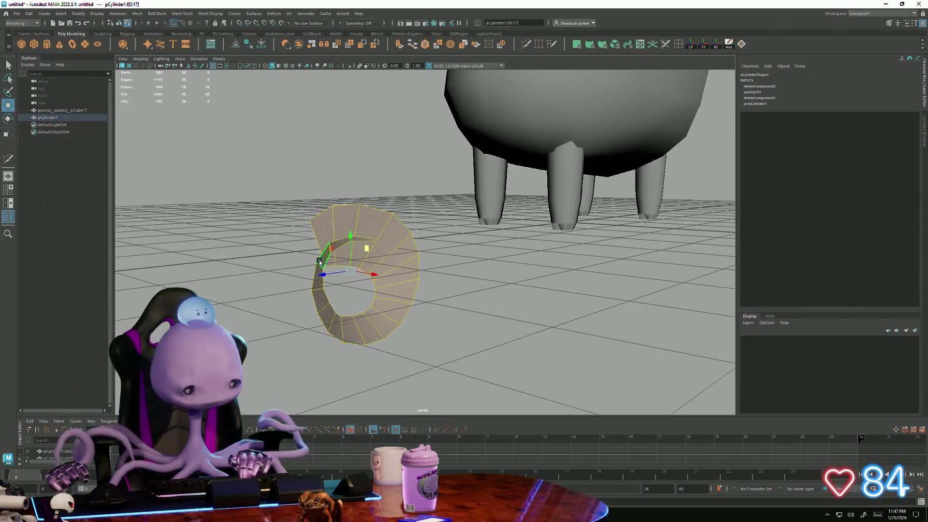
pyautogui.keyDown('alt'); pyautogui.moveTo(326, 258); pyautogui.dragTo(343, 230); pyautogui.keyUp('alt')
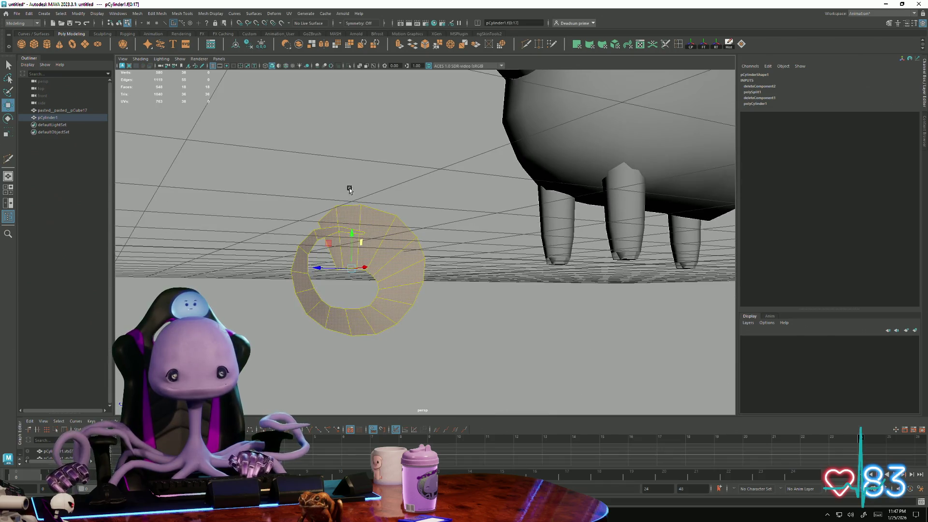
pyautogui.press('F9')
pyautogui.click(353, 210)
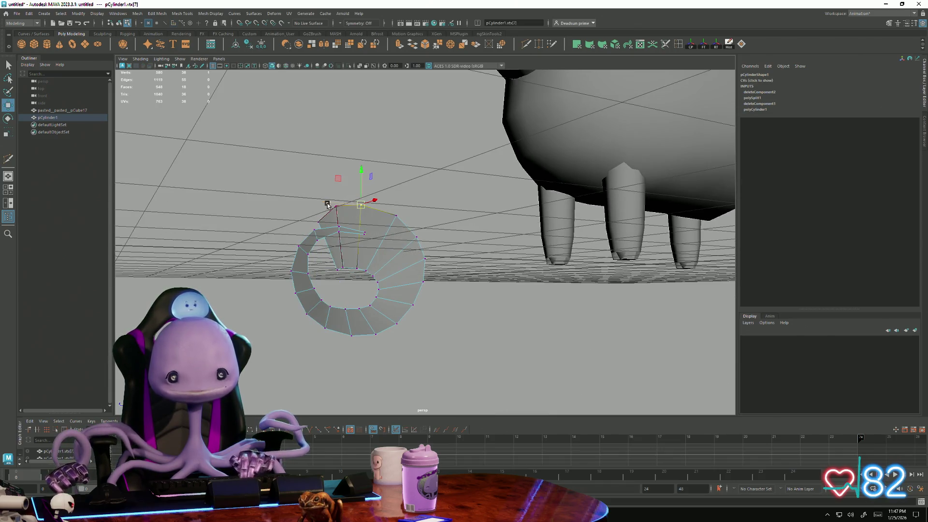
pyautogui.click(327, 205)
pyautogui.moveTo(333, 234)
pyautogui.keyDown('alt'); pyautogui.mouseDown()
pyautogui.moveTo(364, 251)
pyautogui.moveTo(358, 283)
pyautogui.mouseUp(); pyautogui.keyUp('alt')
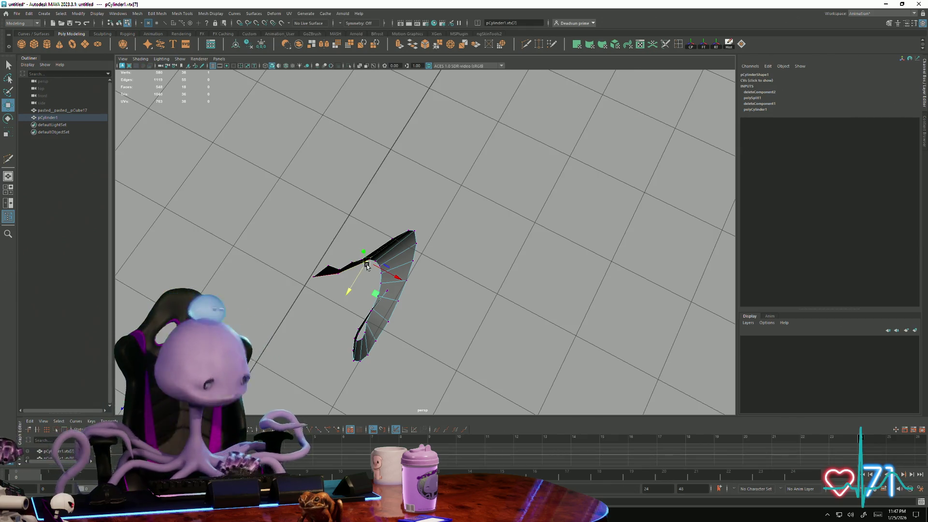
# Step: Box-select the thin-end vertices, rotate them, and slide them to the right
pyautogui.moveTo(367, 265)
pyautogui.keyDown('alt'); pyautogui.mouseDown()
pyautogui.moveTo(352, 232)
pyautogui.moveTo(373, 269)
pyautogui.moveTo(352, 193)
pyautogui.moveTo(310, 232)
pyautogui.moveTo(284, 307)
pyautogui.moveTo(290, 276)
pyautogui.moveTo(356, 207)
pyautogui.moveTo(366, 224)
pyautogui.moveTo(342, 249)
pyautogui.moveTo(445, 190)
pyautogui.moveTo(435, 144)
pyautogui.moveTo(398, 201)
pyautogui.moveTo(400, 239)
pyautogui.moveTo(392, 217)
pyautogui.moveTo(435, 238)
pyautogui.moveTo(363, 276)
pyautogui.moveTo(280, 224)
pyautogui.moveTo(283, 170)
pyautogui.mouseUp(); pyautogui.keyUp('alt')
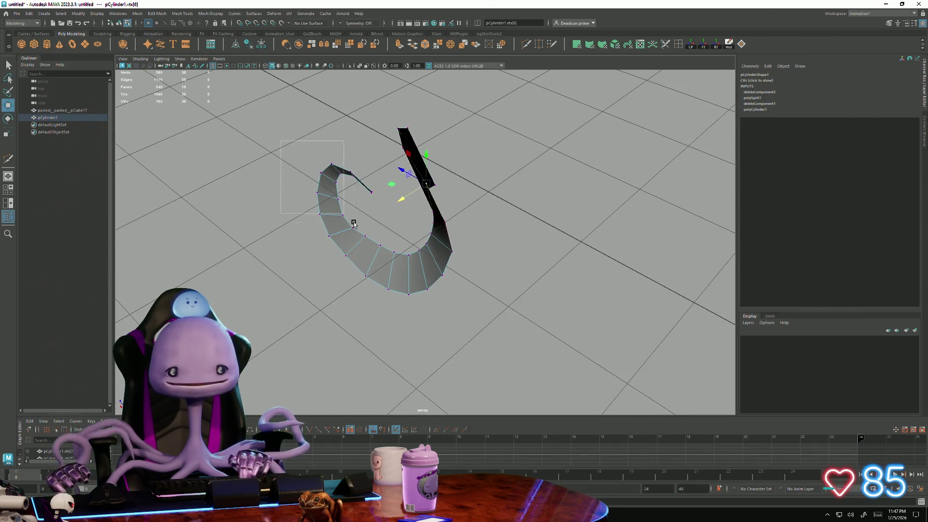
pyautogui.moveTo(373, 265)
pyautogui.mouseDown()
pyautogui.moveTo(278, 245)
pyautogui.moveTo(273, 261)
pyautogui.moveTo(302, 252)
pyautogui.mouseUp()
pyautogui.press('e')
pyautogui.press('w')
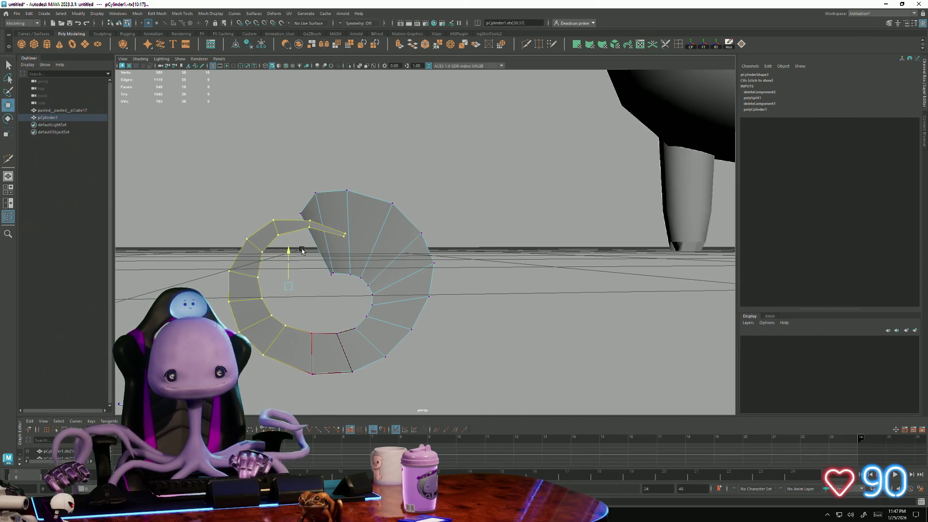
pyautogui.moveTo(247, 285)
pyautogui.mouseDown()
pyautogui.moveTo(264, 283)
pyautogui.moveTo(366, 352)
pyautogui.moveTo(297, 337)
pyautogui.moveTo(294, 372)
pyautogui.moveTo(334, 261)
pyautogui.mouseUp()
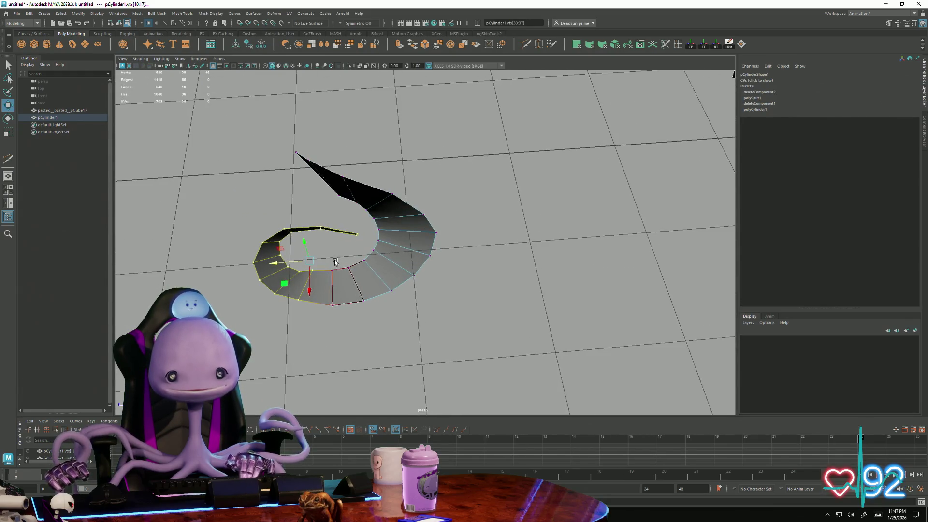
# Step: Pick an inner-end edge, start an Insert Edge Loop (Ctrl+Shift+X), and pick an outer-edge vertex
pyautogui.click(345, 282)
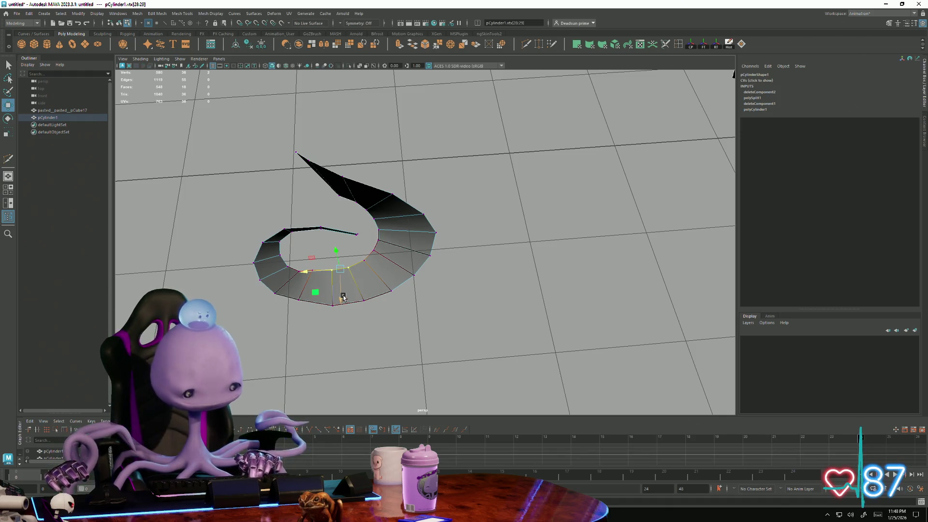
pyautogui.hotkey('ctrl', 'shift', 'x')
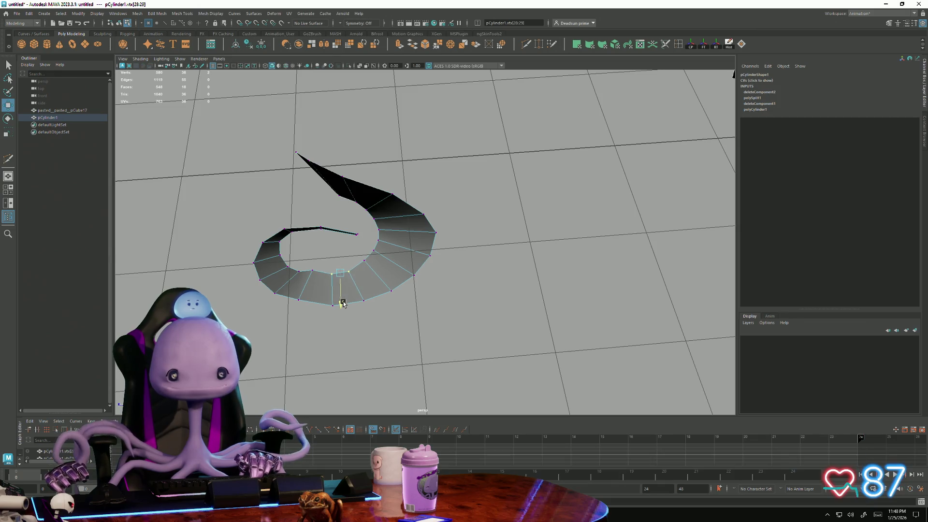
pyautogui.click(310, 267)
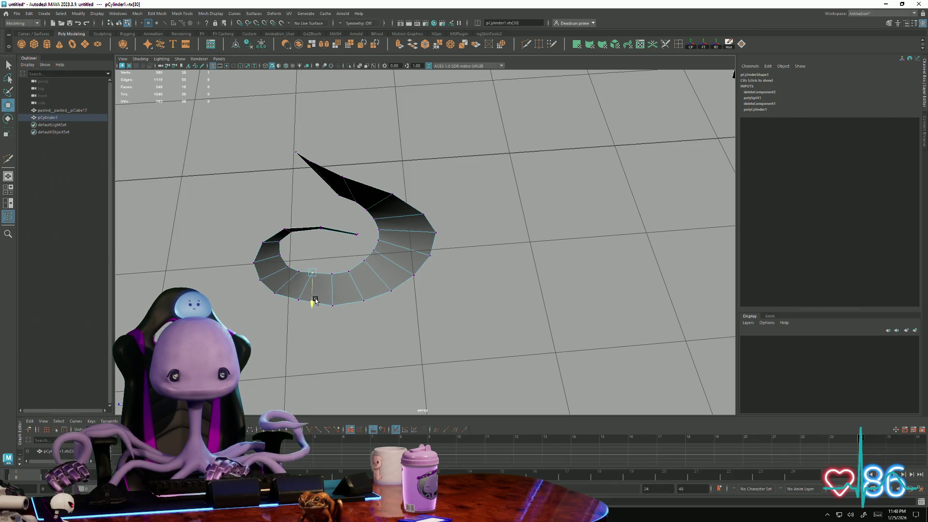
pyautogui.keyDown('alt'); pyautogui.moveTo(315, 301); pyautogui.dragTo(381, 328); pyautogui.keyUp('alt')
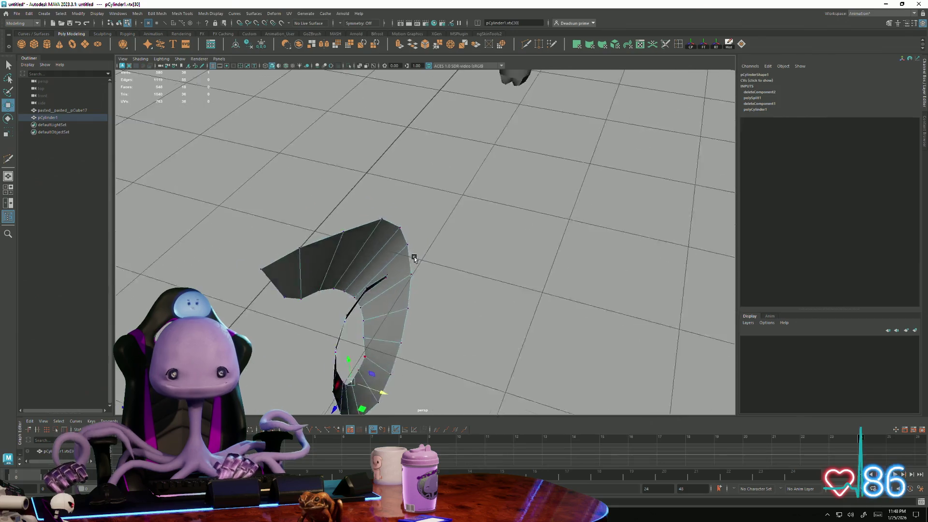
pyautogui.click(406, 352)
pyautogui.moveTo(425, 342)
pyautogui.keyDown('alt'); pyautogui.mouseDown()
pyautogui.moveTo(340, 308)
pyautogui.moveTo(340, 290)
pyautogui.moveTo(400, 320)
pyautogui.mouseUp(); pyautogui.keyUp('alt')
pyautogui.click(386, 331)
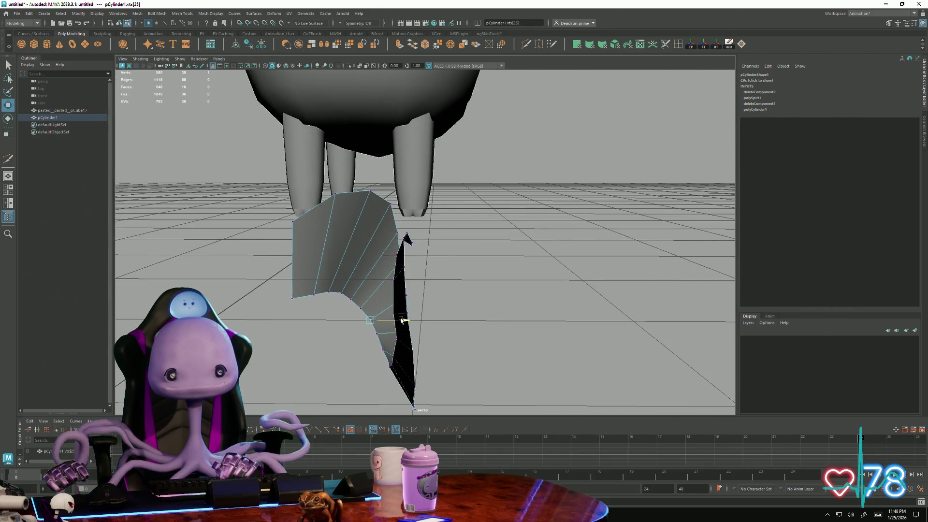
pyautogui.click(359, 308)
pyautogui.click(359, 305)
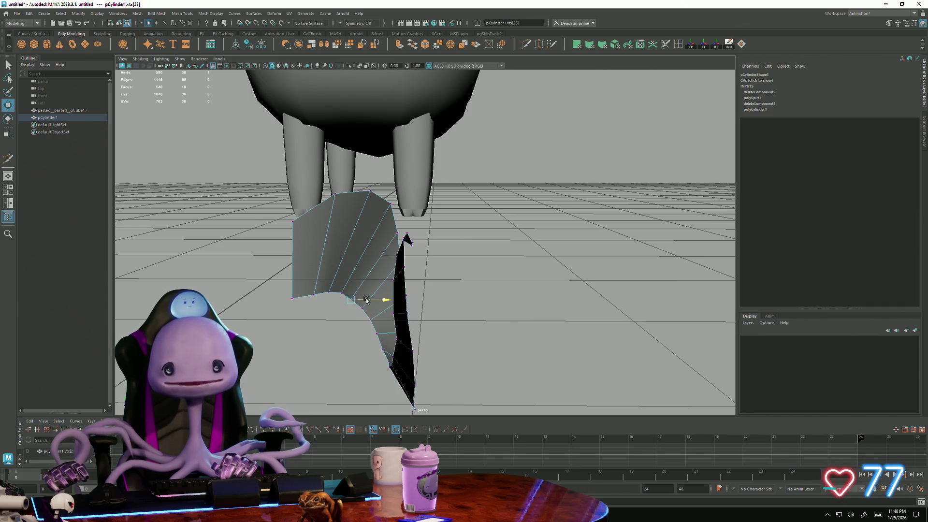
pyautogui.moveTo(367, 300)
pyautogui.keyDown('alt'); pyautogui.mouseDown()
pyautogui.moveTo(331, 302)
pyautogui.moveTo(363, 275)
pyautogui.moveTo(285, 305)
pyautogui.moveTo(373, 296)
pyautogui.moveTo(350, 302)
pyautogui.moveTo(271, 292)
pyautogui.moveTo(414, 297)
pyautogui.moveTo(356, 229)
pyautogui.moveTo(335, 237)
pyautogui.mouseUp(); pyautogui.keyUp('alt')
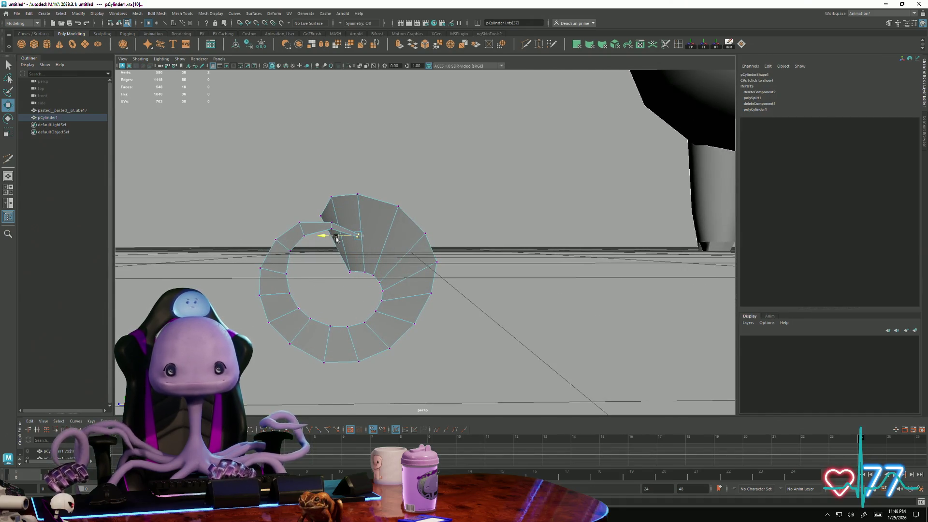
# Step: Frame the vertex, Multi-Cut new edges across the thin tip and commit the cut
pyautogui.click(356, 205)
pyautogui.press('e')
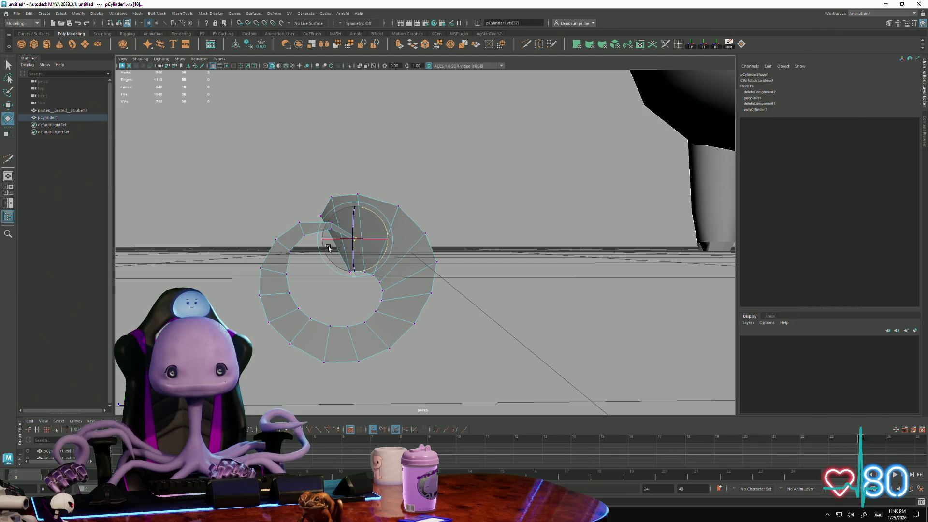
pyautogui.press('f')
pyautogui.click(528, 45)
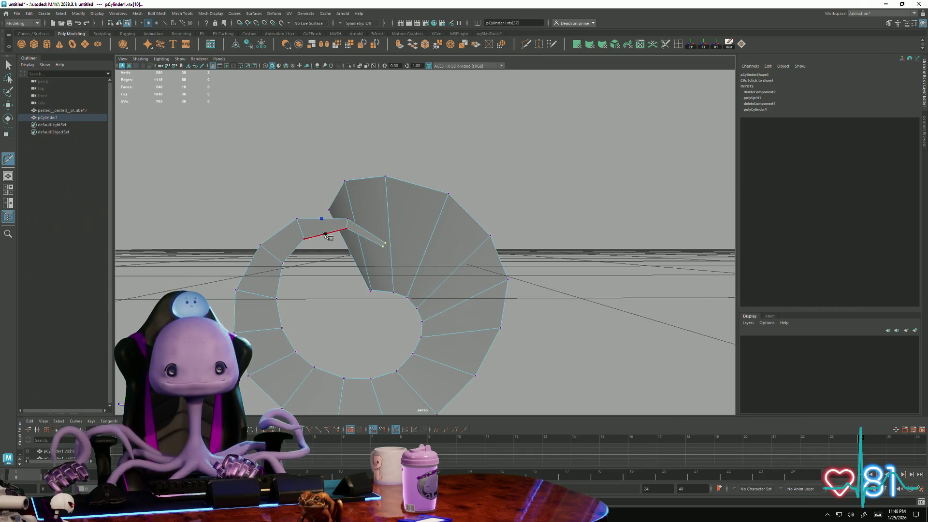
pyautogui.press('Return')
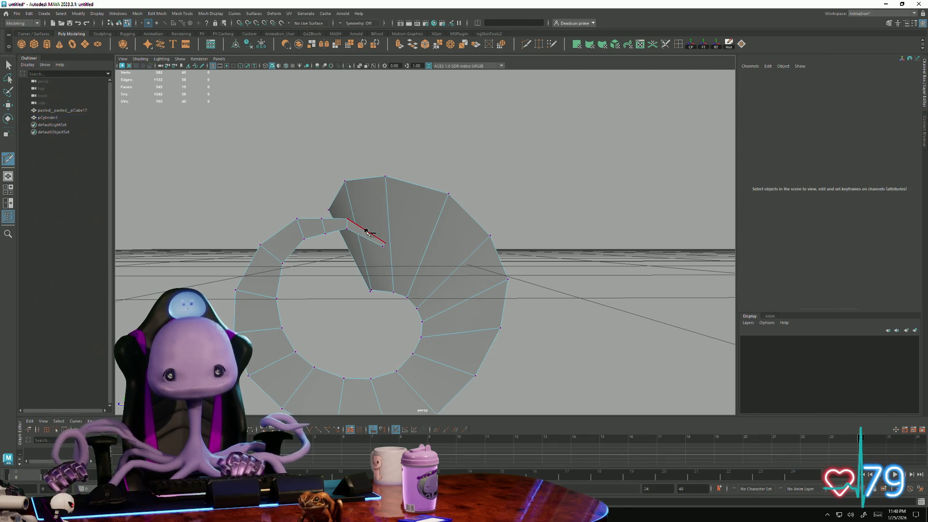
pyautogui.press('q')
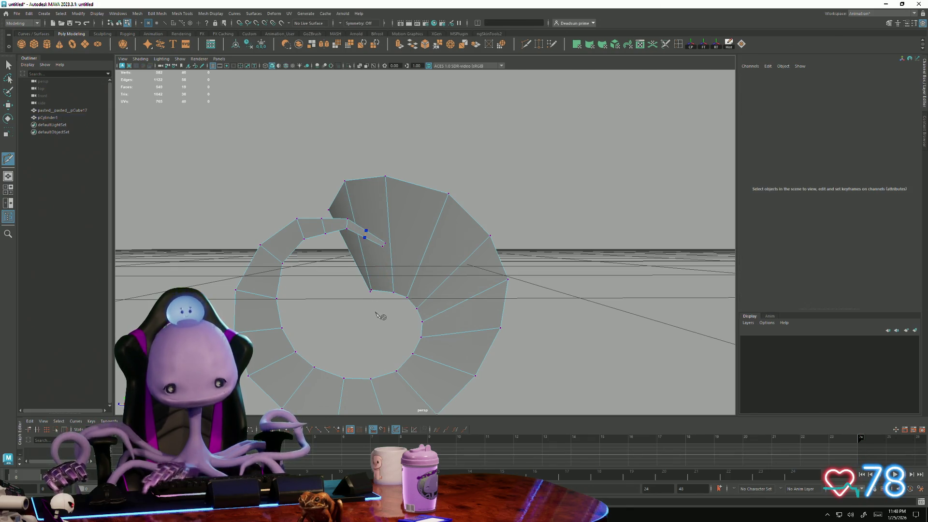
# Step: Pick a vertex near the new cut and nudge it with the Move tool
pyautogui.click(323, 223)
pyautogui.press('w')
pyautogui.moveTo(322, 209); pyautogui.dragTo(325, 207)
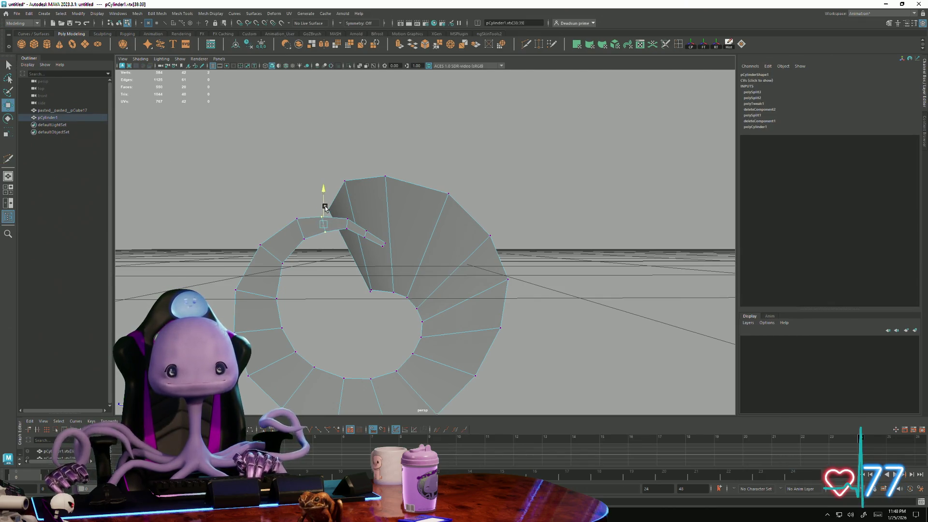
# Step: Rotate, move and scale the horn's tip edge to tighten the inner curl
pyautogui.keyDown('alt'); pyautogui.moveTo(365, 231); pyautogui.dragTo(367, 239); pyautogui.keyUp('alt')
pyautogui.click(372, 236)
pyautogui.press('e')
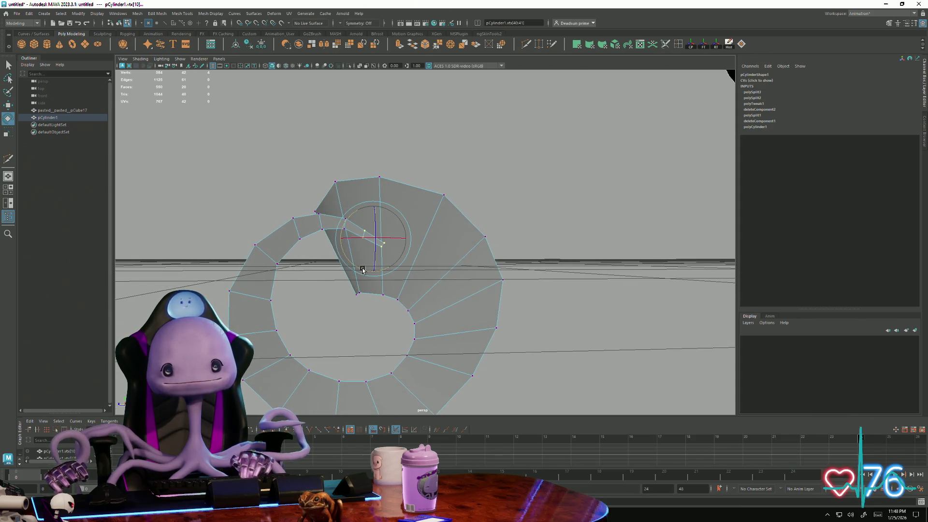
pyautogui.press('w')
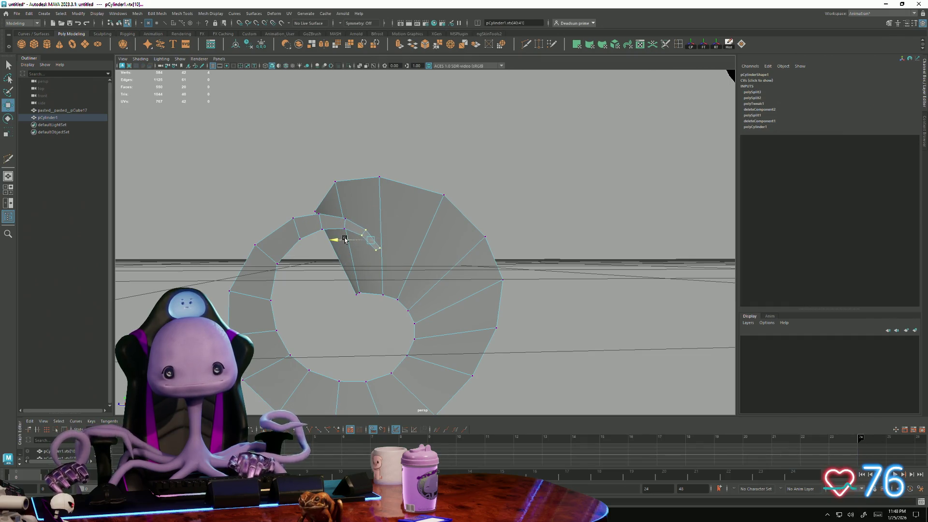
pyautogui.press('e')
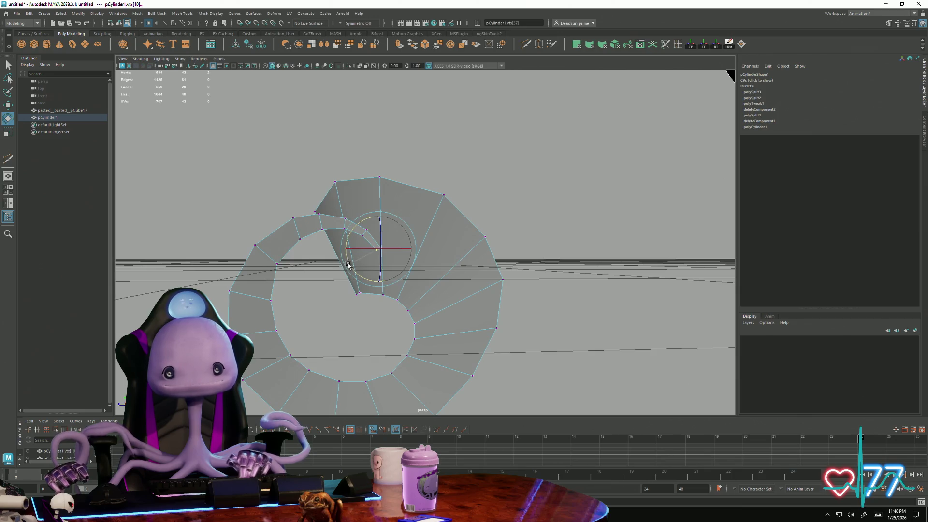
pyautogui.press('w')
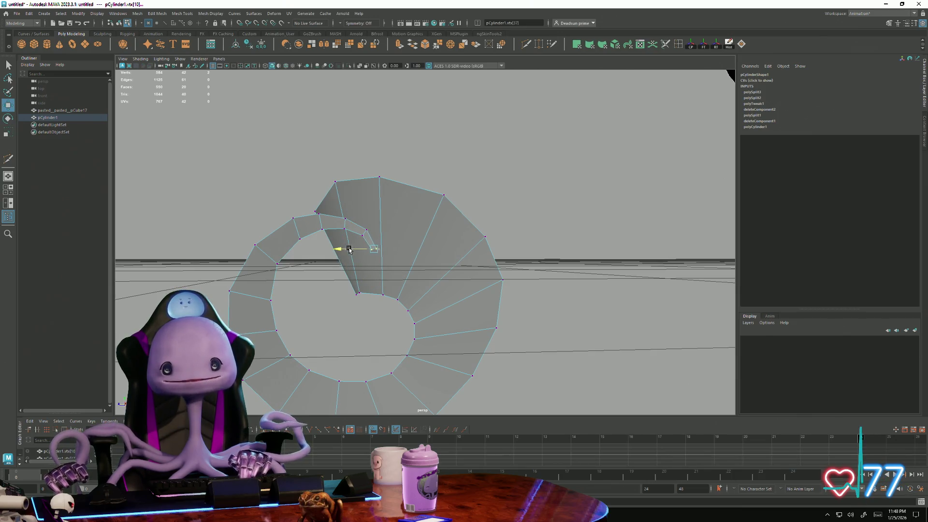
pyautogui.keyDown('alt'); pyautogui.moveTo(380, 269); pyautogui.dragTo(380, 245); pyautogui.keyUp('alt')
pyautogui.scroll(3, 522, 331)
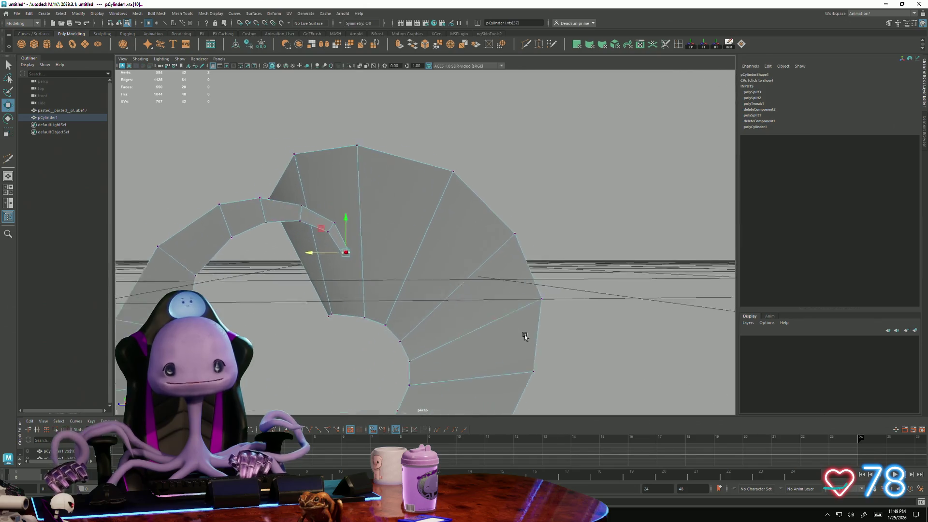
pyautogui.press('r')
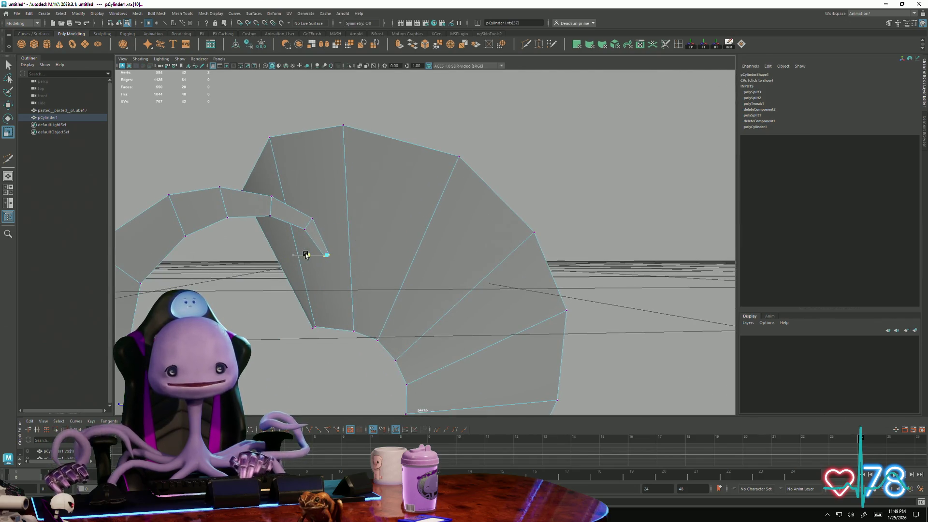
pyautogui.scroll(-3, 305, 254)
pyautogui.moveTo(305, 254)
pyautogui.keyDown('alt'); pyautogui.mouseDown()
pyautogui.moveTo(261, 290)
pyautogui.moveTo(273, 282)
pyautogui.mouseUp(); pyautogui.keyUp('alt')
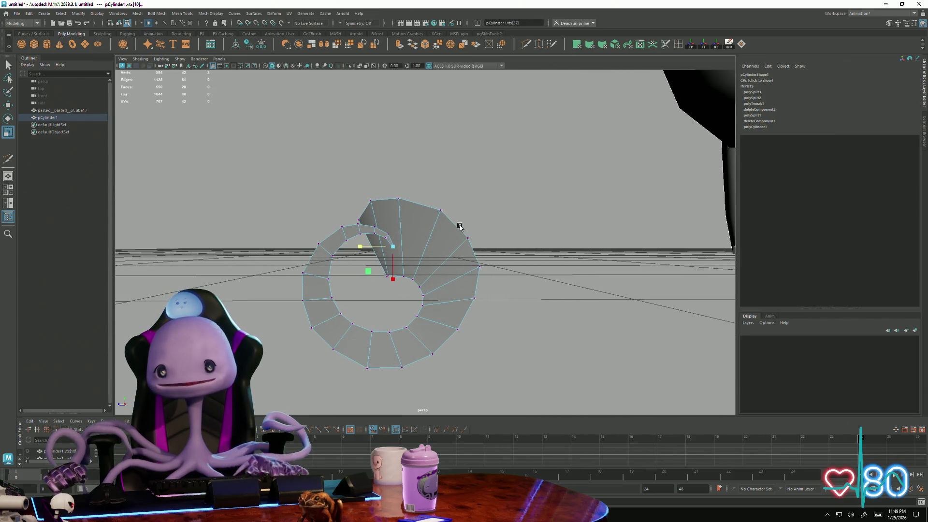
# Step: Nudge the right and bottom outer-rim vertices one by one into a rounder arc
pyautogui.click(484, 267)
pyautogui.press('w')
pyautogui.keyDown('shift'); pyautogui.click(483, 267); pyautogui.keyUp('shift')
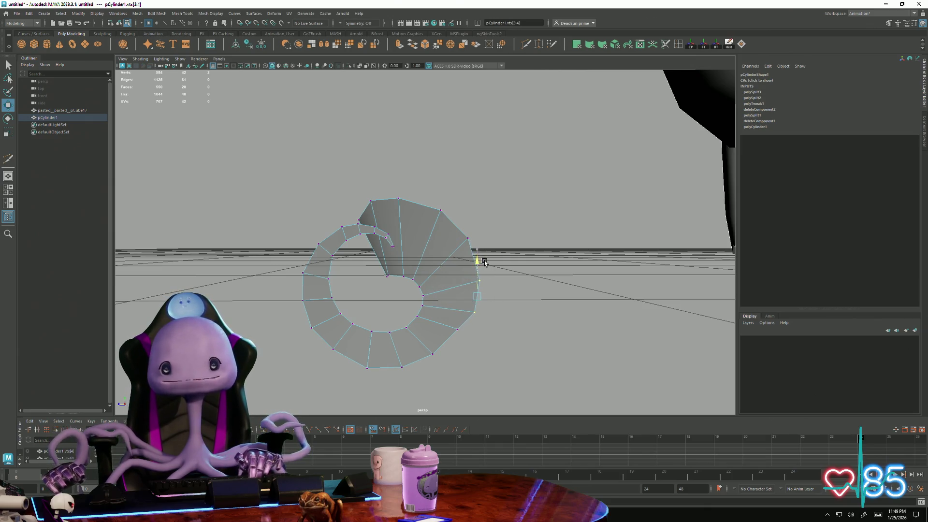
pyautogui.keyDown('shift'); pyautogui.click(471, 291); pyautogui.keyUp('shift')
pyautogui.click(464, 342)
pyautogui.moveTo(461, 304); pyautogui.dragTo(463, 307)
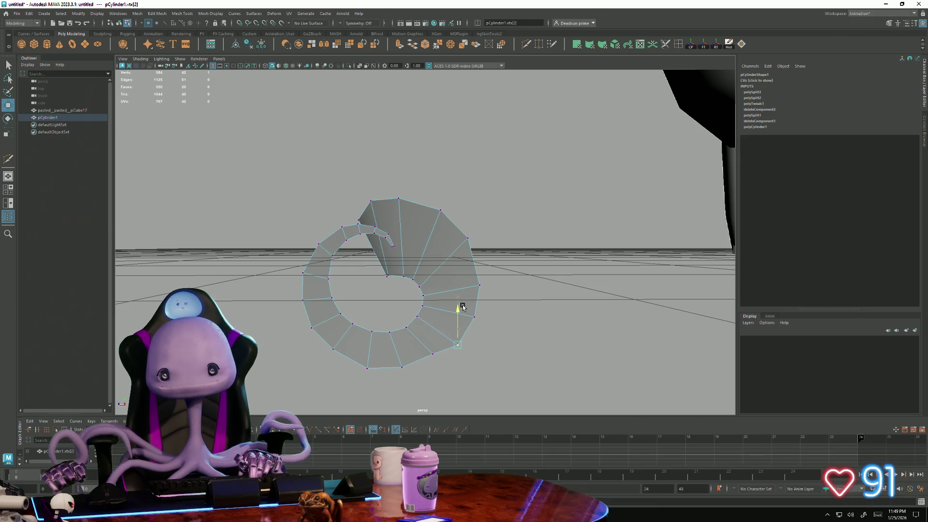
pyautogui.click(433, 360)
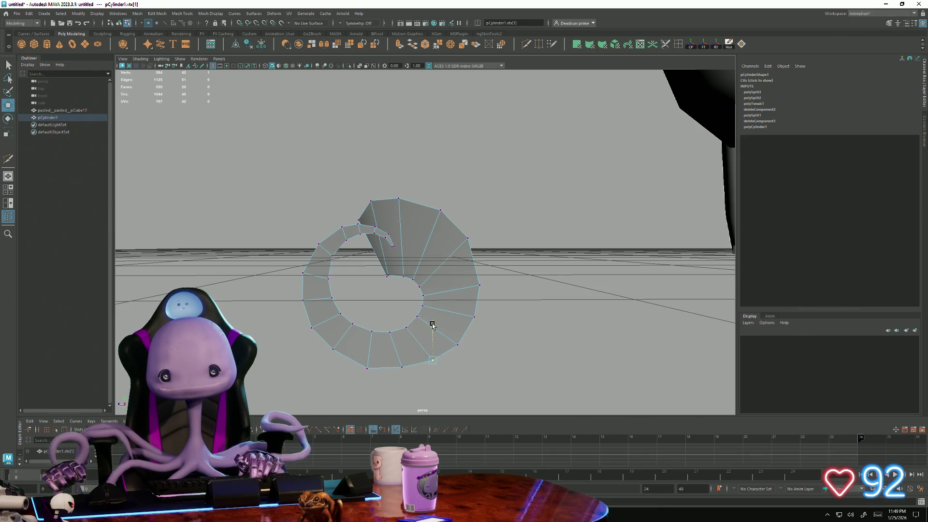
pyautogui.click(400, 371)
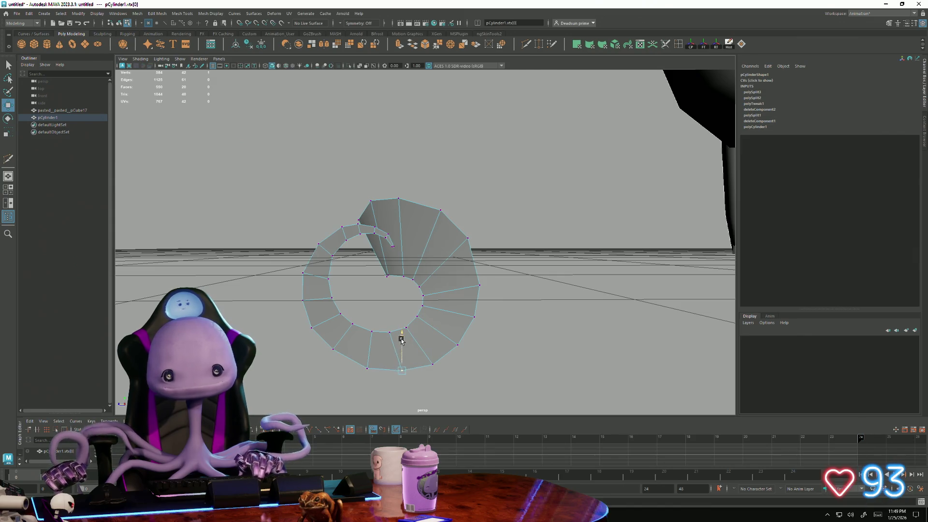
pyautogui.click(366, 371)
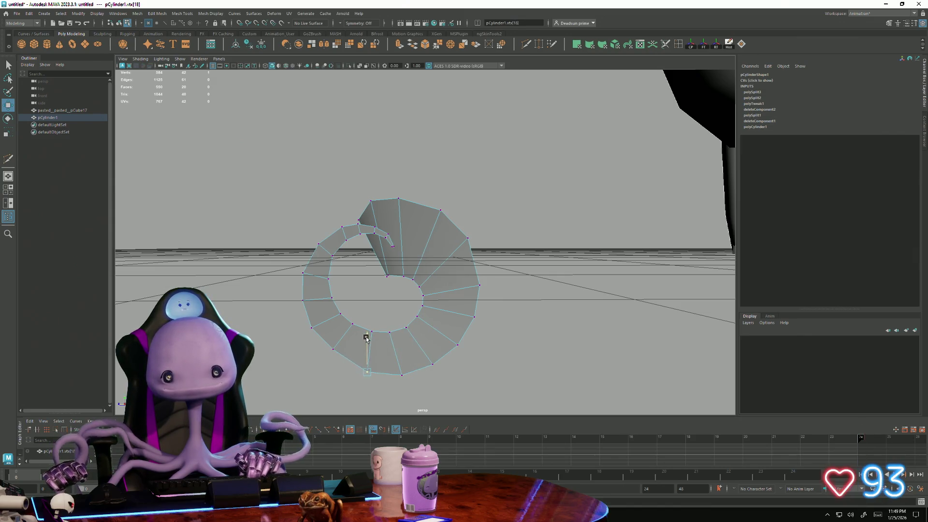
pyautogui.click(325, 353)
pyautogui.moveTo(327, 316); pyautogui.dragTo(276, 330)
# Step: Push the left-side rim vertices outward and adjust points near the curl's upper tip
pyautogui.click(303, 327)
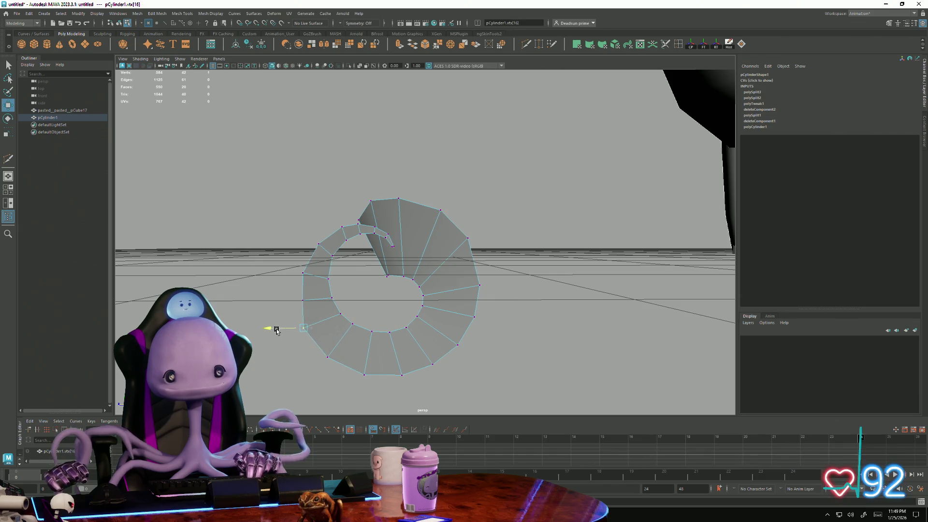
pyautogui.click(303, 299)
pyautogui.moveTo(270, 297); pyautogui.dragTo(269, 271)
pyautogui.click(303, 274)
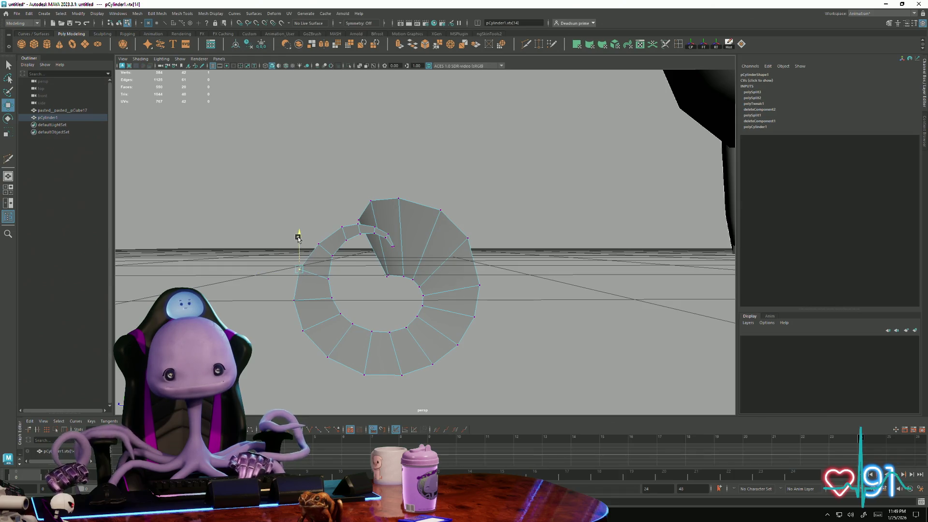
pyautogui.click(317, 242)
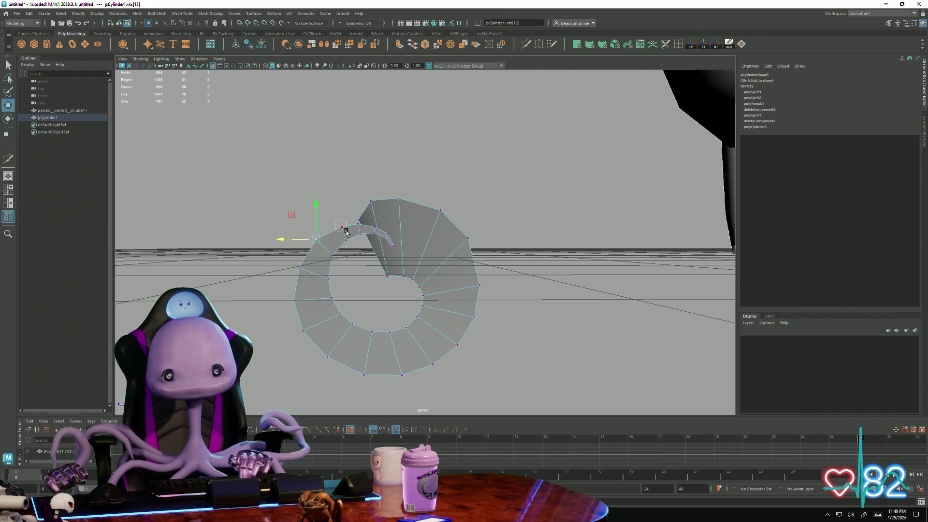
pyautogui.moveTo(341, 212); pyautogui.dragTo(341, 214)
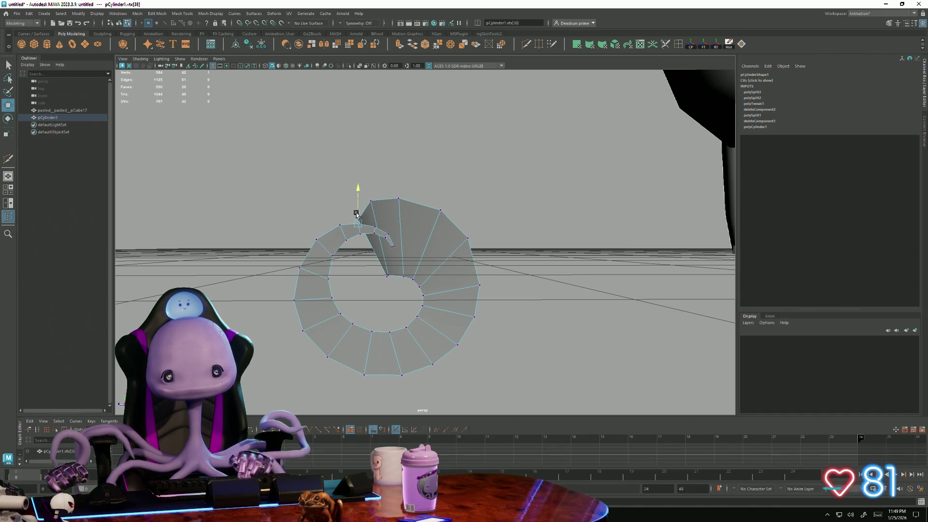
pyautogui.click(372, 221)
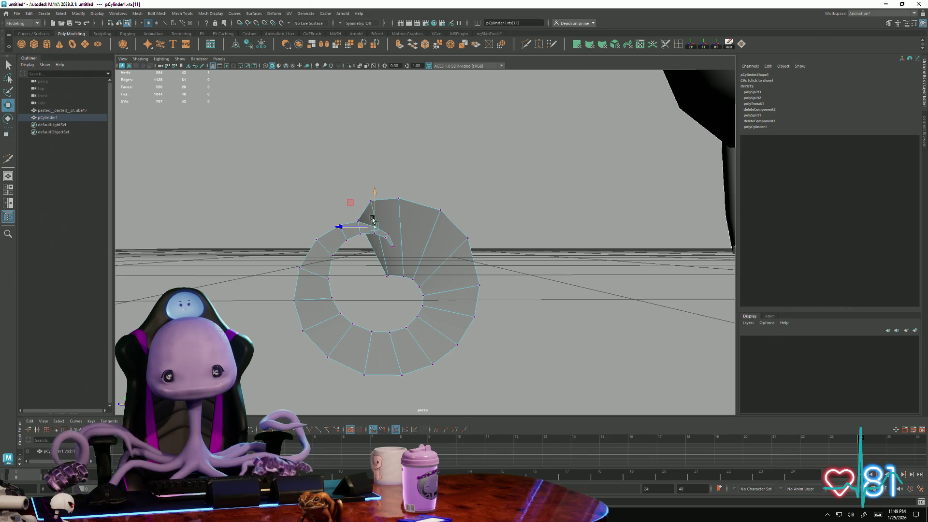
pyautogui.click(338, 225)
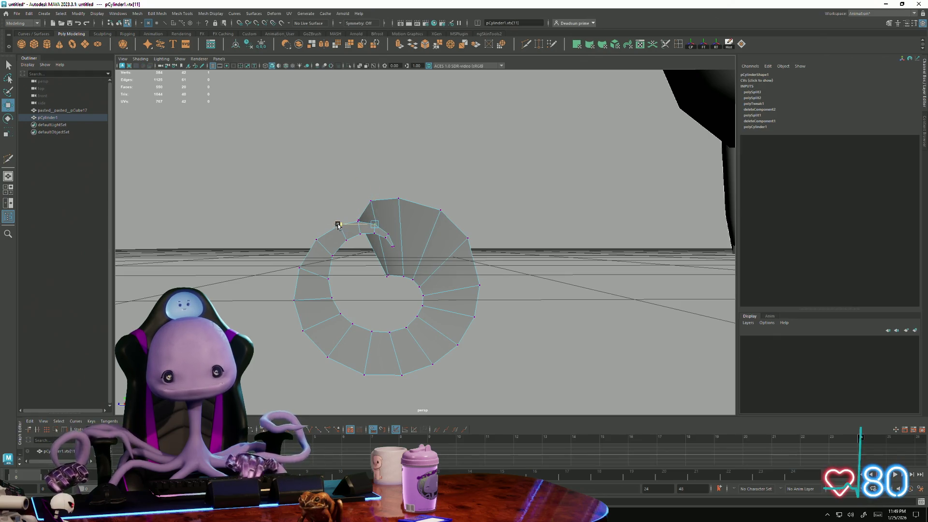
pyautogui.press('w')
pyautogui.click(389, 234)
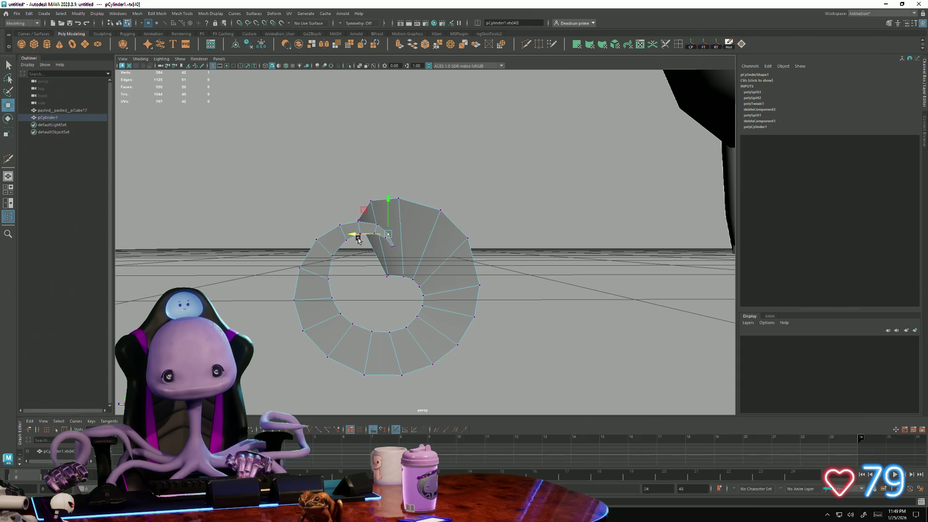
pyautogui.moveTo(421, 285)
pyautogui.keyDown('alt'); pyautogui.mouseDown()
pyautogui.moveTo(423, 318)
pyautogui.moveTo(429, 279)
pyautogui.moveTo(443, 274)
pyautogui.moveTo(410, 287)
pyautogui.mouseUp(); pyautogui.keyUp('alt')
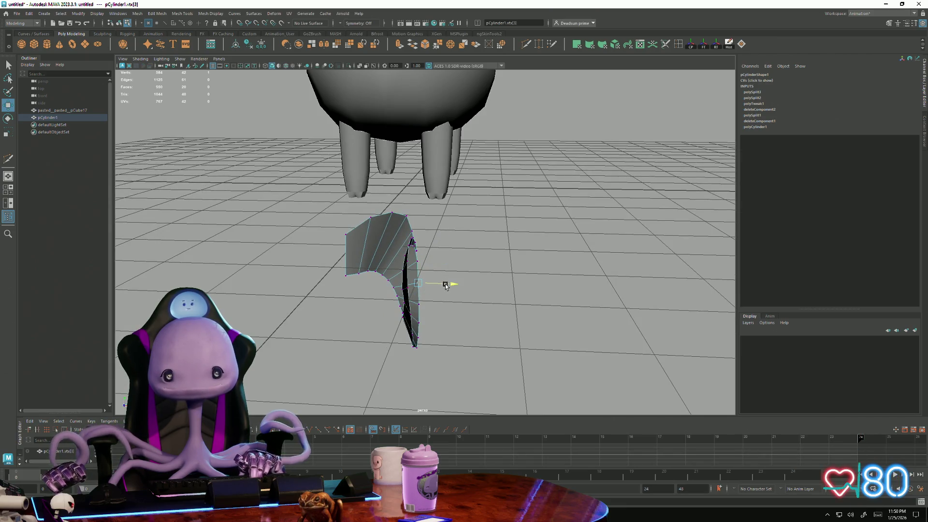
# Step: Reselect the horn beside the sheep and switch it into vertex editing
pyautogui.moveTo(460, 301)
pyautogui.keyDown('alt'); pyautogui.mouseDown()
pyautogui.moveTo(380, 290)
pyautogui.moveTo(264, 322)
pyautogui.moveTo(380, 297)
pyautogui.moveTo(391, 270)
pyautogui.mouseUp(); pyautogui.keyUp('alt')
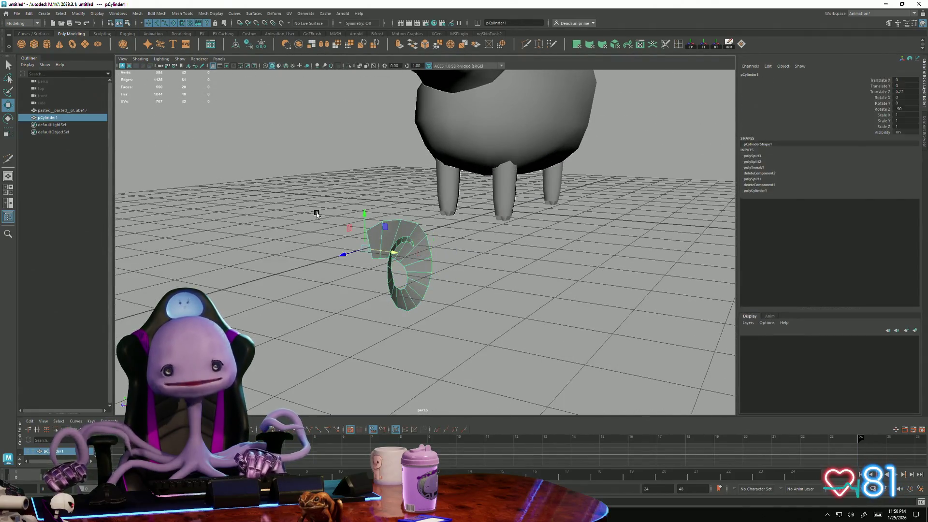
pyautogui.click(348, 263)
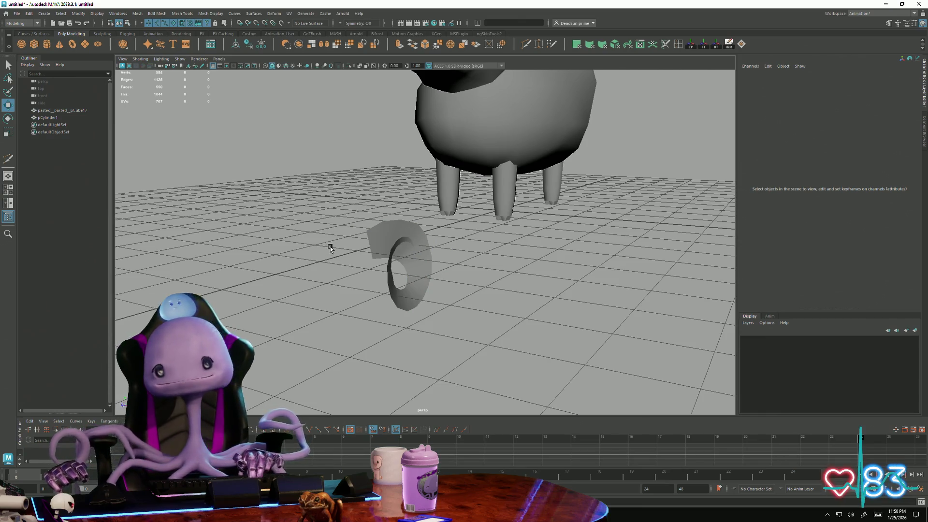
pyautogui.keyDown('alt'); pyautogui.moveTo(327, 251); pyautogui.dragTo(338, 234); pyautogui.keyUp('alt')
pyautogui.keyDown('alt'); pyautogui.moveTo(338, 235); pyautogui.dragTo(417, 316, button='right'); pyautogui.keyUp('alt')
pyautogui.click(418, 316)
pyautogui.moveTo(418, 315)
pyautogui.keyDown('alt'); pyautogui.mouseDown()
pyautogui.moveTo(414, 282)
pyautogui.moveTo(372, 262)
pyautogui.mouseUp(); pyautogui.keyUp('alt')
pyautogui.moveTo(372, 263); pyautogui.dragTo(367, 230, button='right')
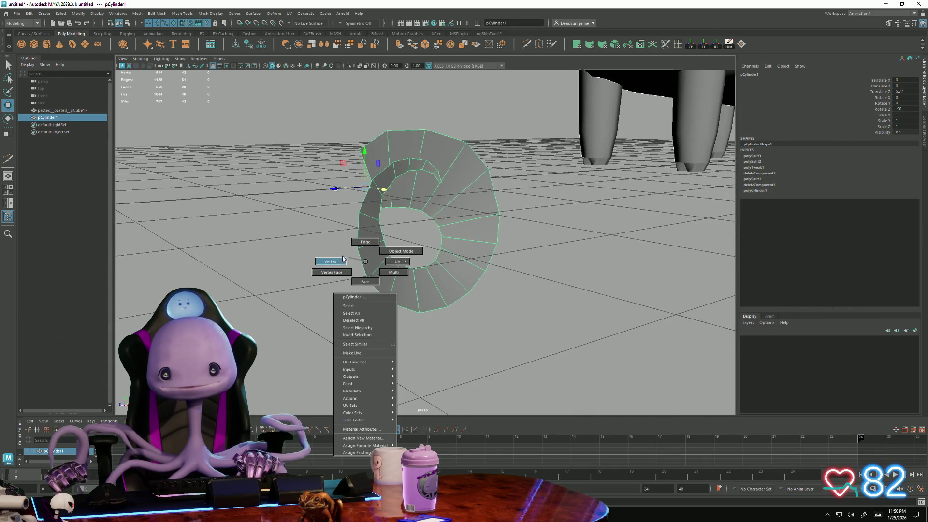
pyautogui.click(367, 231)
# Step: Inspect the horn from several angles and shrink the soft-selection falloff radius
pyautogui.moveTo(394, 248)
pyautogui.keyDown('alt'); pyautogui.mouseDown()
pyautogui.moveTo(425, 258)
pyautogui.moveTo(387, 300)
pyautogui.moveTo(356, 300)
pyautogui.moveTo(353, 281)
pyautogui.moveTo(377, 237)
pyautogui.mouseUp(); pyautogui.keyUp('alt')
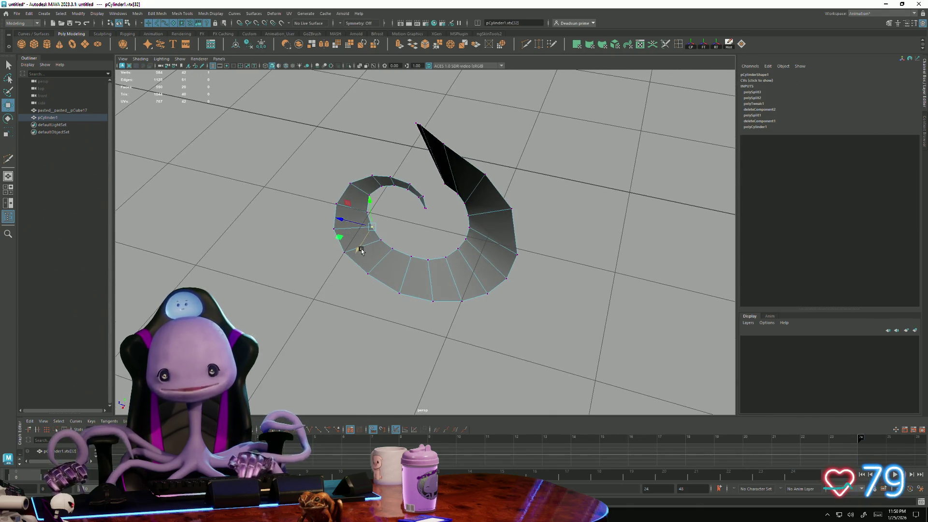
pyautogui.moveTo(373, 251)
pyautogui.keyDown('alt'); pyautogui.mouseDown()
pyautogui.moveTo(375, 265)
pyautogui.moveTo(371, 249)
pyautogui.mouseUp(); pyautogui.keyUp('alt')
pyautogui.keyDown('alt'); pyautogui.moveTo(396, 209); pyautogui.dragTo(442, 194); pyautogui.keyUp('alt')
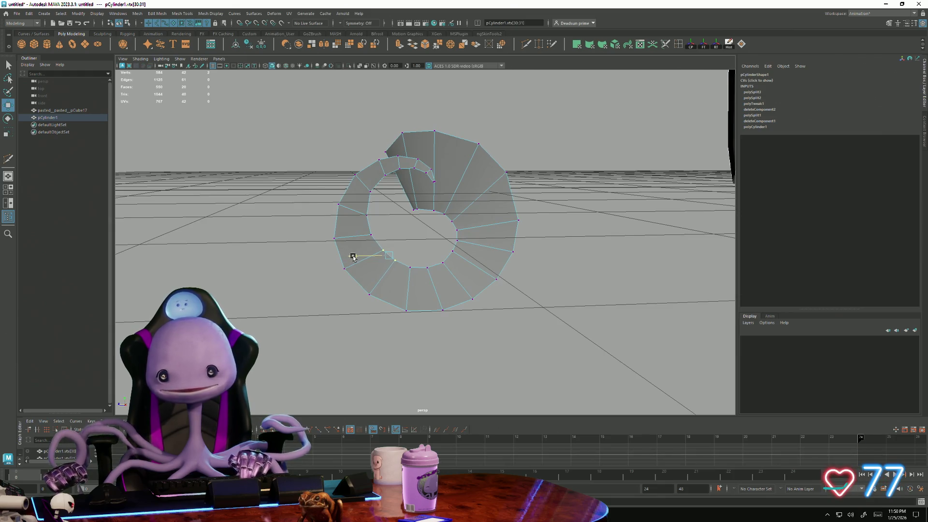
pyautogui.moveTo(389, 232)
pyautogui.keyDown('alt'); pyautogui.mouseDown()
pyautogui.moveTo(414, 290)
pyautogui.moveTo(384, 276)
pyautogui.moveTo(388, 294)
pyautogui.moveTo(414, 253)
pyautogui.moveTo(481, 266)
pyautogui.moveTo(453, 249)
pyautogui.moveTo(503, 234)
pyautogui.moveTo(435, 269)
pyautogui.moveTo(429, 262)
pyautogui.moveTo(494, 281)
pyautogui.moveTo(442, 272)
pyautogui.moveTo(410, 294)
pyautogui.moveTo(422, 293)
pyautogui.mouseUp(); pyautogui.keyUp('alt')
pyautogui.rightClick(430, 260)
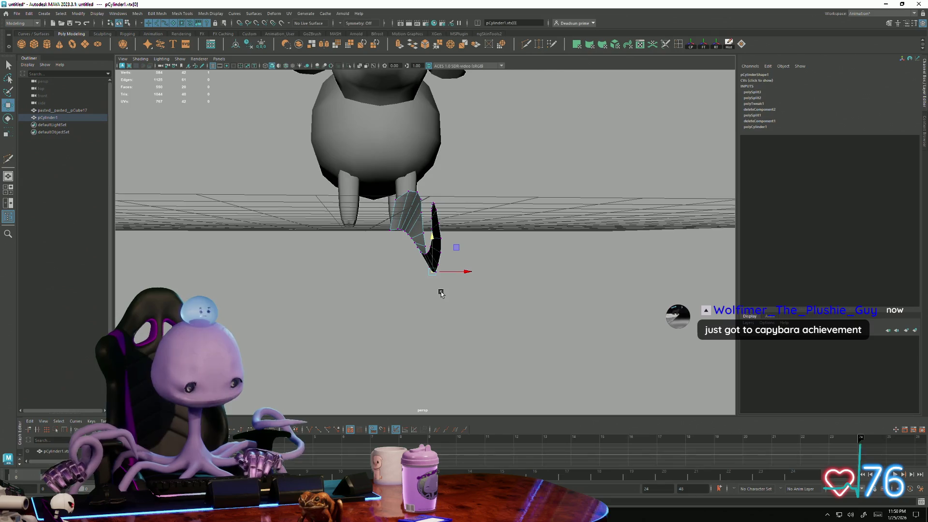
pyautogui.press('d')
pyautogui.moveTo(532, 283)
pyautogui.mouseDown()
pyautogui.moveTo(466, 271)
pyautogui.moveTo(463, 206)
pyautogui.moveTo(392, 258)
pyautogui.moveTo(507, 263)
pyautogui.mouseUp()
pyautogui.click(464, 205)
# Step: Select all of the horn ribbon's faces and extrude them into a thick solid band
pyautogui.click(369, 182)
pyautogui.moveTo(331, 197); pyautogui.dragTo(374, 171, button='right')
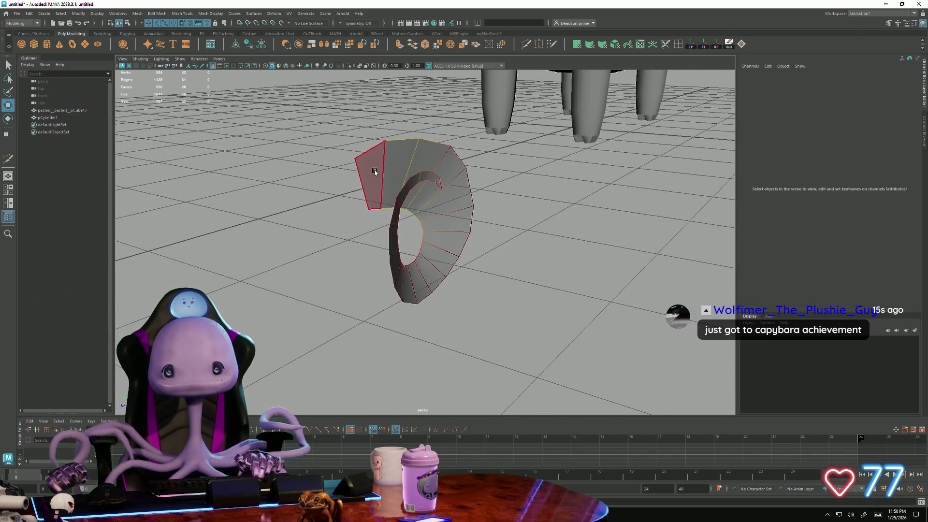
pyautogui.click(375, 171)
pyautogui.keyDown('shift'); pyautogui.doubleClick(384, 218); pyautogui.keyUp('shift')
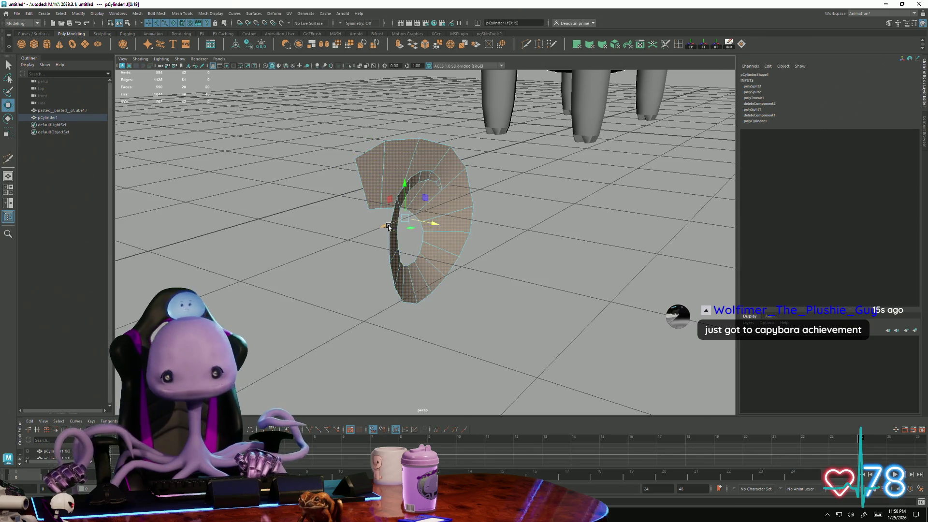
pyautogui.hotkey('ctrl', 'e')
# Step: Inspect the thickened horn beside the sheep, then pick a horn vertex to move
pyautogui.moveTo(363, 226)
pyautogui.keyDown('alt'); pyautogui.mouseDown()
pyautogui.moveTo(425, 259)
pyautogui.moveTo(452, 249)
pyautogui.mouseUp(); pyautogui.keyUp('alt')
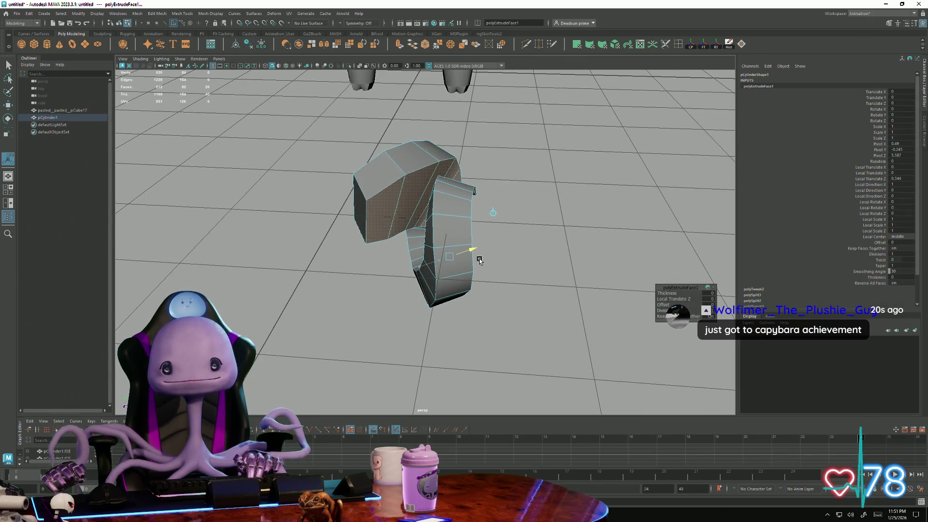
pyautogui.moveTo(479, 261)
pyautogui.keyDown('alt'); pyautogui.mouseDown()
pyautogui.moveTo(380, 287)
pyautogui.moveTo(480, 251)
pyautogui.moveTo(482, 259)
pyautogui.moveTo(540, 253)
pyautogui.moveTo(373, 268)
pyautogui.moveTo(508, 265)
pyautogui.moveTo(495, 286)
pyautogui.mouseUp(); pyautogui.keyUp('alt')
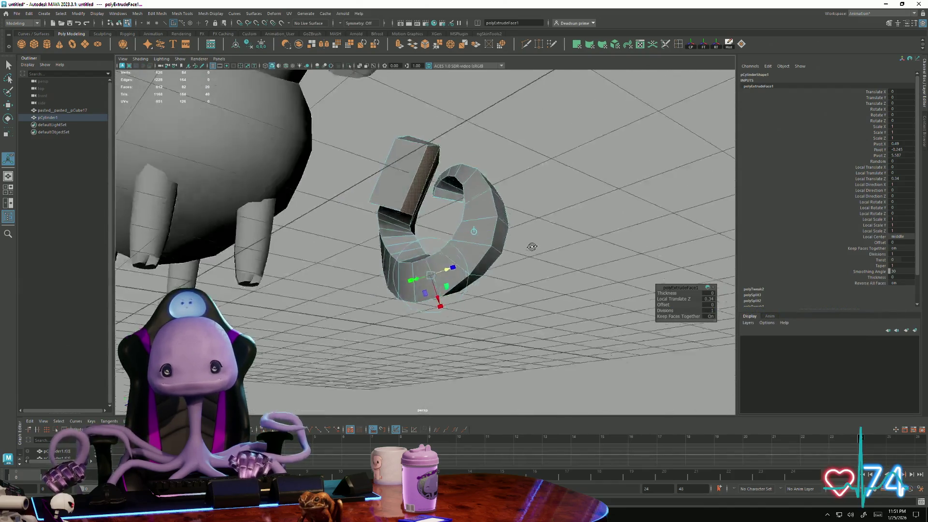
pyautogui.keyDown('alt'); pyautogui.moveTo(496, 286); pyautogui.dragTo(317, 276); pyautogui.keyUp('alt')
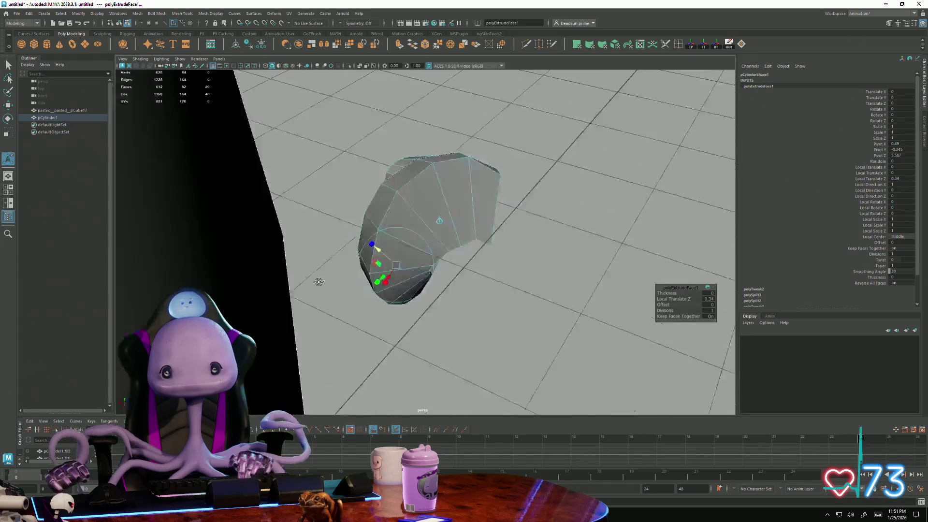
pyautogui.keyDown('alt'); pyautogui.moveTo(316, 276); pyautogui.dragTo(150, 215, button='right'); pyautogui.keyUp('alt')
pyautogui.keyDown('alt'); pyautogui.moveTo(149, 214); pyautogui.dragTo(272, 236); pyautogui.keyUp('alt')
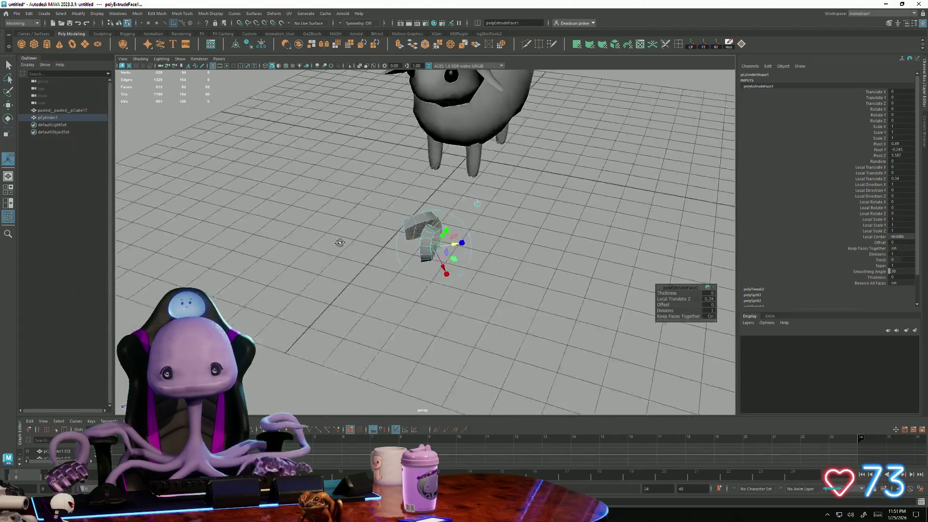
pyautogui.moveTo(271, 236)
pyautogui.keyDown('alt'); pyautogui.mouseDown()
pyautogui.moveTo(440, 238)
pyautogui.moveTo(467, 226)
pyautogui.moveTo(425, 228)
pyautogui.mouseUp(); pyautogui.keyUp('alt')
pyautogui.scroll(5, 439, 238)
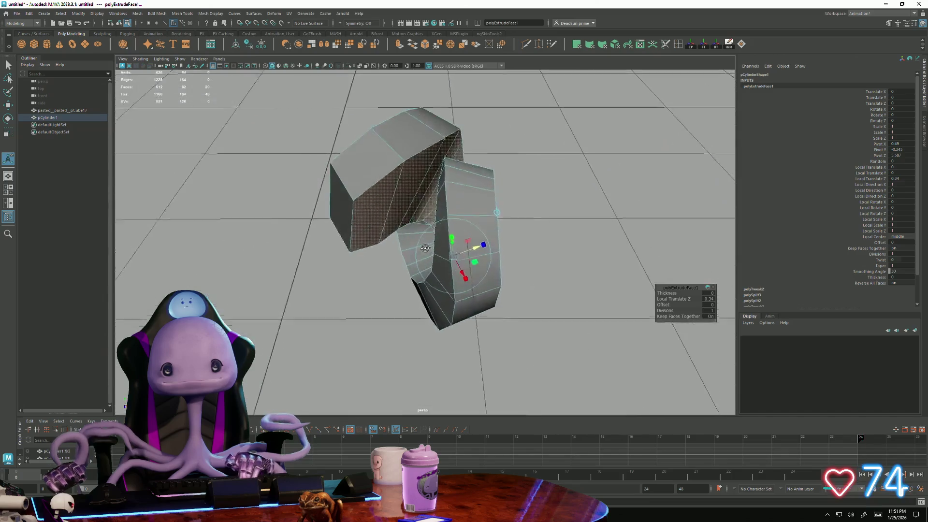
pyautogui.moveTo(425, 227)
pyautogui.keyDown('alt'); pyautogui.mouseDown()
pyautogui.moveTo(341, 210)
pyautogui.moveTo(371, 197)
pyautogui.moveTo(396, 240)
pyautogui.mouseUp(); pyautogui.keyUp('alt')
pyautogui.click(365, 196)
pyautogui.press('w')
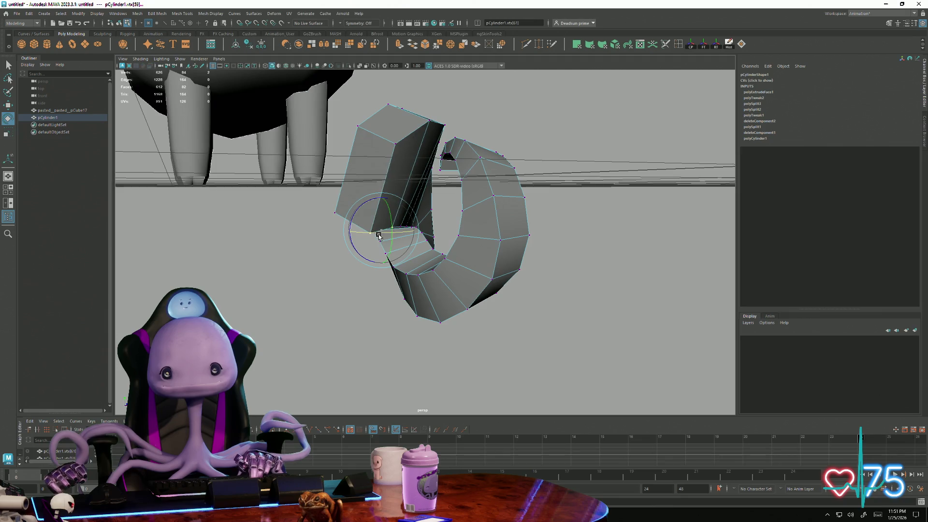
# Step: Raise one inner-curl vertex slightly, checking the spiral from front and above
pyautogui.keyDown('alt'); pyautogui.moveTo(370, 236); pyautogui.dragTo(390, 241); pyautogui.keyUp('alt')
pyautogui.press('w')
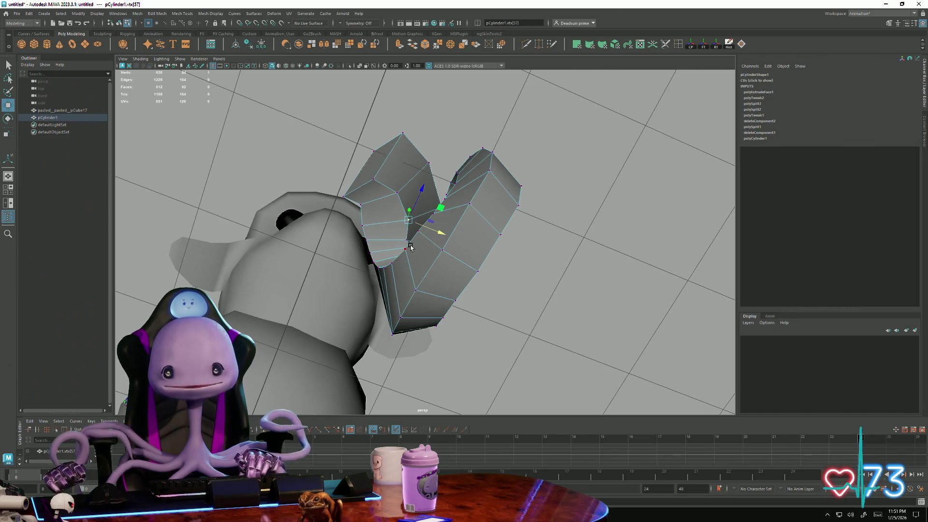
pyautogui.keyDown('alt'); pyautogui.moveTo(428, 246); pyautogui.dragTo(439, 249); pyautogui.keyUp('alt')
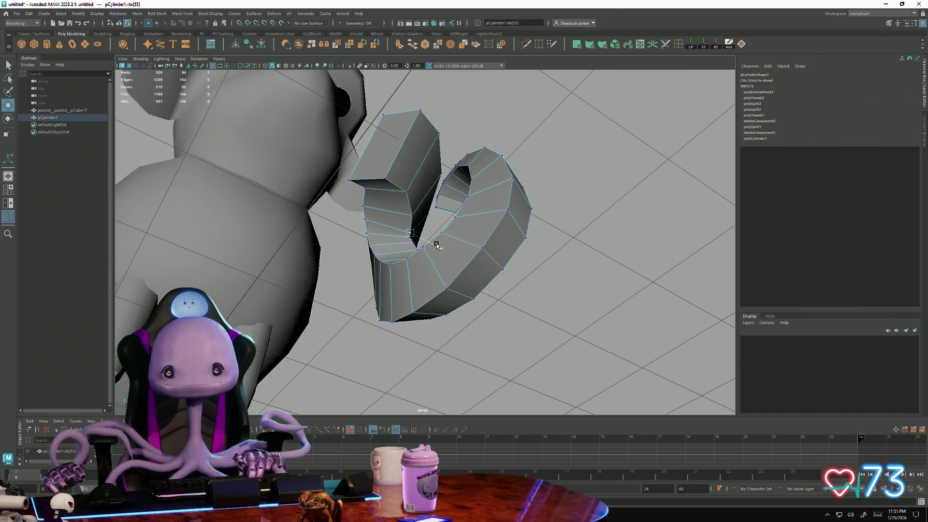
pyautogui.moveTo(430, 223)
pyautogui.keyDown('alt'); pyautogui.mouseDown()
pyautogui.moveTo(349, 263)
pyautogui.moveTo(290, 278)
pyautogui.moveTo(420, 247)
pyautogui.moveTo(434, 232)
pyautogui.moveTo(429, 249)
pyautogui.moveTo(435, 217)
pyautogui.moveTo(454, 250)
pyautogui.moveTo(430, 244)
pyautogui.mouseUp(); pyautogui.keyUp('alt')
pyautogui.scroll(5, 458, 216)
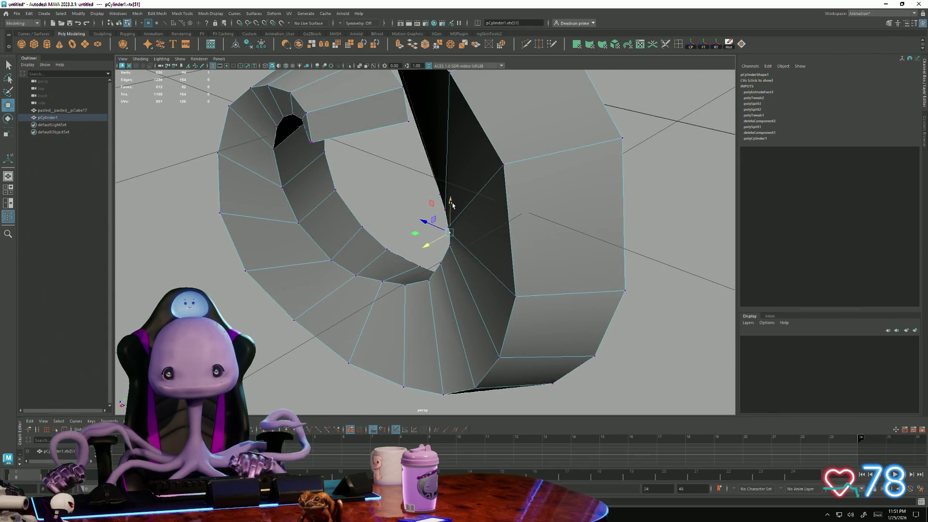
pyautogui.keyDown('alt'); pyautogui.moveTo(436, 249); pyautogui.dragTo(483, 234); pyautogui.keyUp('alt')
pyautogui.click(463, 219)
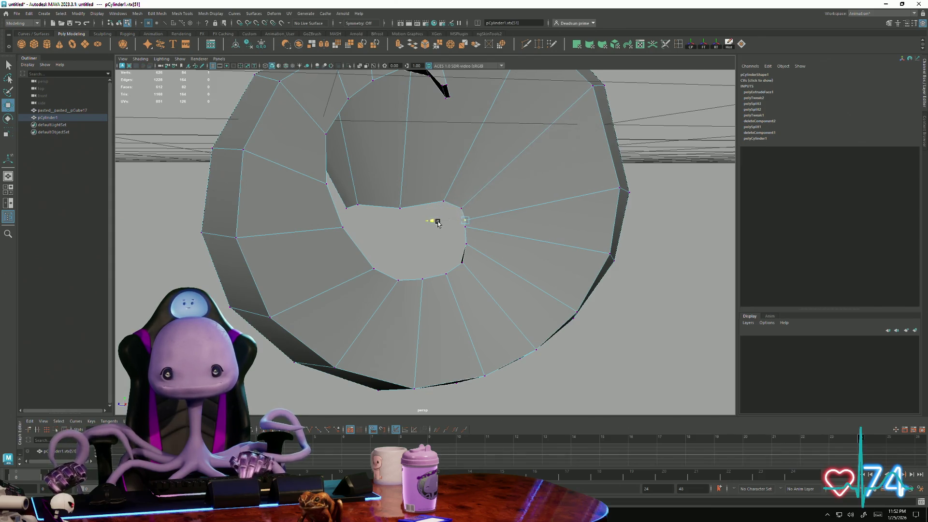
pyautogui.click(463, 228)
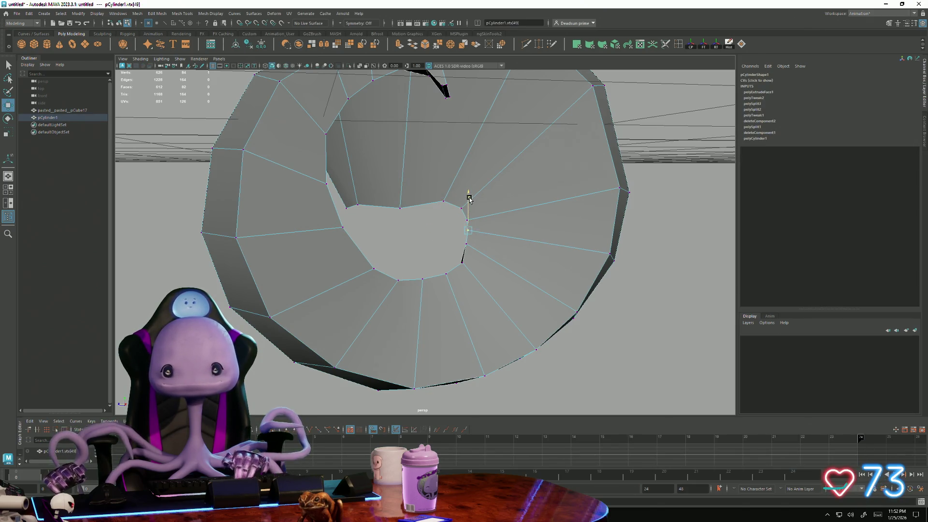
pyautogui.moveTo(401, 190); pyautogui.dragTo(400, 177)
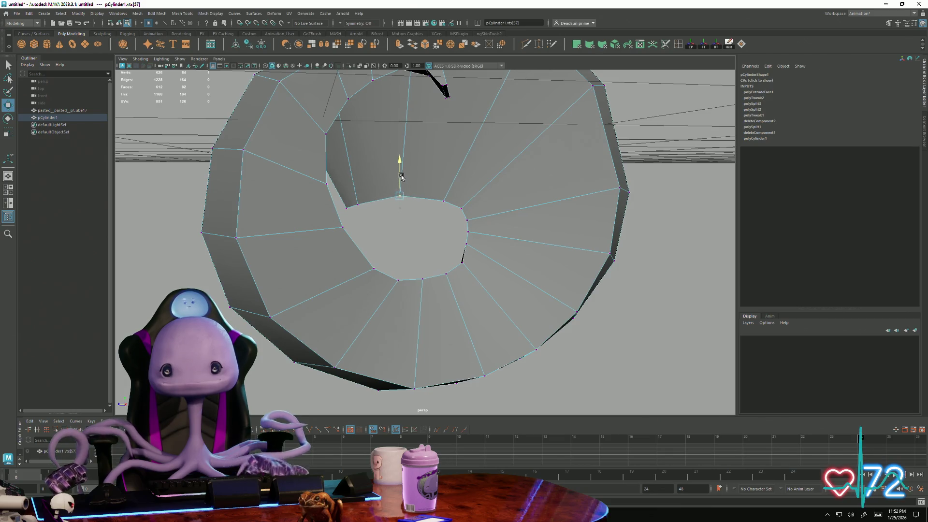
pyautogui.scroll(-5, 401, 172)
pyautogui.moveTo(300, 222)
pyautogui.keyDown('alt'); pyautogui.mouseDown()
pyautogui.moveTo(307, 266)
pyautogui.moveTo(269, 263)
pyautogui.moveTo(300, 251)
pyautogui.moveTo(263, 254)
pyautogui.moveTo(273, 247)
pyautogui.mouseUp(); pyautogui.keyUp('alt')
pyautogui.scroll(2, 401, 239)
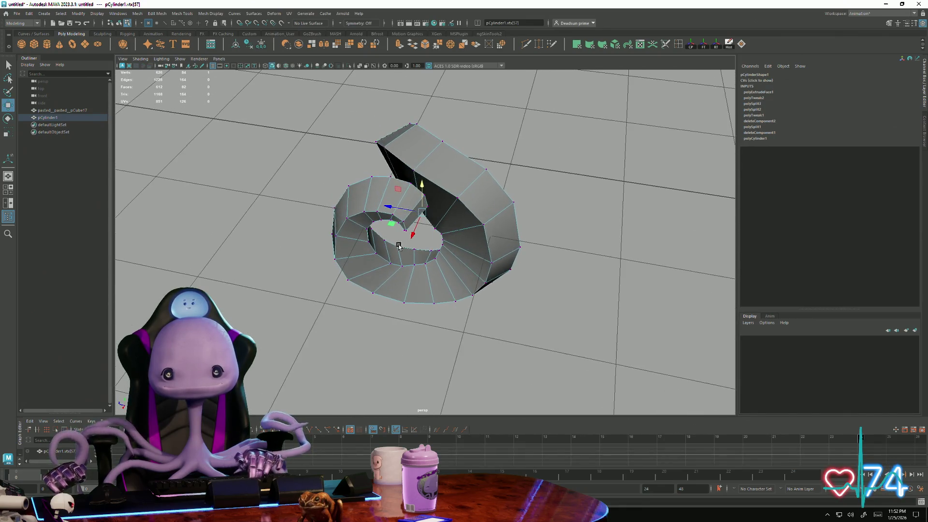
pyautogui.scroll(2, 393, 240)
pyautogui.scroll(2, 394, 239)
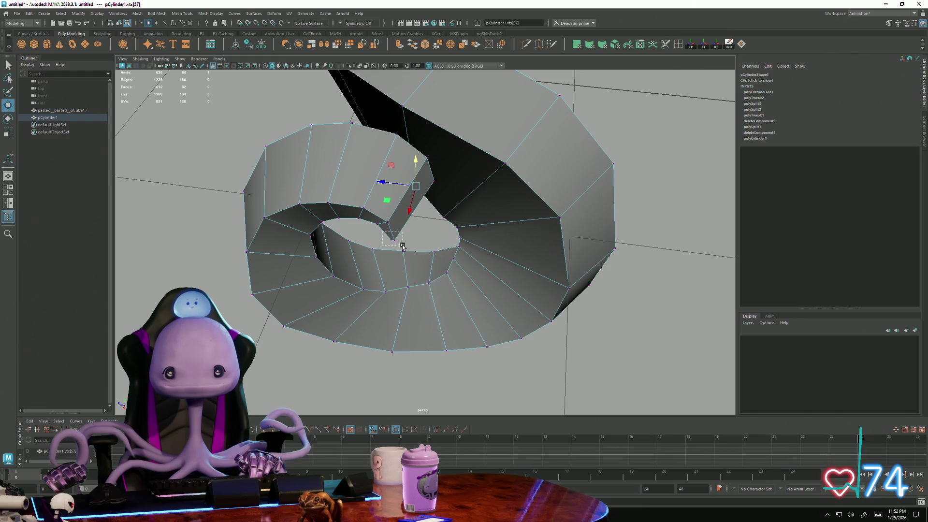
pyautogui.moveTo(391, 234)
pyautogui.keyDown('alt'); pyautogui.mouseDown()
pyautogui.moveTo(348, 233)
pyautogui.moveTo(363, 234)
pyautogui.moveTo(358, 245)
pyautogui.moveTo(375, 227)
pyautogui.moveTo(391, 236)
pyautogui.moveTo(352, 231)
pyautogui.moveTo(383, 254)
pyautogui.moveTo(399, 295)
pyautogui.moveTo(394, 288)
pyautogui.mouseUp(); pyautogui.keyUp('alt')
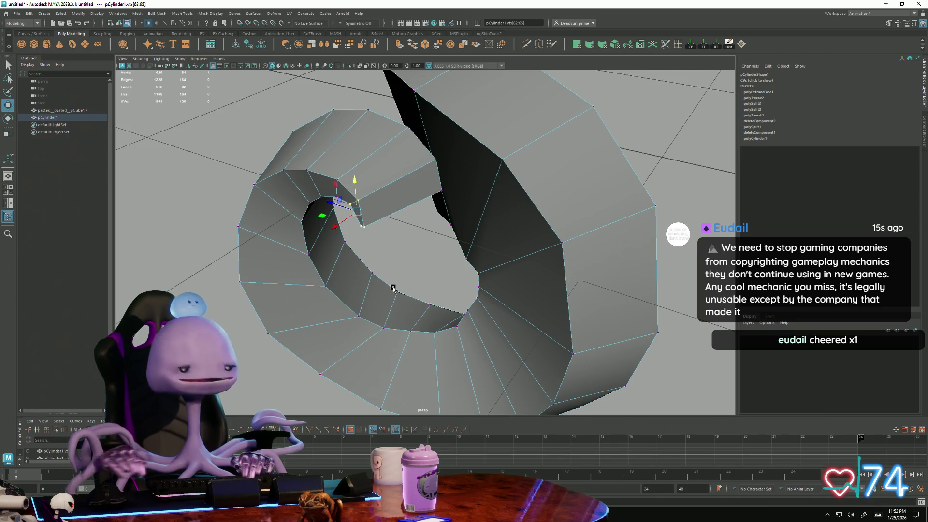
# Step: Pull inner-fold vertices up and sideways to reshape the spiral's inner faces
pyautogui.click(343, 223)
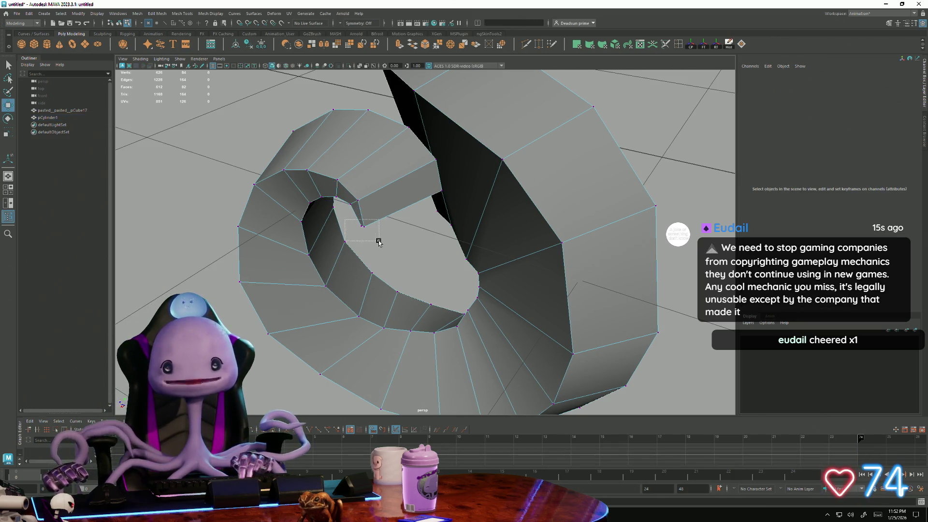
pyautogui.moveTo(379, 241); pyautogui.dragTo(379, 241)
pyautogui.keyDown('alt'); pyautogui.moveTo(378, 241); pyautogui.dragTo(369, 242); pyautogui.keyUp('alt')
pyautogui.moveTo(283, 220)
pyautogui.mouseDown()
pyautogui.moveTo(362, 215)
pyautogui.moveTo(424, 190)
pyautogui.moveTo(420, 127)
pyautogui.moveTo(439, 124)
pyautogui.moveTo(414, 150)
pyautogui.moveTo(424, 135)
pyautogui.moveTo(408, 197)
pyautogui.moveTo(438, 146)
pyautogui.moveTo(366, 265)
pyautogui.mouseUp()
pyautogui.moveTo(285, 252)
pyautogui.mouseDown()
pyautogui.moveTo(370, 227)
pyautogui.moveTo(425, 117)
pyautogui.mouseUp()
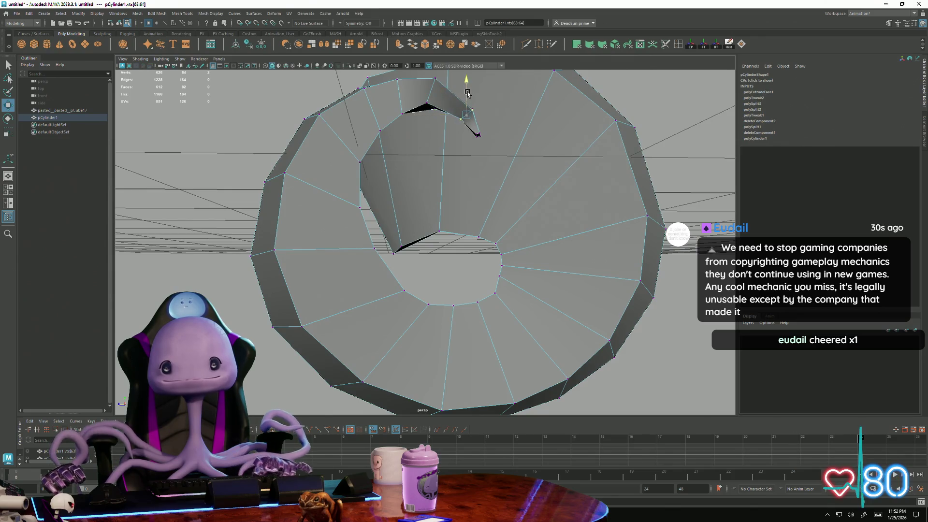
pyautogui.keyDown('alt'); pyautogui.moveTo(469, 89); pyautogui.dragTo(431, 152); pyautogui.keyUp('alt')
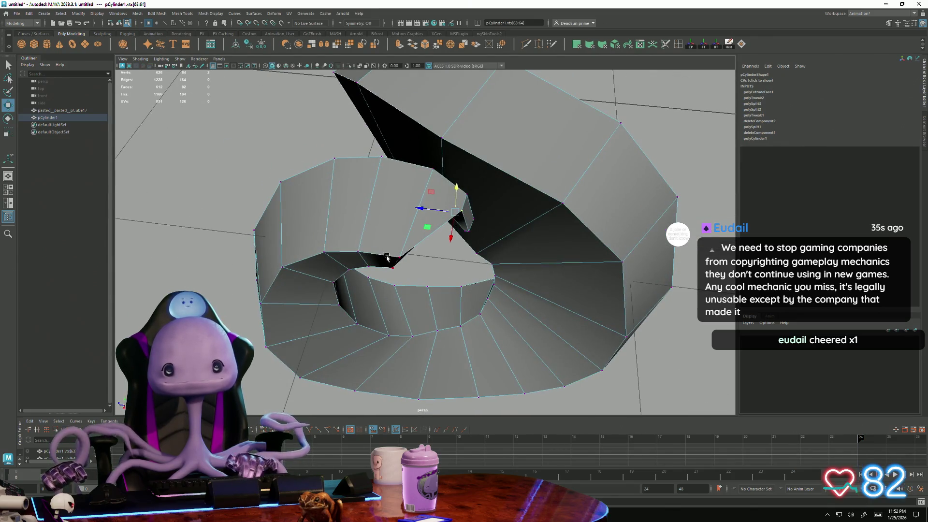
pyautogui.moveTo(368, 275); pyautogui.dragTo(408, 231)
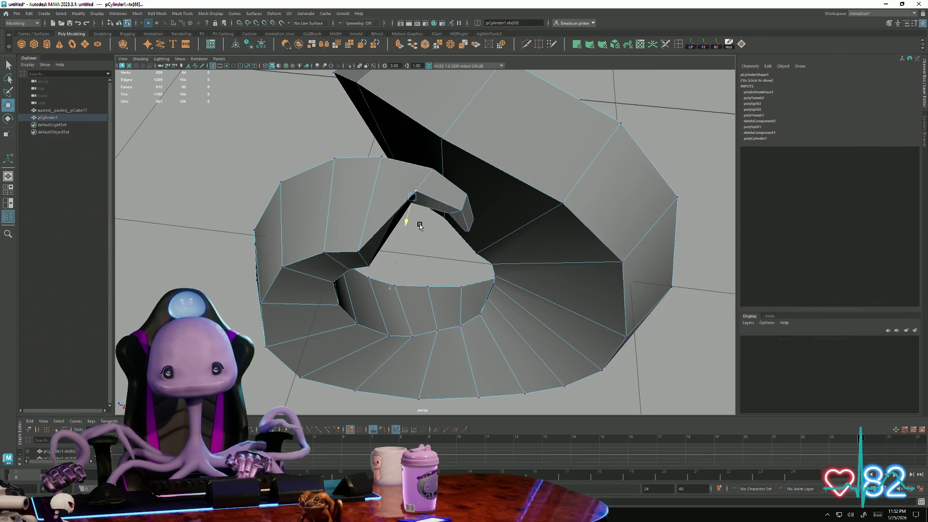
pyautogui.moveTo(375, 186)
pyautogui.mouseDown()
pyautogui.moveTo(421, 207)
pyautogui.moveTo(405, 252)
pyautogui.mouseUp()
pyautogui.moveTo(412, 287); pyautogui.dragTo(417, 222)
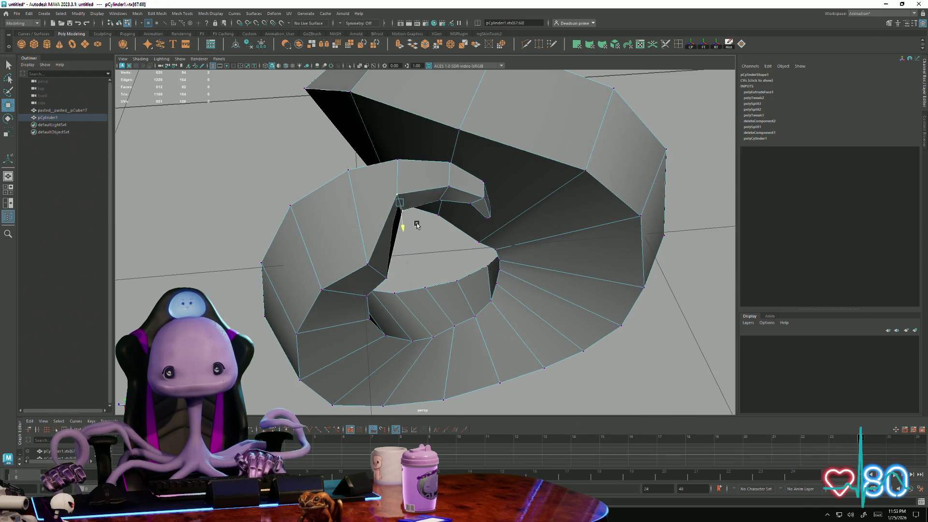
# Step: Move top vertices up-left and pinch the tip's inner edge by shifting a vertex left
pyautogui.click(365, 266)
pyautogui.moveTo(378, 292)
pyautogui.mouseDown()
pyautogui.moveTo(362, 247)
pyautogui.moveTo(283, 254)
pyautogui.mouseUp()
pyautogui.moveTo(345, 140); pyautogui.dragTo(341, 135)
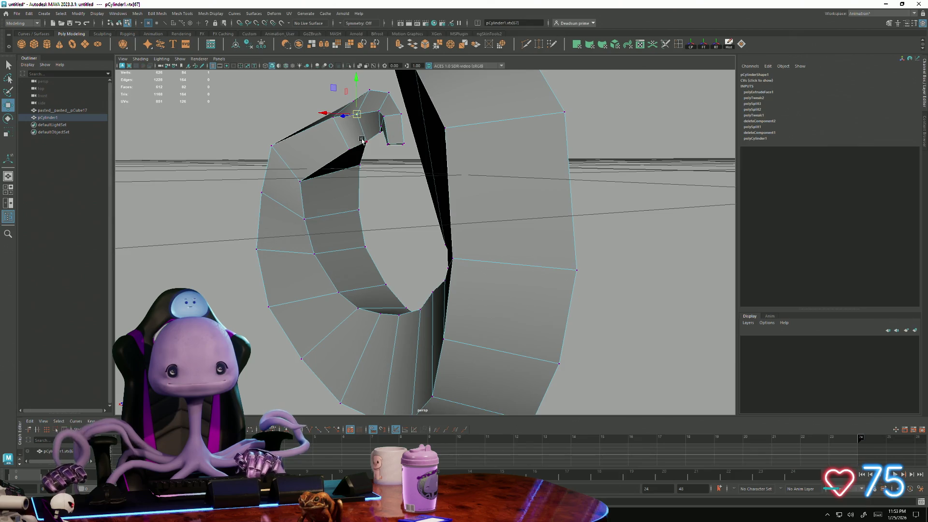
pyautogui.moveTo(362, 130); pyautogui.dragTo(406, 127)
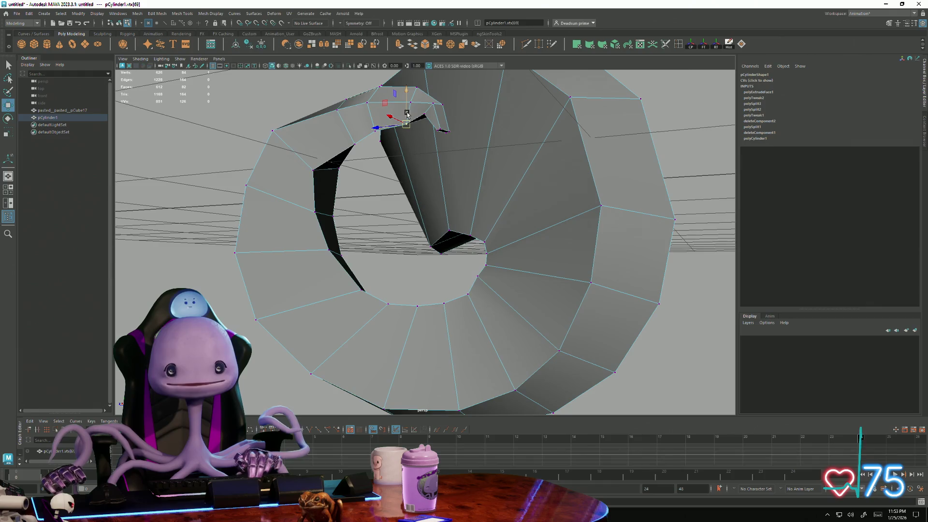
pyautogui.click(413, 102)
pyautogui.moveTo(408, 92)
pyautogui.keyDown('alt'); pyautogui.mouseDown()
pyautogui.moveTo(385, 130)
pyautogui.moveTo(394, 139)
pyautogui.moveTo(359, 187)
pyautogui.moveTo(351, 239)
pyautogui.mouseUp(); pyautogui.keyUp('alt')
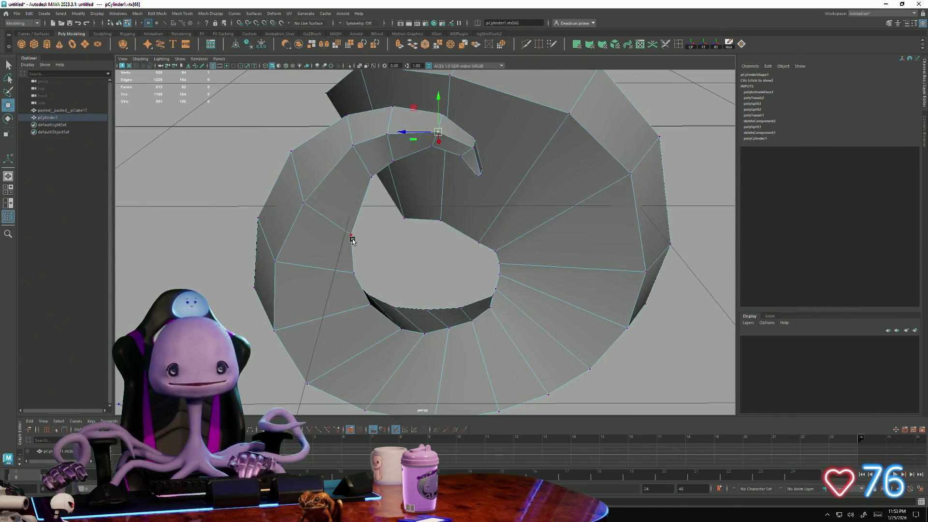
pyautogui.moveTo(304, 209)
pyautogui.keyDown('alt'); pyautogui.mouseDown()
pyautogui.moveTo(387, 257)
pyautogui.moveTo(561, 294)
pyautogui.mouseUp(); pyautogui.keyUp('alt')
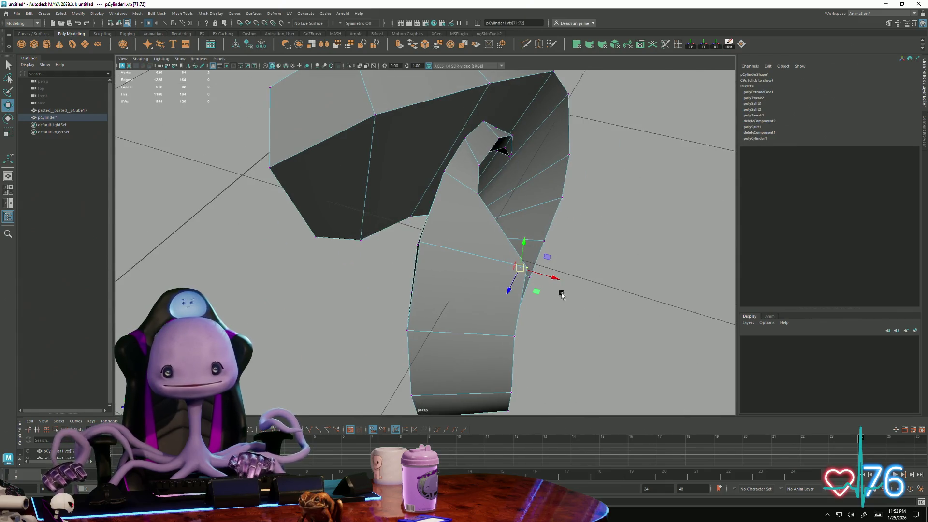
pyautogui.moveTo(519, 270); pyautogui.dragTo(470, 276)
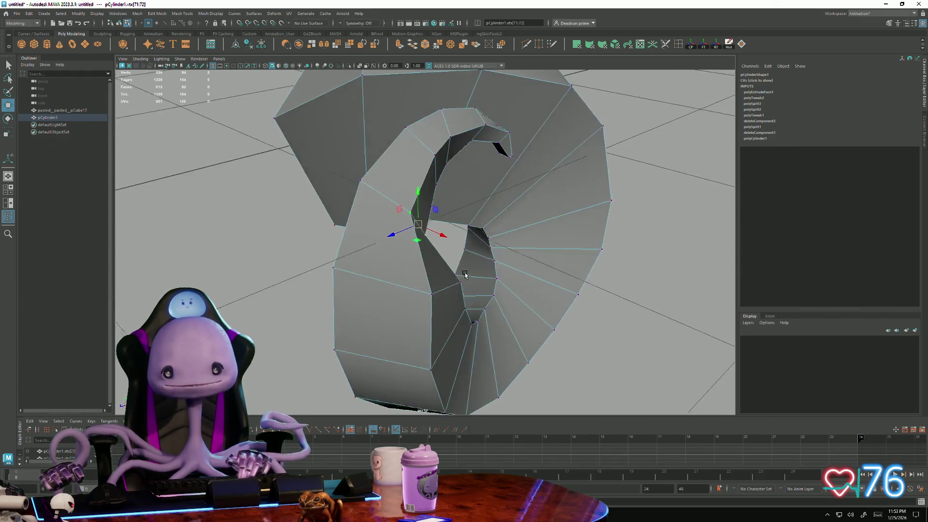
# Step: Orbit around the ring to check the reshaped tip from front, side and above
pyautogui.moveTo(392, 287)
pyautogui.keyDown('alt'); pyautogui.mouseDown()
pyautogui.moveTo(358, 283)
pyautogui.moveTo(377, 297)
pyautogui.moveTo(451, 271)
pyautogui.moveTo(421, 265)
pyautogui.moveTo(361, 315)
pyautogui.moveTo(240, 293)
pyautogui.moveTo(272, 293)
pyautogui.moveTo(252, 301)
pyautogui.mouseUp(); pyautogui.keyUp('alt')
pyautogui.moveTo(324, 313)
pyautogui.keyDown('alt'); pyautogui.mouseDown()
pyautogui.moveTo(332, 330)
pyautogui.moveTo(363, 321)
pyautogui.mouseUp(); pyautogui.keyUp('alt')
pyautogui.scroll(4, 456, 289)
pyautogui.moveTo(472, 305)
pyautogui.keyDown('alt'); pyautogui.mouseDown()
pyautogui.moveTo(534, 256)
pyautogui.moveTo(486, 290)
pyautogui.mouseUp(); pyautogui.keyUp('alt')
pyautogui.scroll(-4, 513, 263)
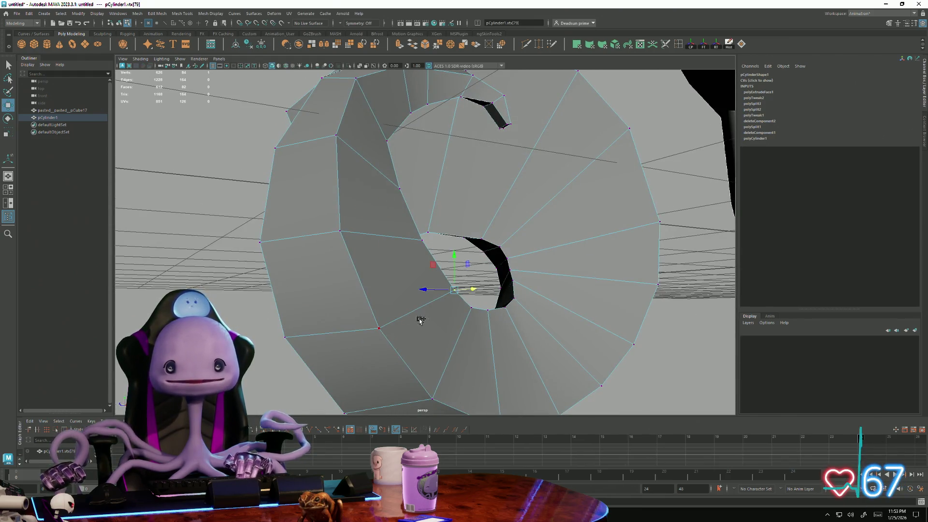
pyautogui.moveTo(410, 332)
pyautogui.keyDown('alt'); pyautogui.mouseDown()
pyautogui.moveTo(451, 317)
pyautogui.moveTo(489, 279)
pyautogui.moveTo(385, 341)
pyautogui.mouseUp(); pyautogui.keyUp('alt')
pyautogui.scroll(-4, 498, 287)
pyautogui.scroll(4, 402, 296)
pyautogui.moveTo(402, 296)
pyautogui.keyDown('alt'); pyautogui.mouseDown()
pyautogui.moveTo(390, 306)
pyautogui.moveTo(385, 300)
pyautogui.mouseUp(); pyautogui.keyUp('alt')
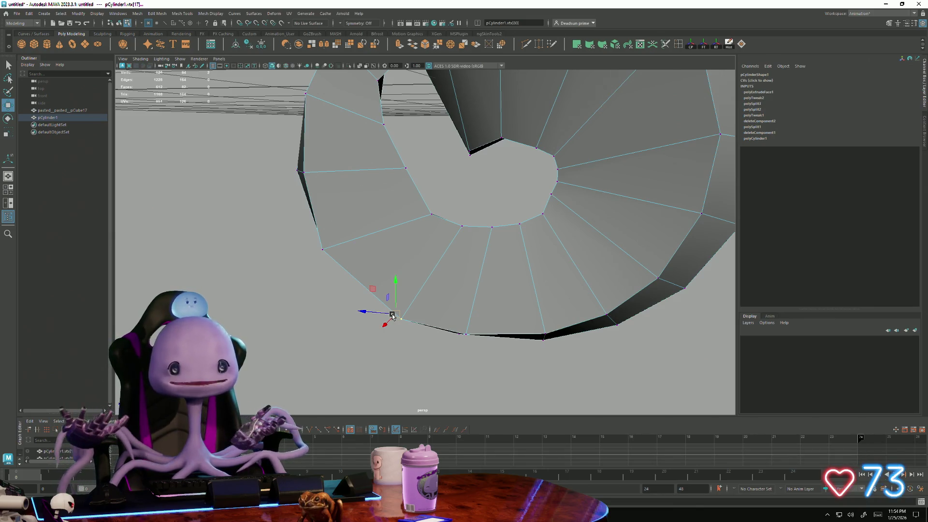
# Step: Pull a lower outer-edge vertex downward to stretch that edge of the curl
pyautogui.moveTo(352, 308)
pyautogui.keyDown('alt'); pyautogui.mouseDown()
pyautogui.moveTo(291, 235)
pyautogui.moveTo(363, 335)
pyautogui.moveTo(388, 332)
pyautogui.mouseUp(); pyautogui.keyUp('alt')
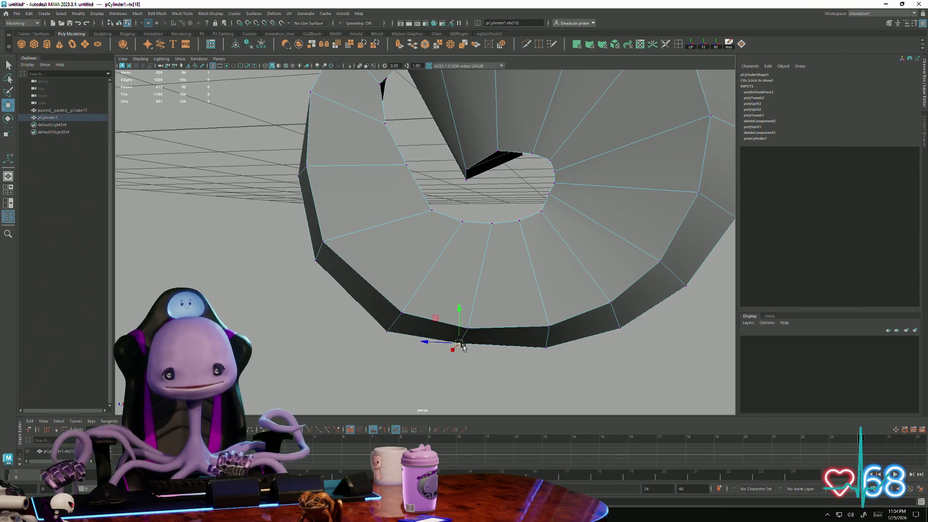
pyautogui.moveTo(463, 347); pyautogui.dragTo(464, 360)
pyautogui.moveTo(548, 352)
pyautogui.keyDown('alt'); pyautogui.mouseDown()
pyautogui.moveTo(586, 355)
pyautogui.moveTo(476, 366)
pyautogui.moveTo(551, 369)
pyautogui.moveTo(572, 358)
pyautogui.moveTo(468, 377)
pyautogui.moveTo(522, 302)
pyautogui.moveTo(481, 348)
pyautogui.moveTo(504, 330)
pyautogui.moveTo(426, 201)
pyautogui.moveTo(373, 190)
pyautogui.moveTo(375, 209)
pyautogui.moveTo(430, 197)
pyautogui.moveTo(427, 209)
pyautogui.moveTo(471, 233)
pyautogui.moveTo(465, 209)
pyautogui.moveTo(483, 253)
pyautogui.moveTo(464, 228)
pyautogui.moveTo(475, 223)
pyautogui.moveTo(475, 244)
pyautogui.moveTo(463, 241)
pyautogui.mouseUp(); pyautogui.keyUp('alt')
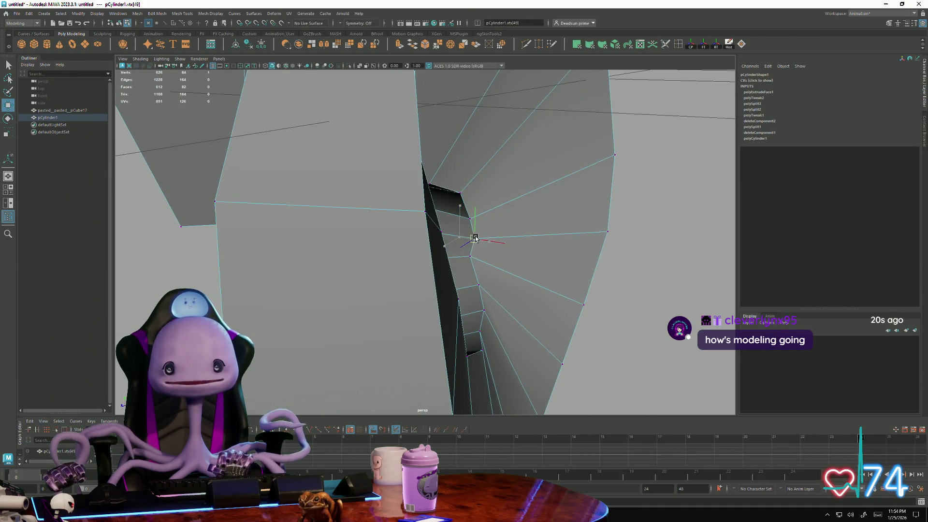
# Step: Select vertices around the horn's inner ring
pyautogui.moveTo(480, 265)
pyautogui.keyDown('alt'); pyautogui.mouseDown()
pyautogui.moveTo(493, 321)
pyautogui.moveTo(492, 298)
pyautogui.mouseUp(); pyautogui.keyUp('alt')
pyautogui.click(477, 270)
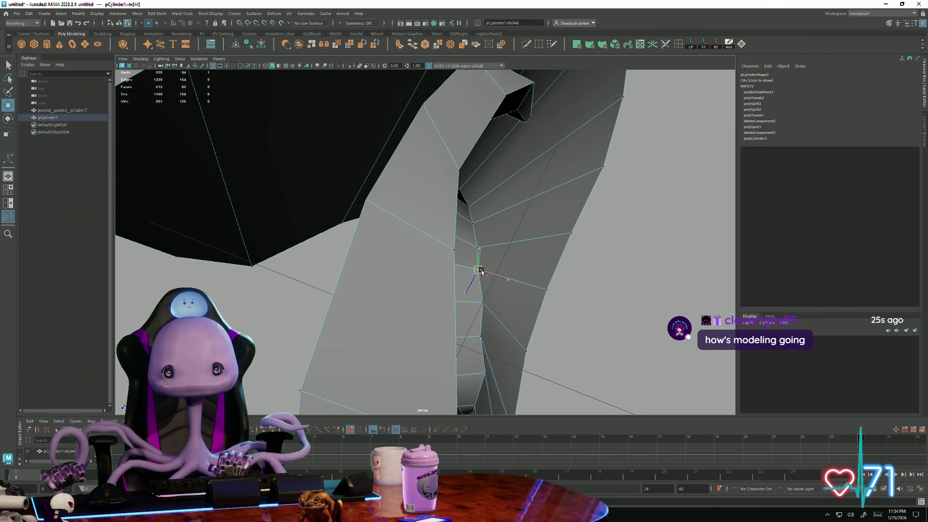
pyautogui.click(483, 340)
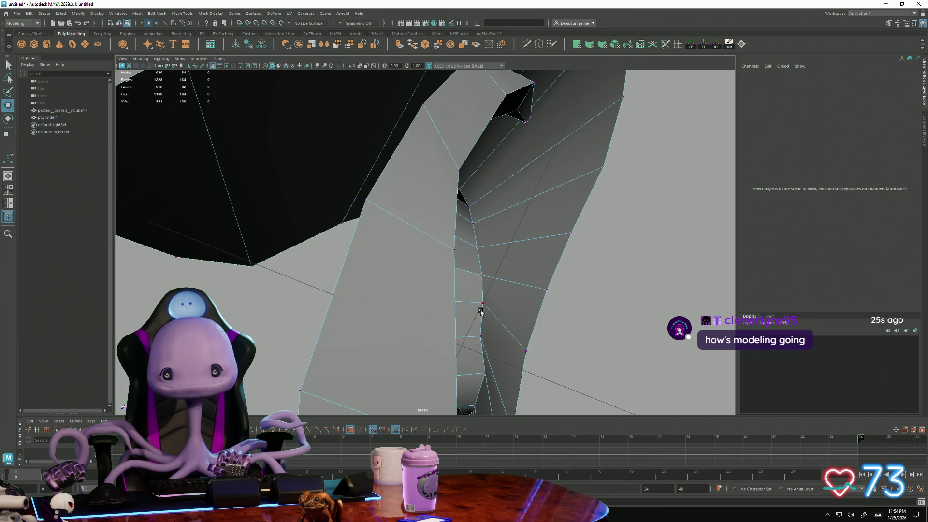
pyautogui.click(480, 335)
pyautogui.moveTo(481, 338)
pyautogui.keyDown('alt'); pyautogui.mouseDown()
pyautogui.moveTo(482, 349)
pyautogui.moveTo(440, 348)
pyautogui.moveTo(401, 373)
pyautogui.moveTo(441, 373)
pyautogui.moveTo(572, 319)
pyautogui.moveTo(599, 327)
pyautogui.moveTo(581, 320)
pyautogui.mouseUp(); pyautogui.keyUp('alt')
pyautogui.click(357, 184)
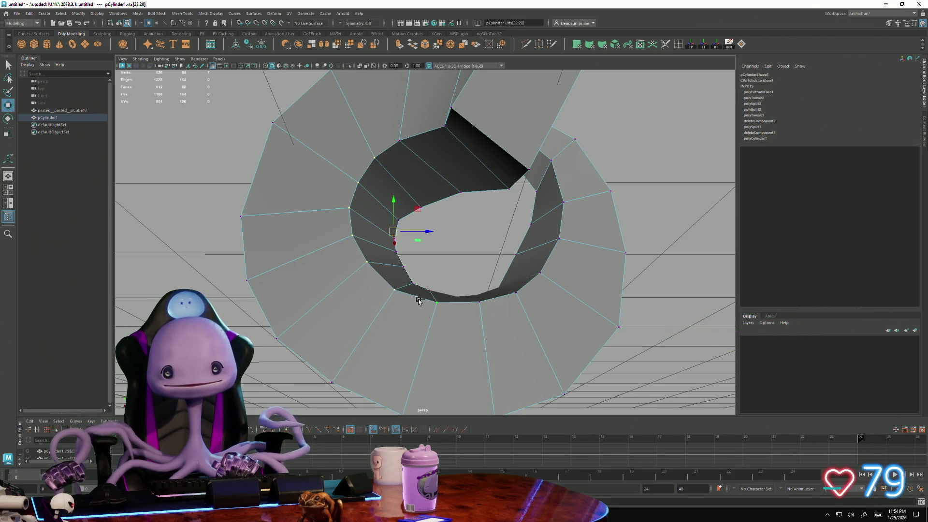
# Step: Scale the inner-ring vertices inward to tighten the opening, then return to Move
pyautogui.moveTo(453, 308)
pyautogui.keyDown('alt'); pyautogui.mouseDown()
pyautogui.moveTo(458, 319)
pyautogui.moveTo(479, 310)
pyautogui.mouseUp(); pyautogui.keyUp('alt')
pyautogui.press('r')
pyautogui.moveTo(413, 255); pyautogui.dragTo(401, 255)
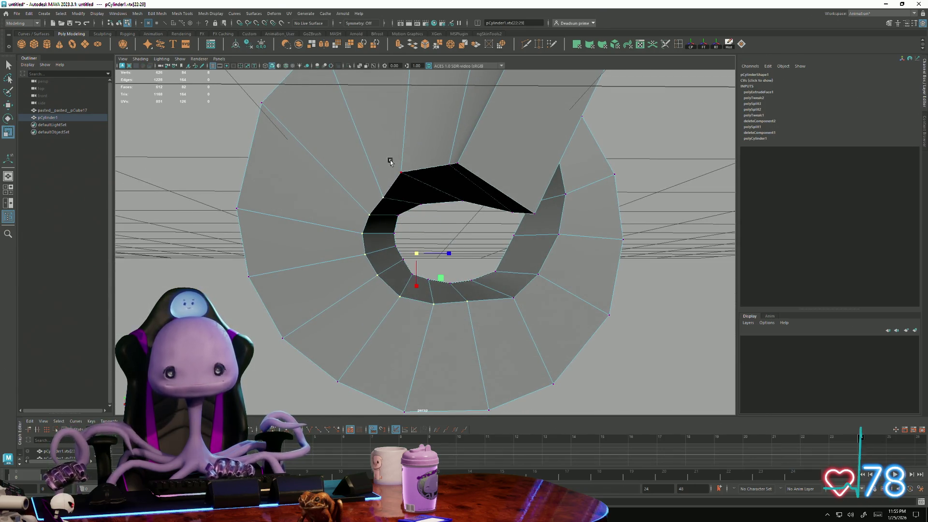
pyautogui.moveTo(400, 206)
pyautogui.keyDown('alt'); pyautogui.mouseDown()
pyautogui.moveTo(425, 221)
pyautogui.moveTo(452, 215)
pyautogui.moveTo(458, 178)
pyautogui.mouseUp(); pyautogui.keyUp('alt')
pyautogui.press('w')
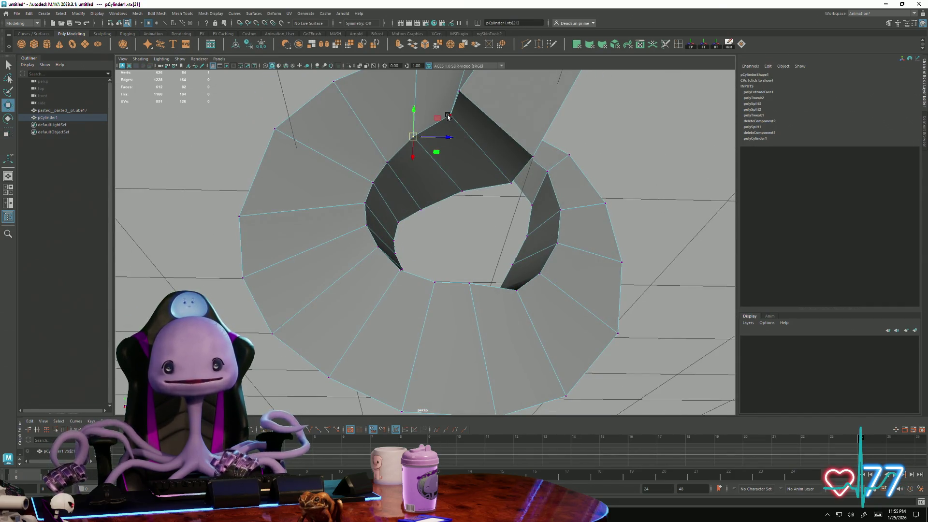
pyautogui.keyDown('alt'); pyautogui.moveTo(449, 116); pyautogui.dragTo(509, 300); pyautogui.keyUp('alt')
pyautogui.moveTo(522, 356)
pyautogui.keyDown('alt'); pyautogui.mouseDown()
pyautogui.moveTo(534, 325)
pyautogui.moveTo(406, 287)
pyautogui.moveTo(324, 326)
pyautogui.moveTo(340, 338)
pyautogui.moveTo(398, 337)
pyautogui.moveTo(378, 357)
pyautogui.moveTo(350, 357)
pyautogui.moveTo(408, 356)
pyautogui.moveTo(435, 341)
pyautogui.mouseUp(); pyautogui.keyUp('alt')
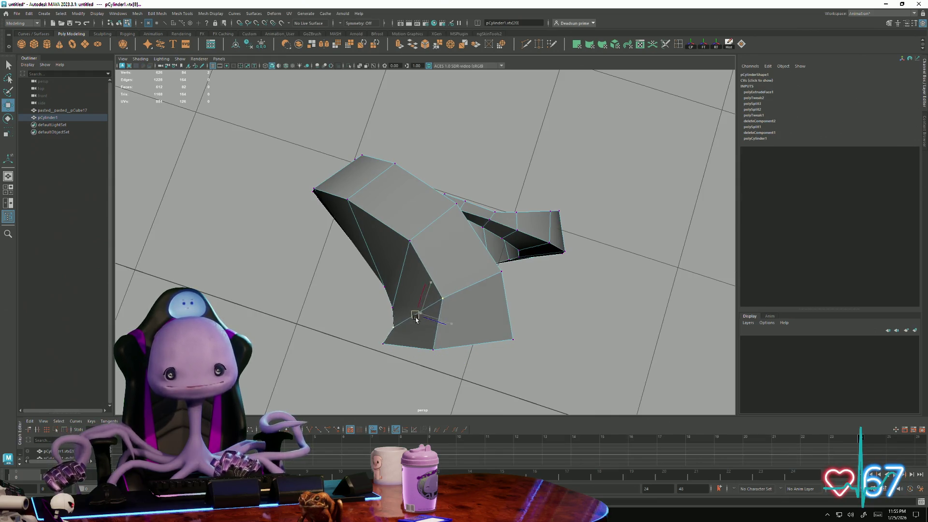
# Step: Snap the manipulator pivot onto an upper curl vertex and inspect the horn beside the sheep
pyautogui.press('d')
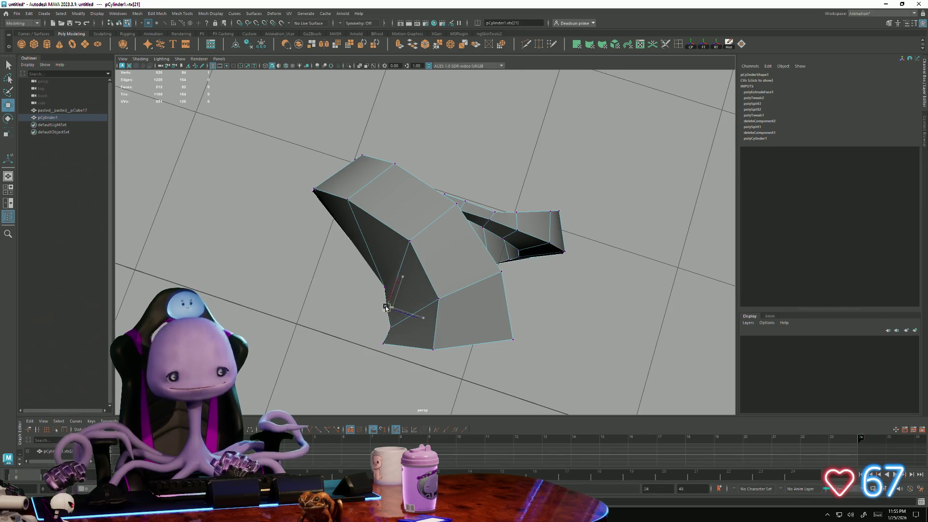
pyautogui.moveTo(407, 246)
pyautogui.keyDown('alt'); pyautogui.mouseDown()
pyautogui.moveTo(488, 270)
pyautogui.moveTo(456, 259)
pyautogui.mouseUp(); pyautogui.keyUp('alt')
pyautogui.press('d')
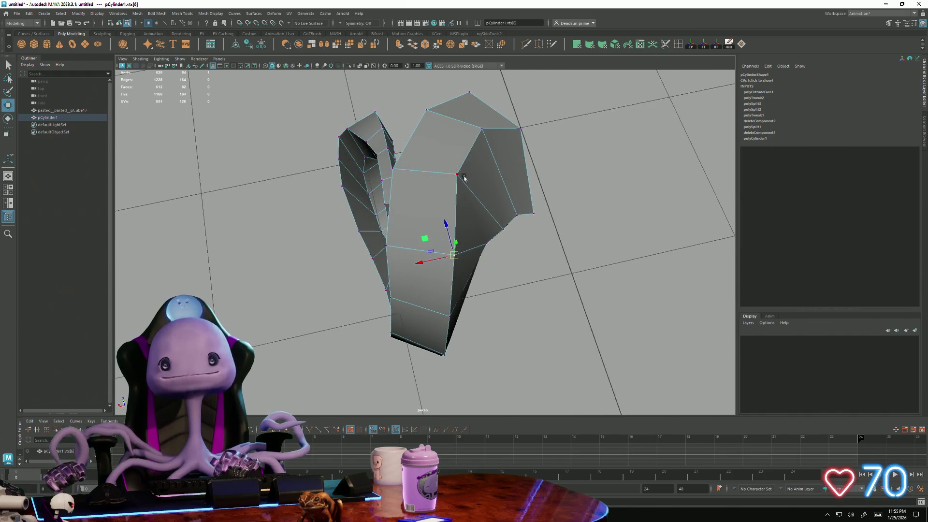
pyautogui.moveTo(463, 178); pyautogui.dragTo(477, 133, button='middle')
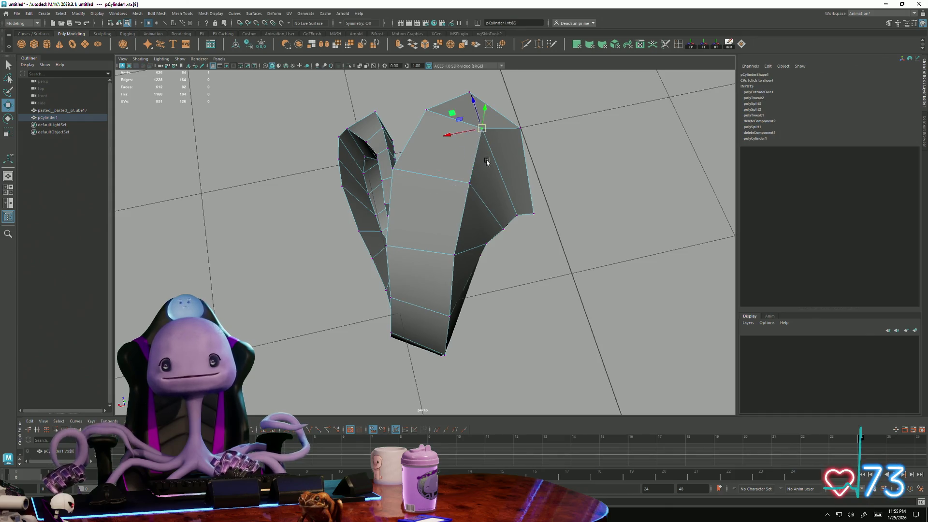
pyautogui.keyDown('alt'); pyautogui.moveTo(487, 162); pyautogui.dragTo(493, 231); pyautogui.keyUp('alt')
pyautogui.moveTo(483, 285)
pyautogui.keyDown('alt'); pyautogui.mouseDown()
pyautogui.moveTo(442, 298)
pyautogui.moveTo(486, 255)
pyautogui.mouseUp(); pyautogui.keyUp('alt')
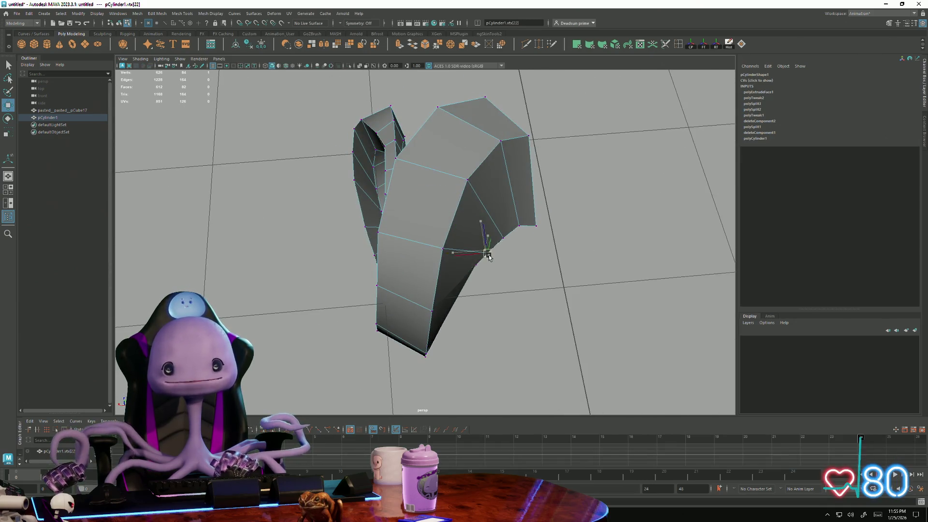
pyautogui.moveTo(488, 257)
pyautogui.keyDown('alt'); pyautogui.mouseDown()
pyautogui.moveTo(483, 263)
pyautogui.moveTo(482, 243)
pyautogui.moveTo(459, 331)
pyautogui.moveTo(452, 321)
pyautogui.mouseUp(); pyautogui.keyUp('alt')
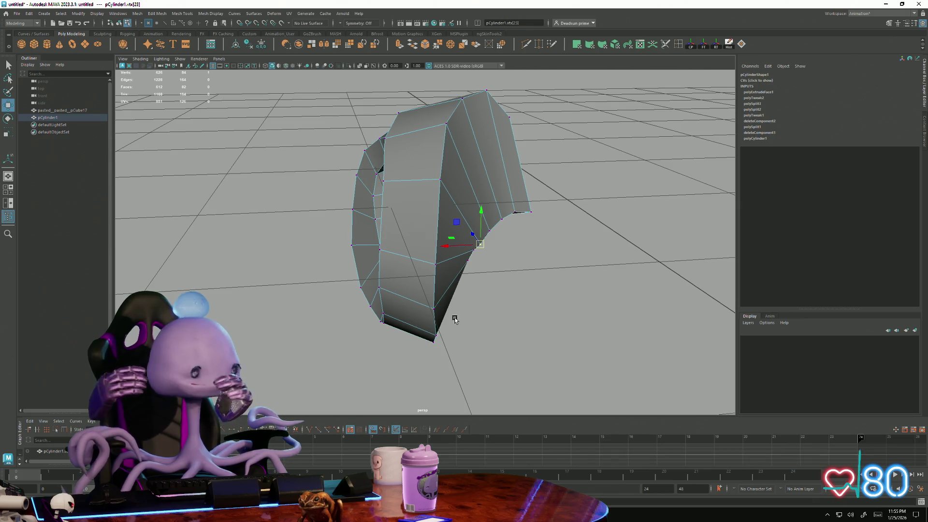
pyautogui.moveTo(466, 306)
pyautogui.keyDown('alt'); pyautogui.mouseDown()
pyautogui.moveTo(364, 316)
pyautogui.moveTo(380, 288)
pyautogui.moveTo(502, 209)
pyautogui.mouseUp(); pyautogui.keyUp('alt')
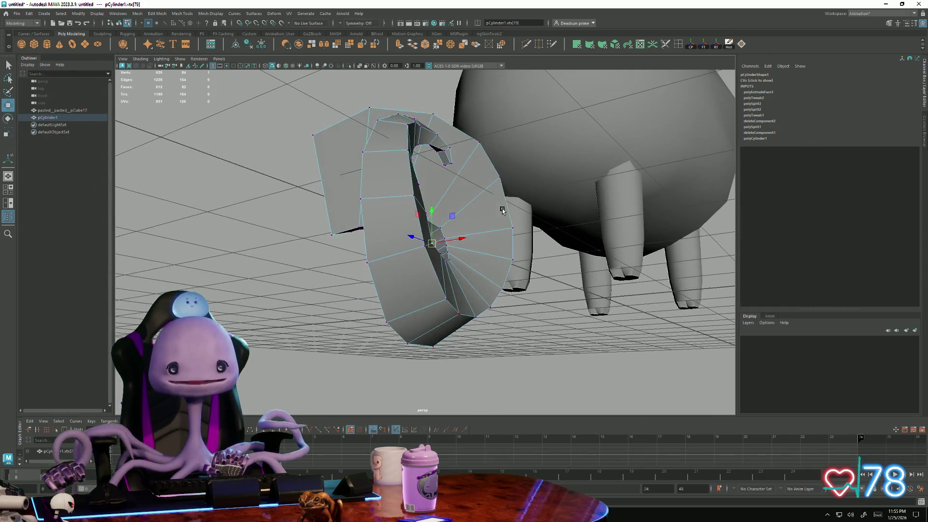
# Step: Frame the horn tip and select a vertex at the tip
pyautogui.moveTo(433, 236)
pyautogui.keyDown('alt'); pyautogui.mouseDown()
pyautogui.moveTo(342, 210)
pyautogui.moveTo(403, 290)
pyautogui.moveTo(383, 259)
pyautogui.moveTo(352, 248)
pyautogui.moveTo(327, 295)
pyautogui.mouseUp(); pyautogui.keyUp('alt')
pyautogui.scroll(5, 549, 306)
pyautogui.scroll(3, 416, 203)
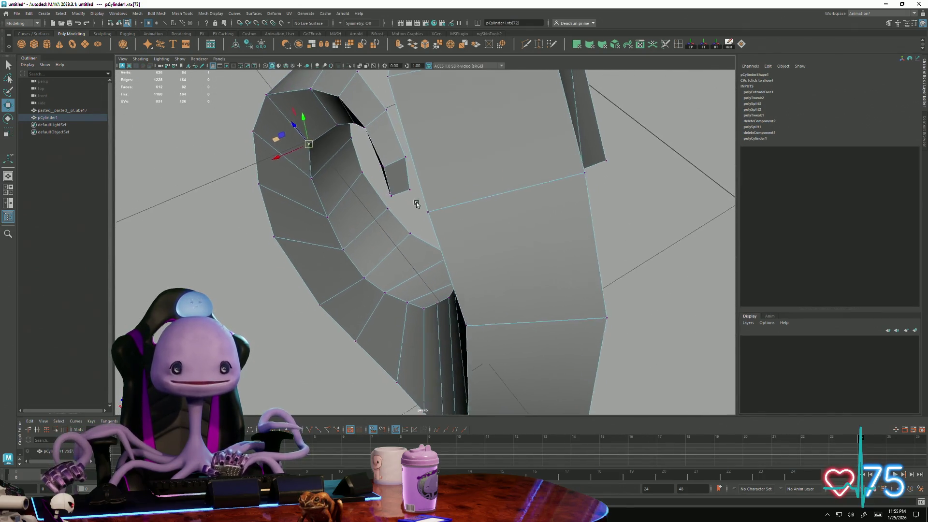
pyautogui.keyDown('alt'); pyautogui.moveTo(416, 203); pyautogui.dragTo(392, 188); pyautogui.keyUp('alt')
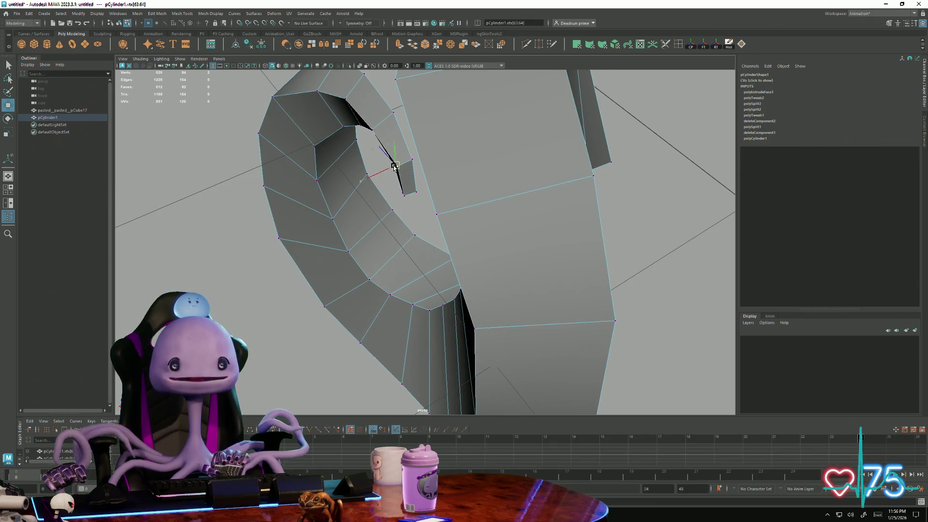
pyautogui.scroll(-5, 361, 225)
pyautogui.moveTo(361, 226)
pyautogui.keyDown('alt'); pyautogui.mouseDown()
pyautogui.moveTo(360, 198)
pyautogui.moveTo(489, 157)
pyautogui.moveTo(414, 326)
pyautogui.mouseUp(); pyautogui.keyUp('alt')
pyautogui.scroll(5, 489, 157)
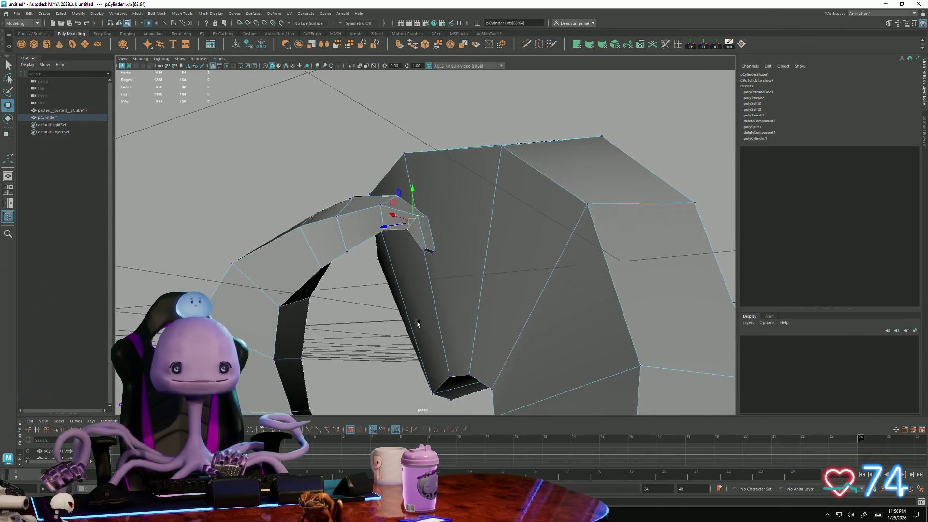
pyautogui.scroll(2, 476, 351)
pyautogui.keyDown('alt'); pyautogui.moveTo(476, 351); pyautogui.dragTo(435, 290); pyautogui.keyUp('alt')
pyautogui.click(403, 197)
pyautogui.click(411, 206)
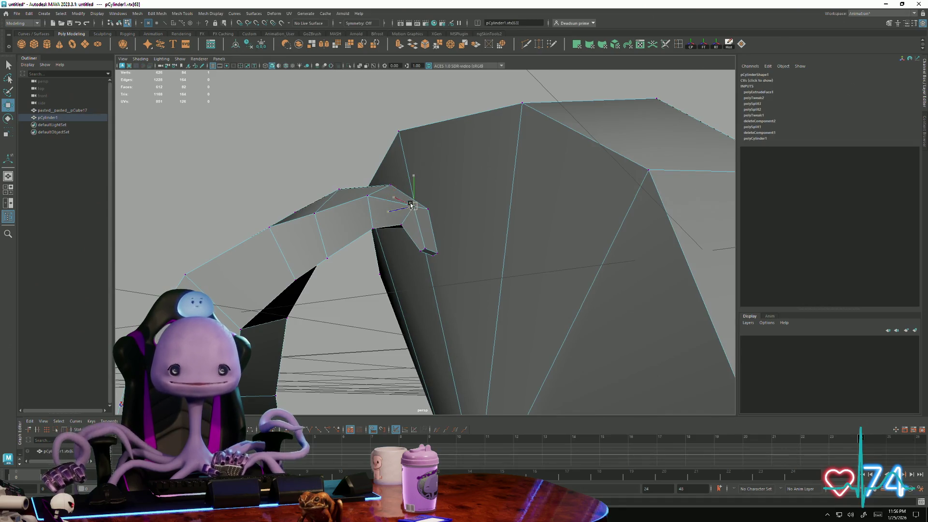
pyautogui.keyDown('alt'); pyautogui.moveTo(410, 210); pyautogui.dragTo(380, 232); pyautogui.keyUp('alt')
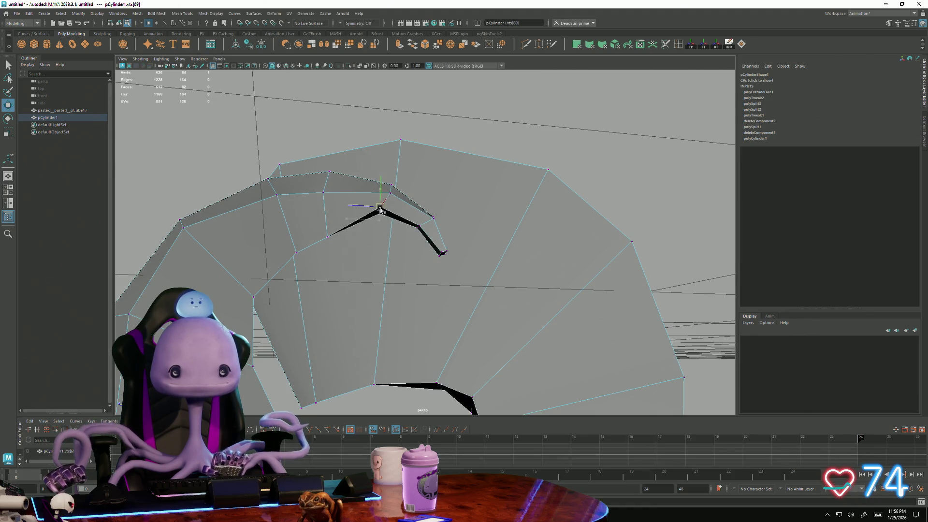
# Step: Move the tip vertex up and inward and pick neighbouring tip vertices for the tighter curl
pyautogui.moveTo(328, 236)
pyautogui.mouseDown()
pyautogui.moveTo(323, 223)
pyautogui.moveTo(287, 253)
pyautogui.moveTo(304, 274)
pyautogui.moveTo(300, 262)
pyautogui.moveTo(347, 252)
pyautogui.mouseUp()
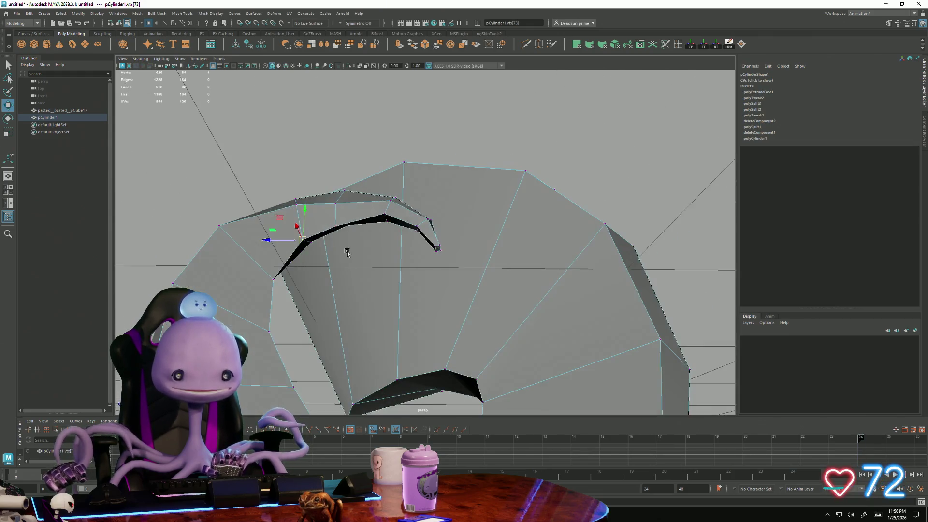
pyautogui.click(284, 161)
pyautogui.click(336, 203)
pyautogui.moveTo(336, 197)
pyautogui.keyDown('alt'); pyautogui.mouseDown()
pyautogui.moveTo(311, 265)
pyautogui.moveTo(266, 294)
pyautogui.moveTo(339, 275)
pyautogui.moveTo(347, 307)
pyautogui.mouseUp(); pyautogui.keyUp('alt')
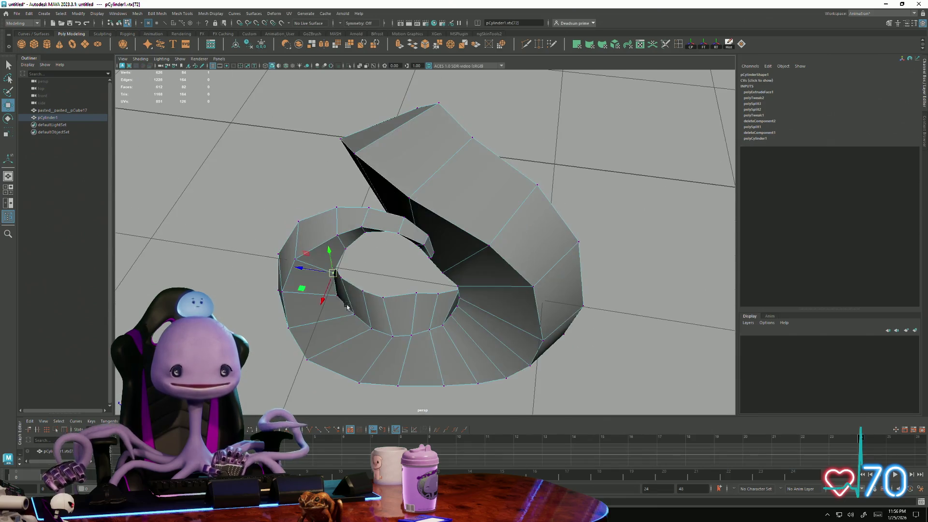
# Step: Nudge vertices along the spiral's lower inner edge to tighten the curl's opening
pyautogui.click(294, 269)
pyautogui.moveTo(293, 270)
pyautogui.keyDown('alt'); pyautogui.mouseDown()
pyautogui.moveTo(331, 308)
pyautogui.moveTo(342, 350)
pyautogui.moveTo(329, 345)
pyautogui.moveTo(345, 293)
pyautogui.moveTo(358, 313)
pyautogui.moveTo(355, 337)
pyautogui.mouseUp(); pyautogui.keyUp('alt')
pyautogui.click(314, 312)
pyautogui.click(313, 275)
pyautogui.click(398, 335)
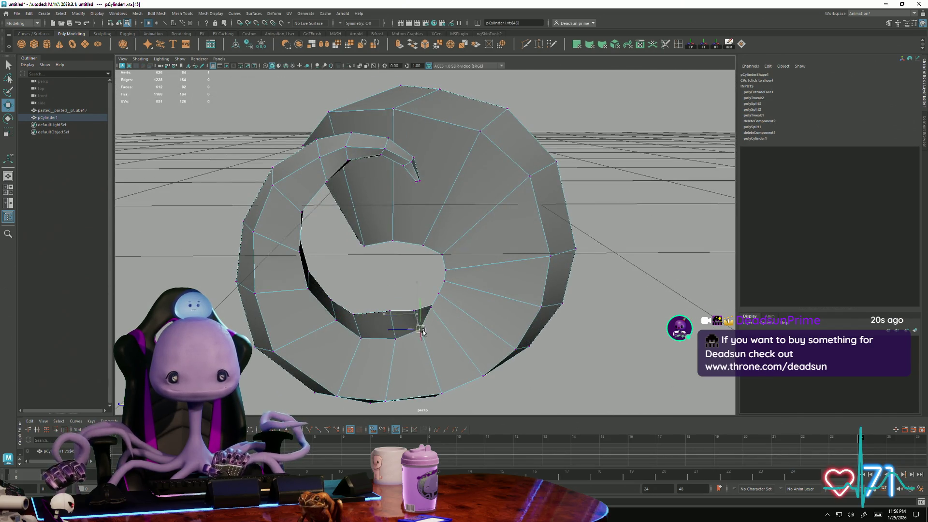
pyautogui.keyDown('alt'); pyautogui.moveTo(429, 326); pyautogui.dragTo(404, 290); pyautogui.keyUp('alt')
pyautogui.click(435, 306)
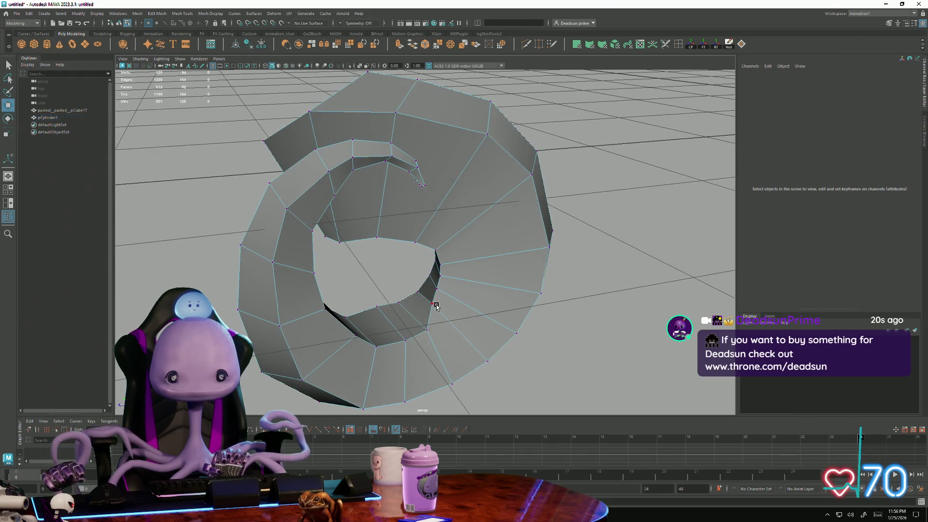
pyautogui.click(433, 307)
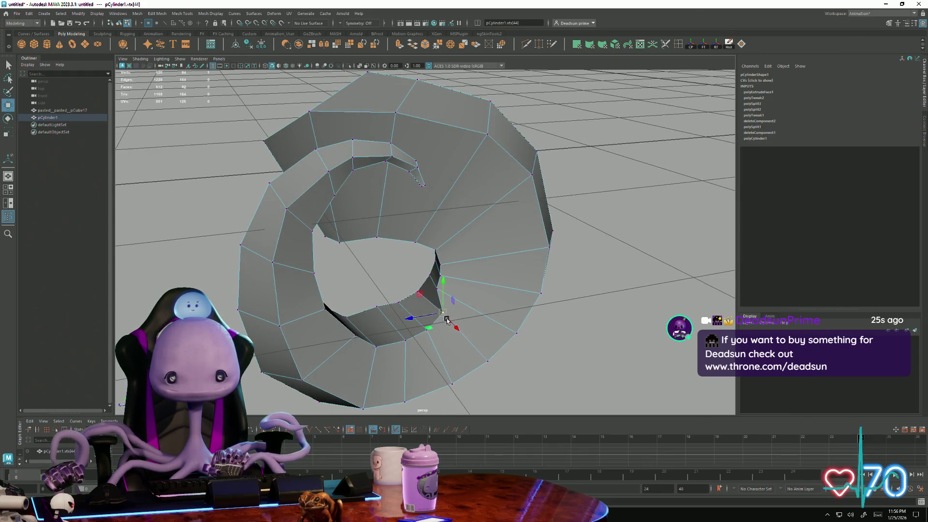
# Step: Refine the inner-curl vertices from frontal and oblique views of the spiral
pyautogui.keyDown('alt'); pyautogui.moveTo(447, 319); pyautogui.dragTo(439, 297); pyautogui.keyUp('alt')
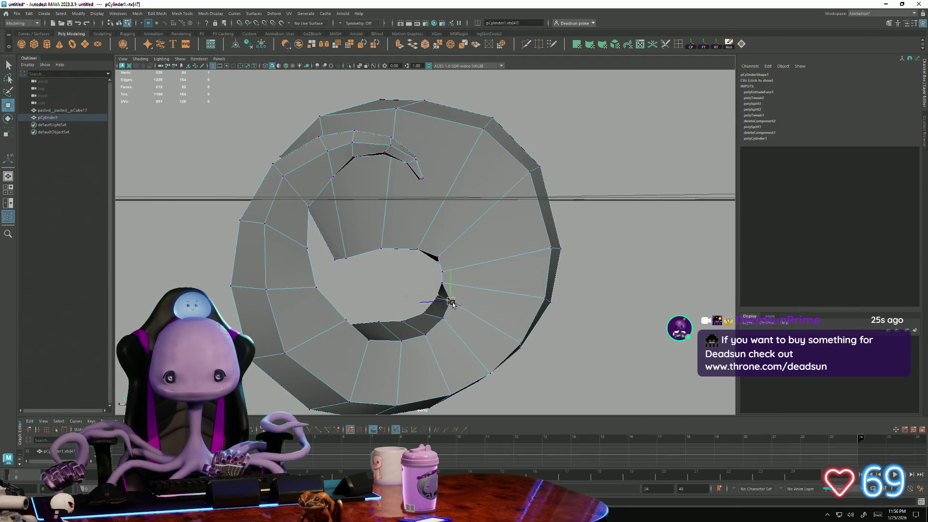
pyautogui.click(398, 286)
pyautogui.click(444, 284)
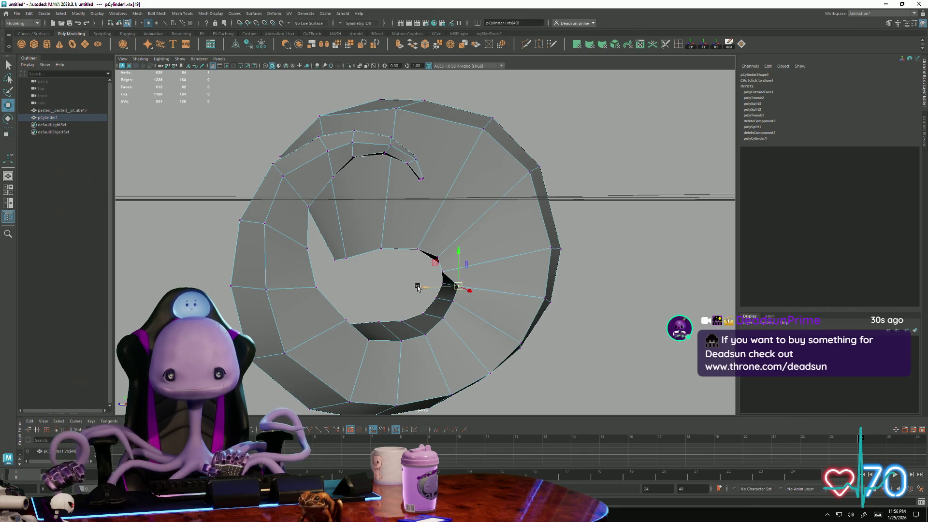
pyautogui.click(417, 287)
pyautogui.moveTo(444, 274)
pyautogui.keyDown('alt'); pyautogui.mouseDown()
pyautogui.moveTo(509, 307)
pyautogui.moveTo(462, 324)
pyautogui.moveTo(435, 260)
pyautogui.moveTo(385, 269)
pyautogui.moveTo(430, 277)
pyautogui.moveTo(507, 330)
pyautogui.mouseUp(); pyautogui.keyUp('alt')
pyautogui.click(445, 269)
pyautogui.click(384, 269)
pyautogui.click(434, 276)
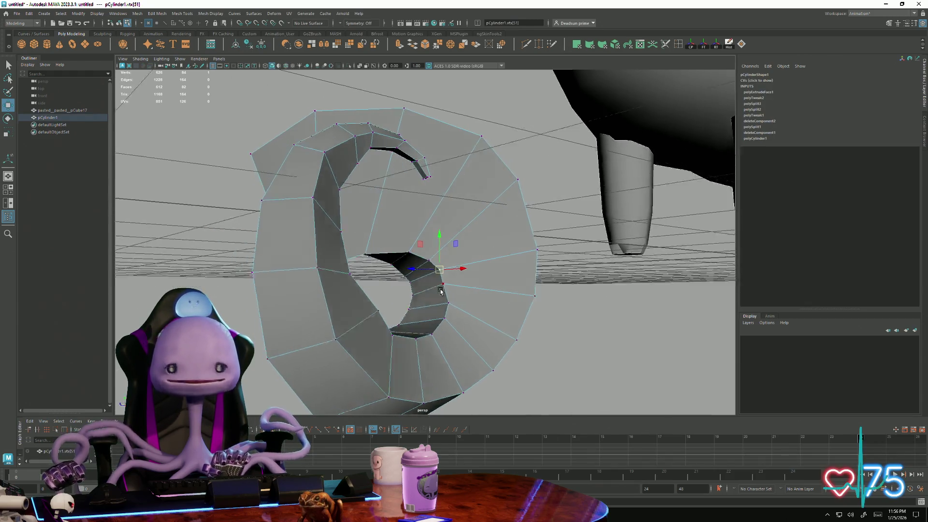
pyautogui.scroll(3, 441, 306)
pyautogui.keyDown('alt'); pyautogui.moveTo(441, 305); pyautogui.dragTo(454, 307); pyautogui.keyUp('alt')
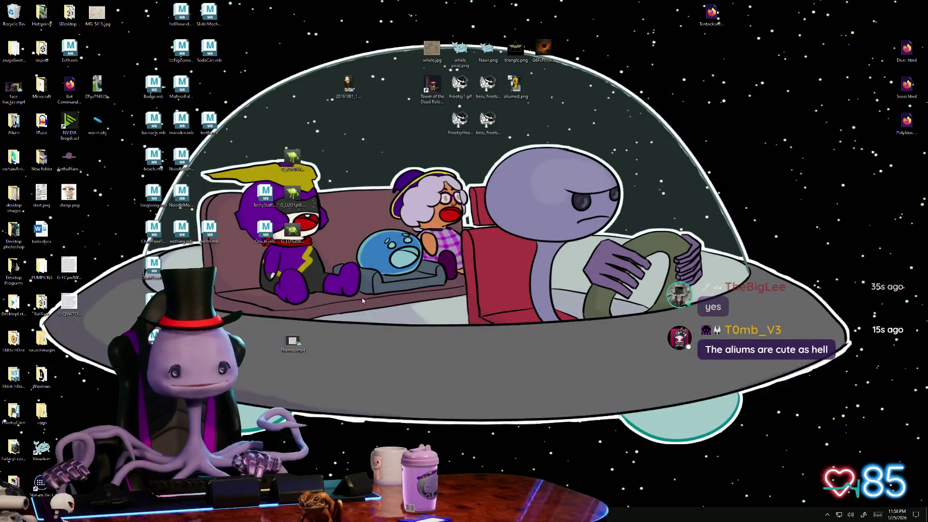
# Step: Enlarge the Tentacle dashboard window and review the bot's Scheduled messages, then dismiss the panel
pyautogui.hotkey('alt', 'Tab')
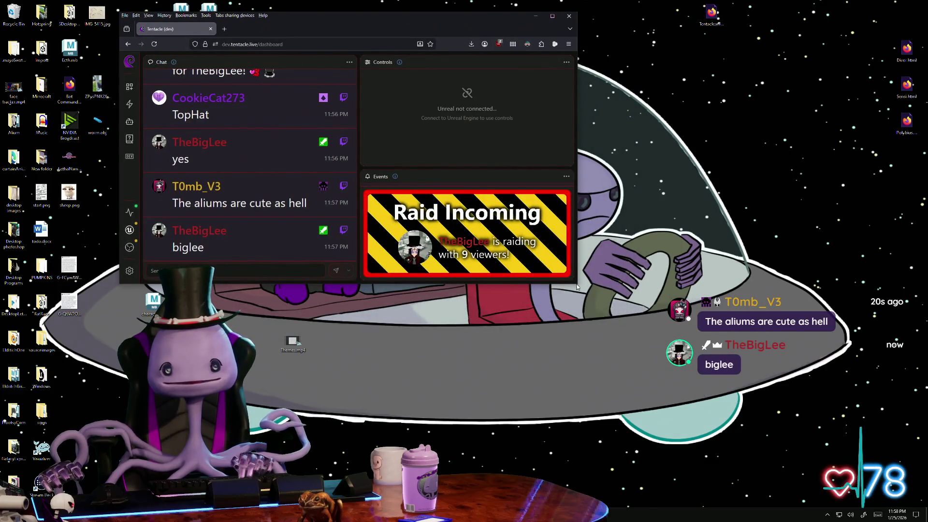
pyautogui.moveTo(752, 402); pyautogui.dragTo(780, 421)
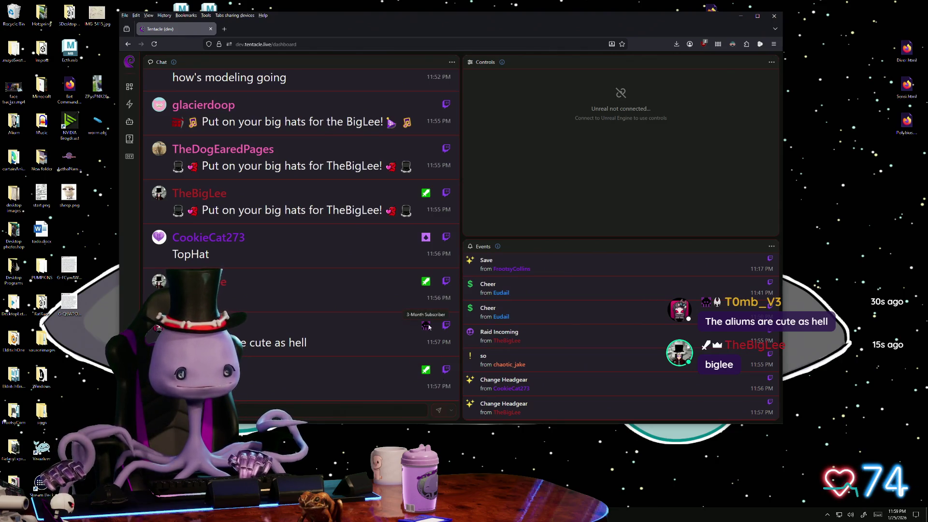
pyautogui.click(129, 104)
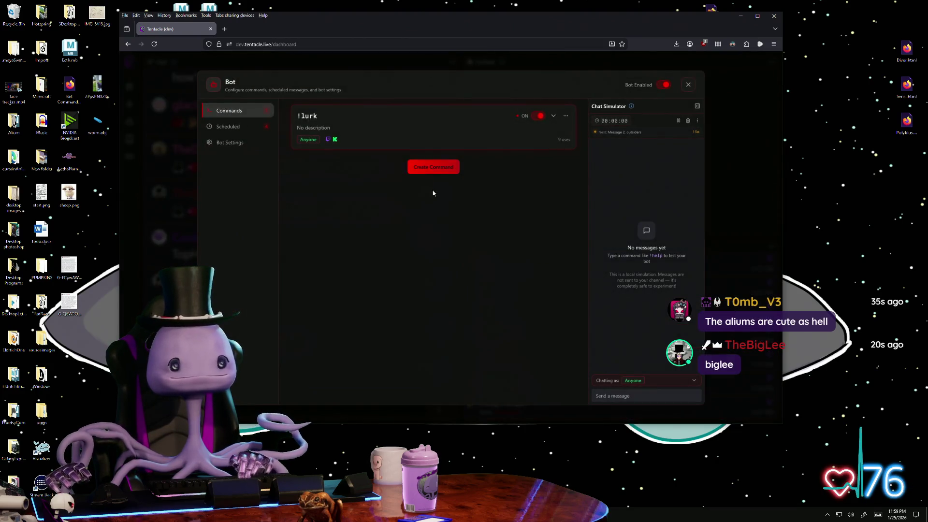
pyautogui.click(240, 126)
pyautogui.scroll(-1, 440, 265)
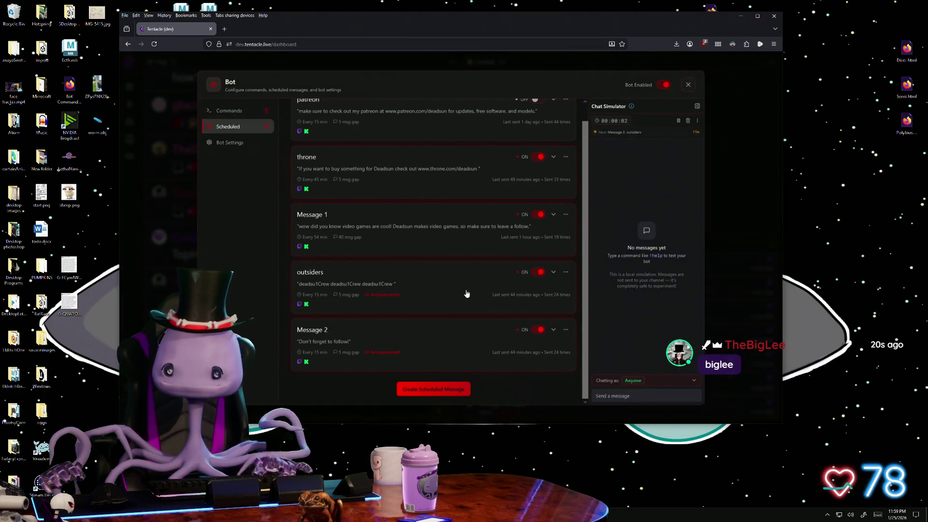
pyautogui.press('Escape')
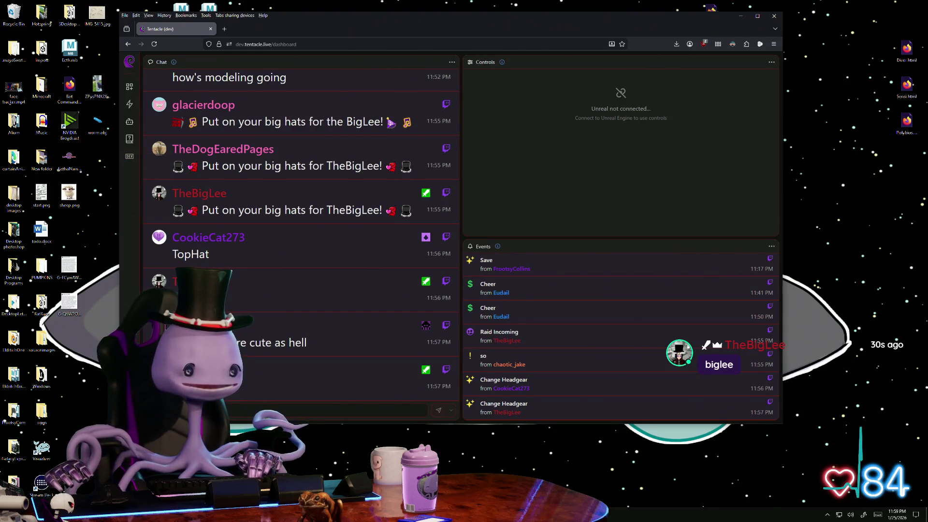
# Step: Browse the Settings pages including Access Tokens and Subscription, then close Settings
pyautogui.click(129, 405)
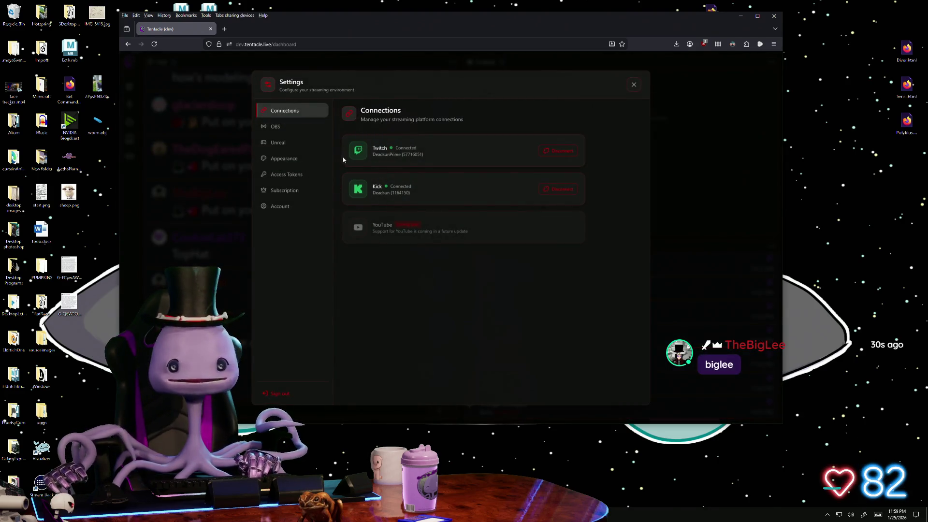
pyautogui.click(283, 128)
pyautogui.click(286, 174)
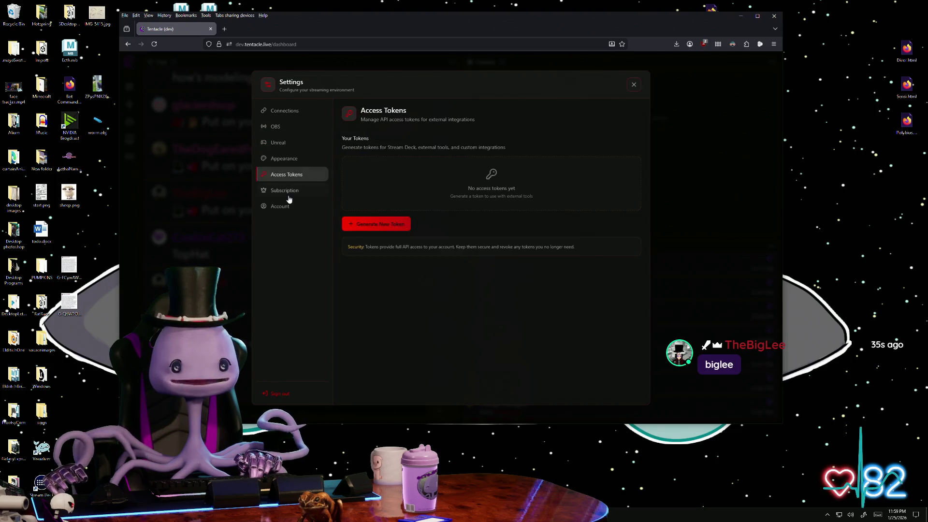
pyautogui.click(286, 191)
pyautogui.click(633, 84)
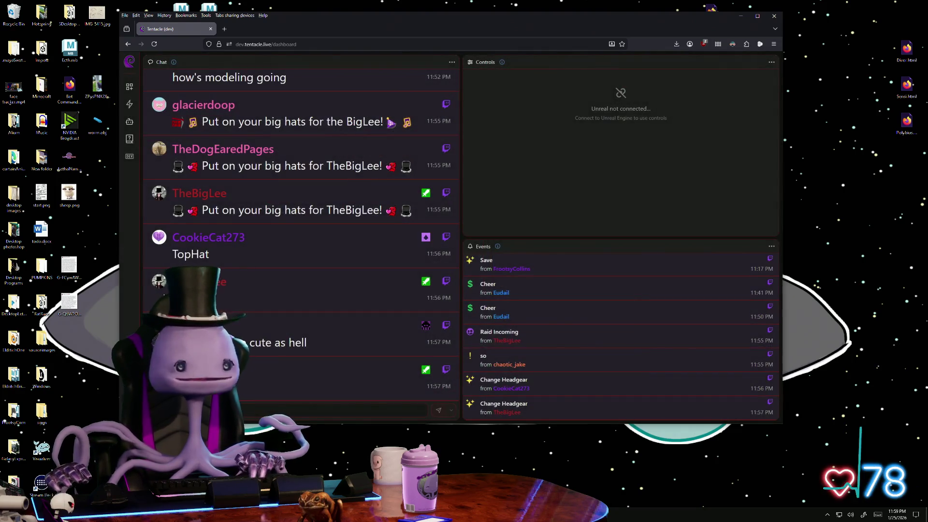